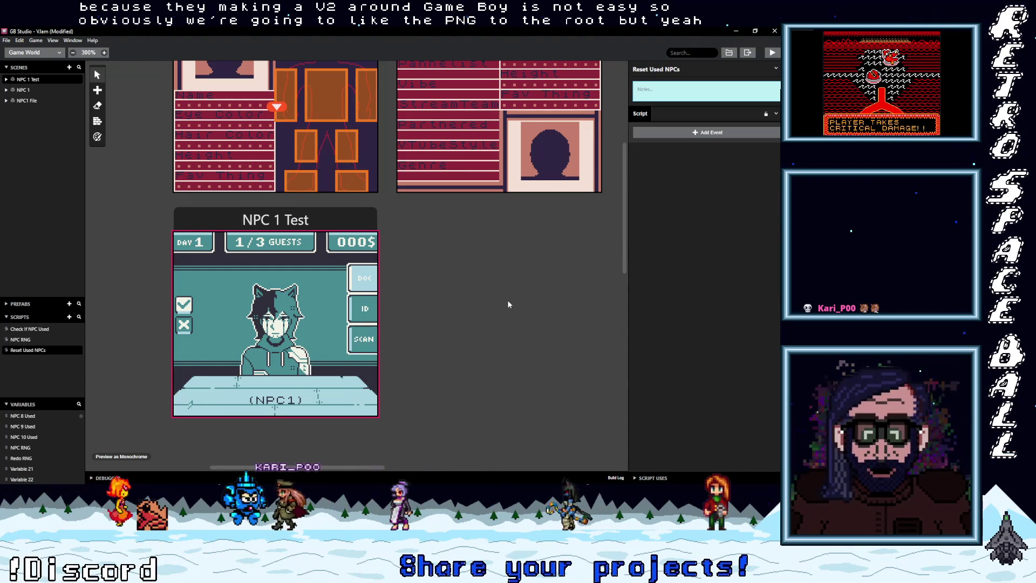
Add a Variable Compare With Value If event to the Reset Used NPCs script.
scroll(508, 300, "up", 2)
scroll(510, 303, "down", 4)
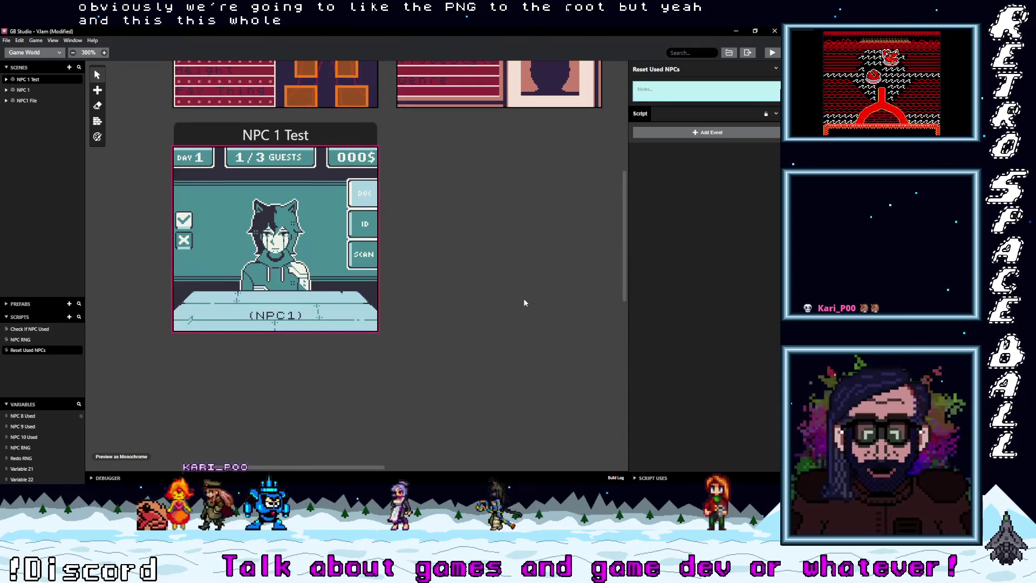
scroll(524, 298, "up", 2)
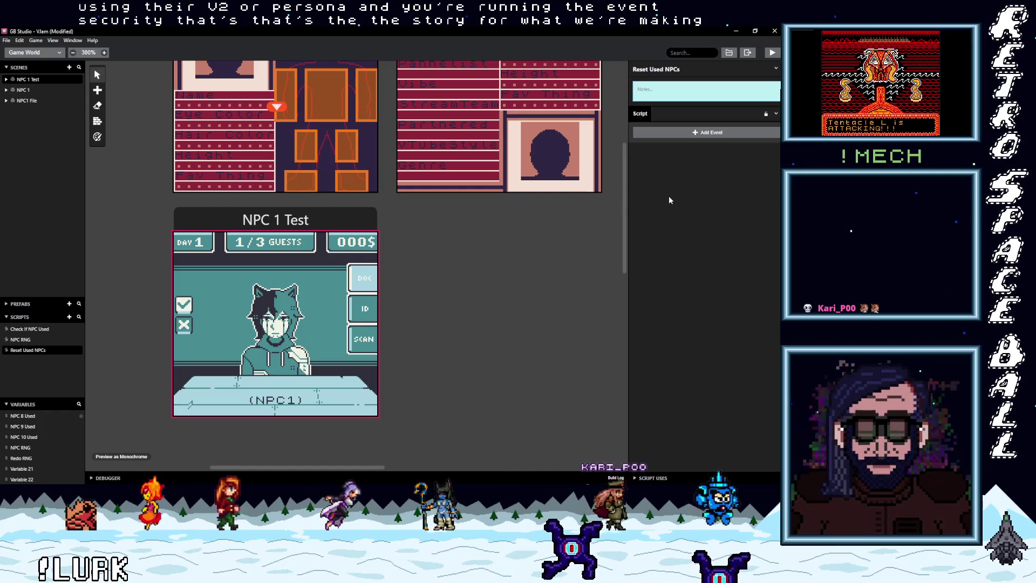
left_click(666, 133)
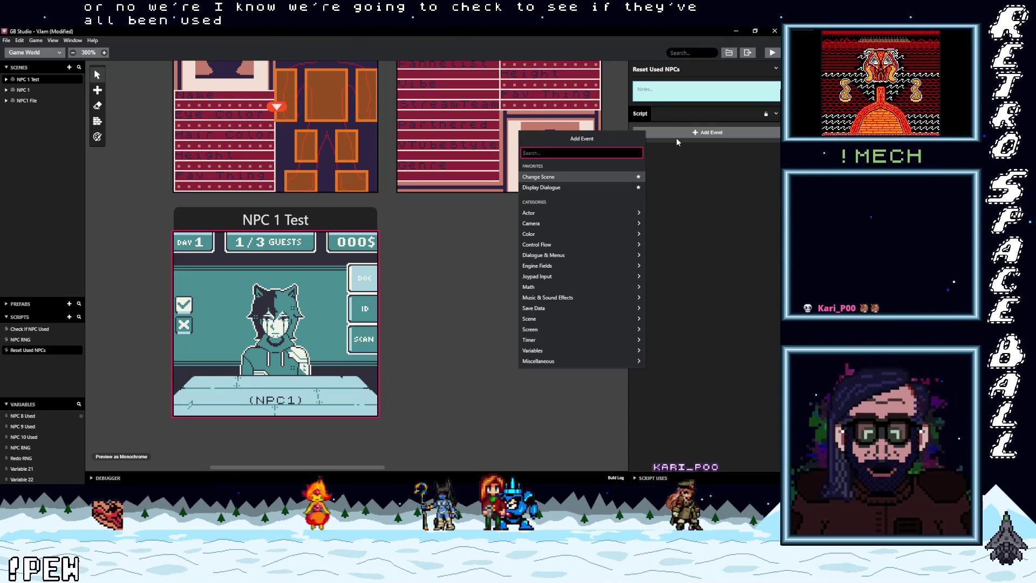
type("If var va")
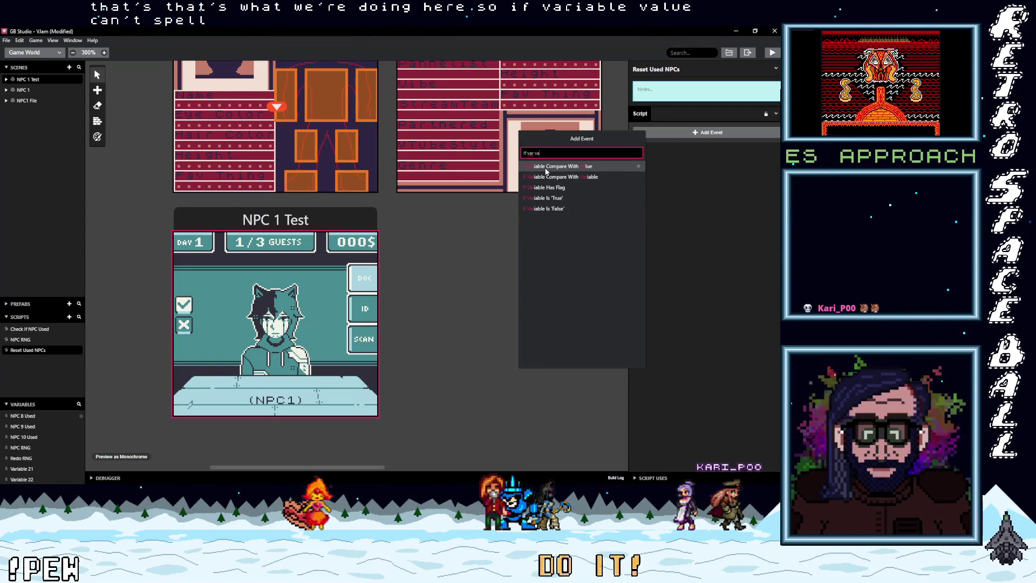
left_click(559, 167)
Set the condition to $NPC 1 Used == 1, then select Variable 21 for renaming.
left_click(676, 196)
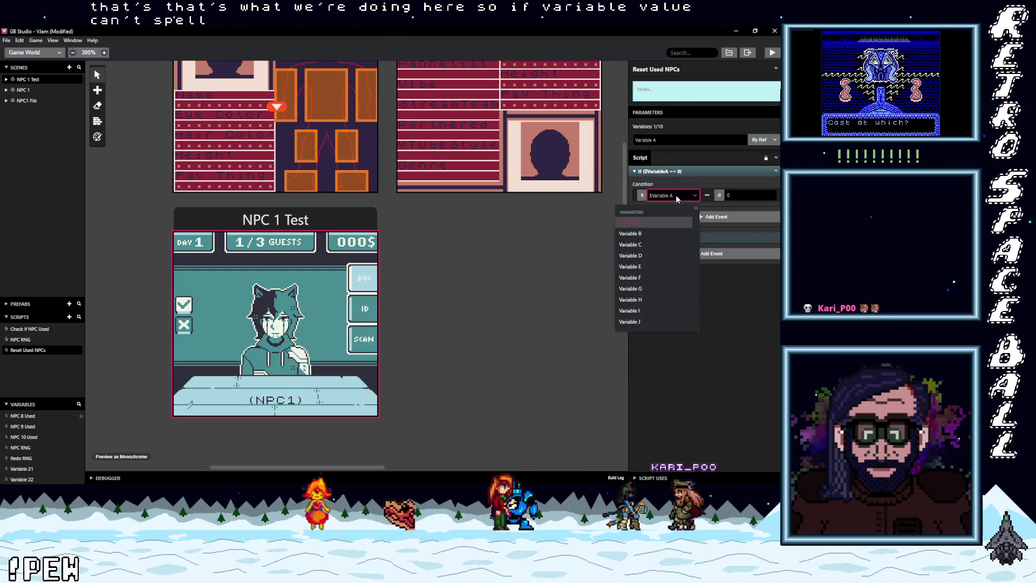
type("np")
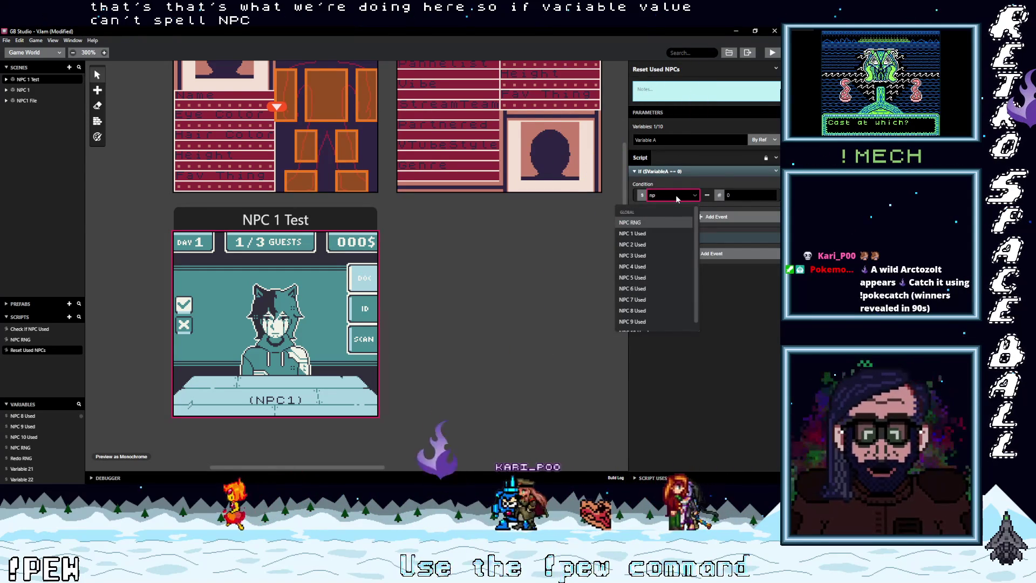
left_click(642, 233)
key("Tab")
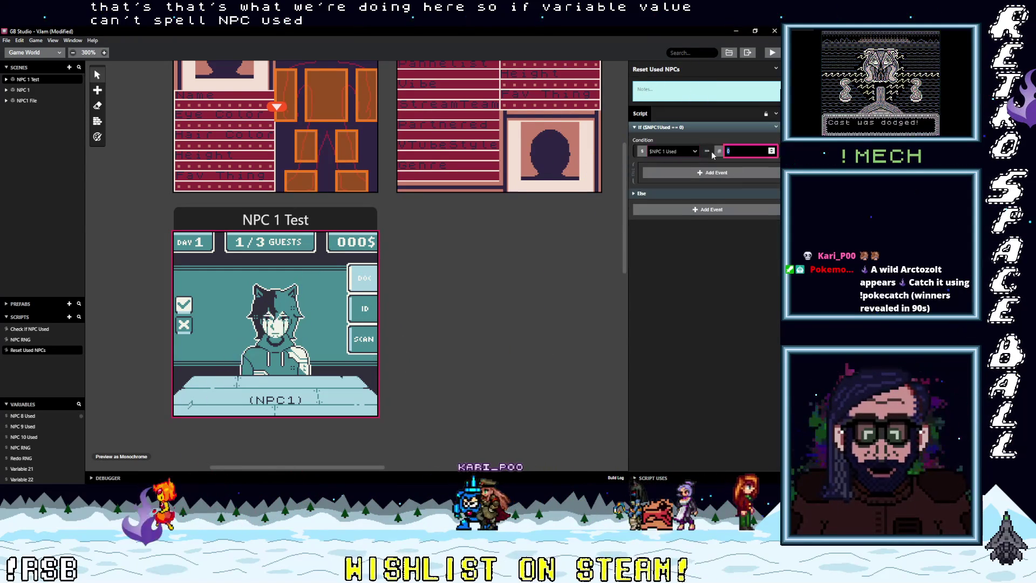
type("1")
left_click(703, 246)
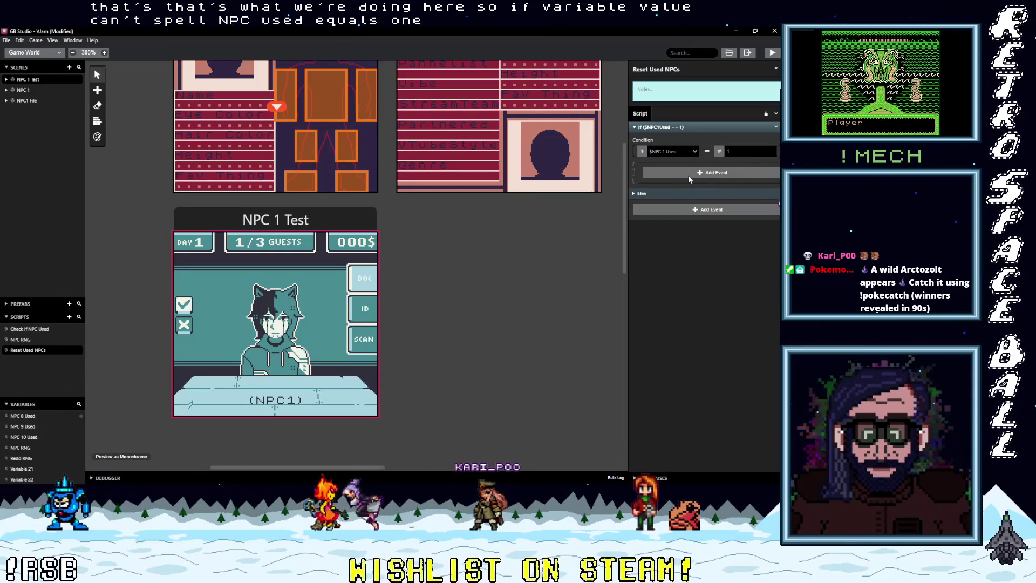
left_click(29, 471)
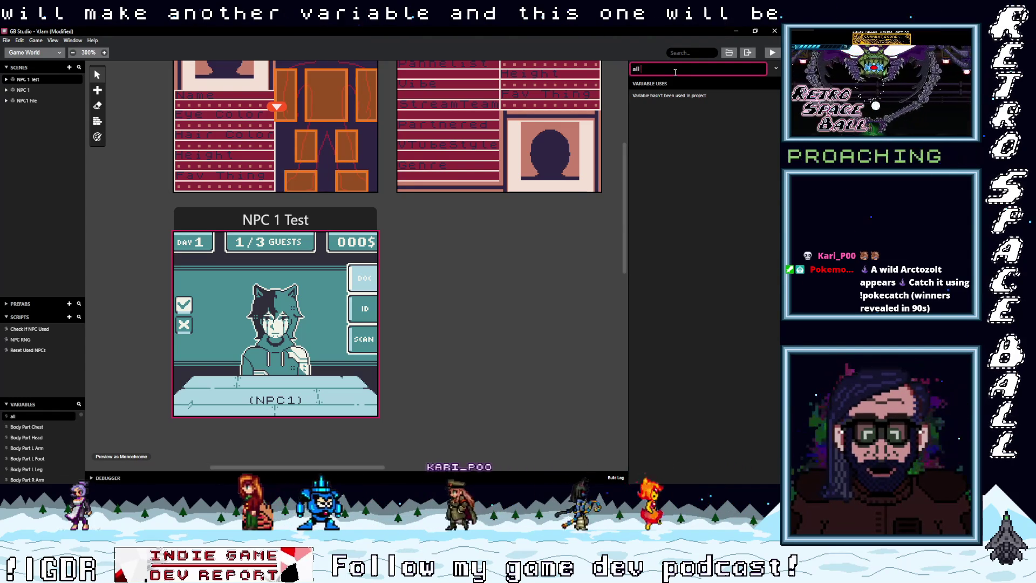
Enter 'All NPCs Used' as Variable 21's new name and confirm it.
type("aAll NP")
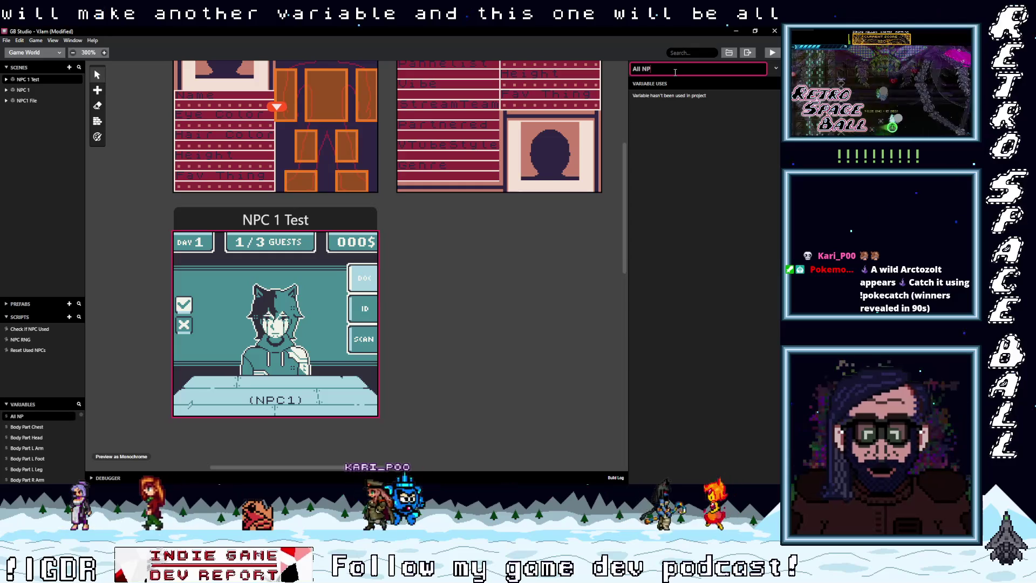
type("Cs Used")
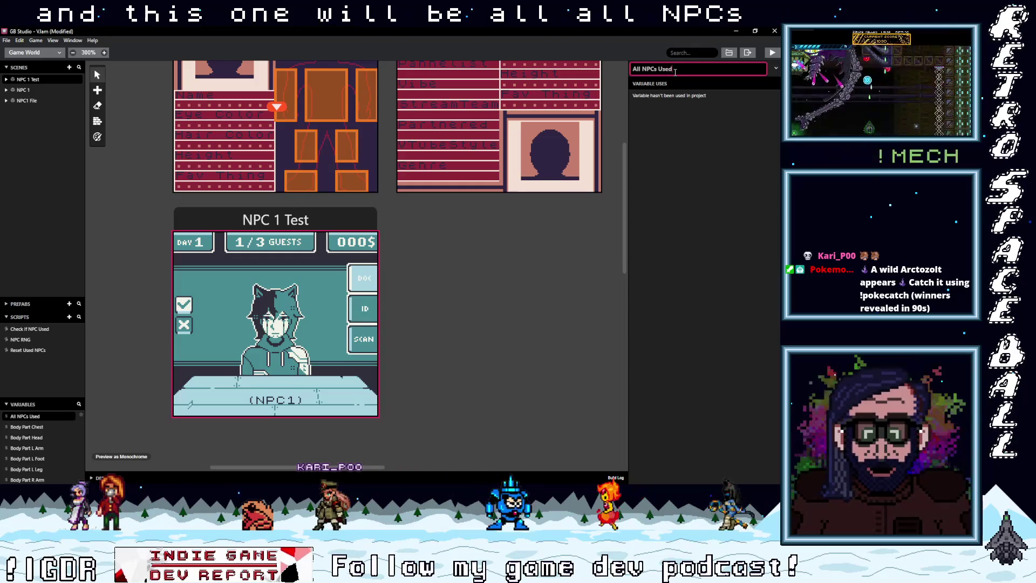
key("Return")
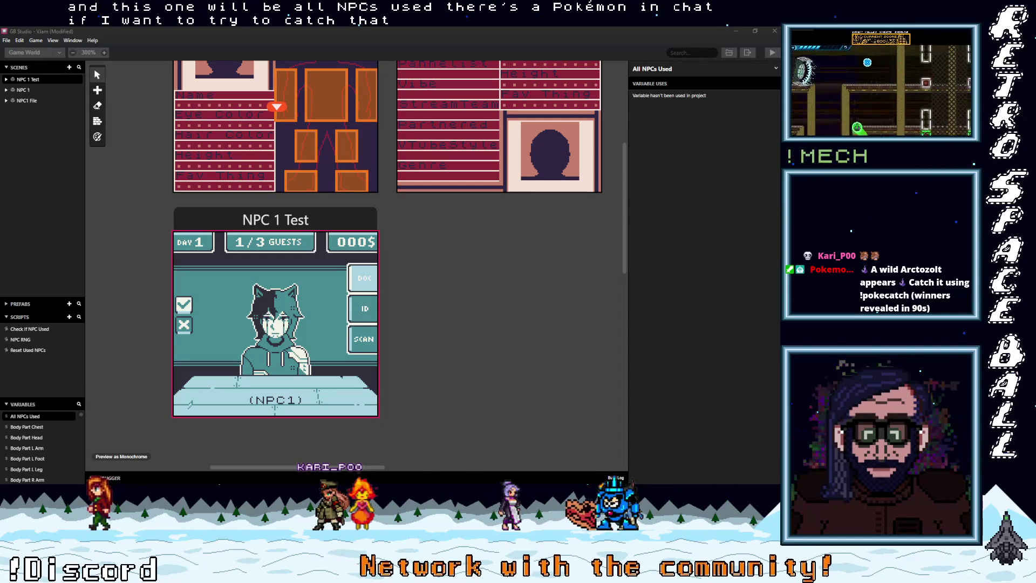
left_click(448, 312)
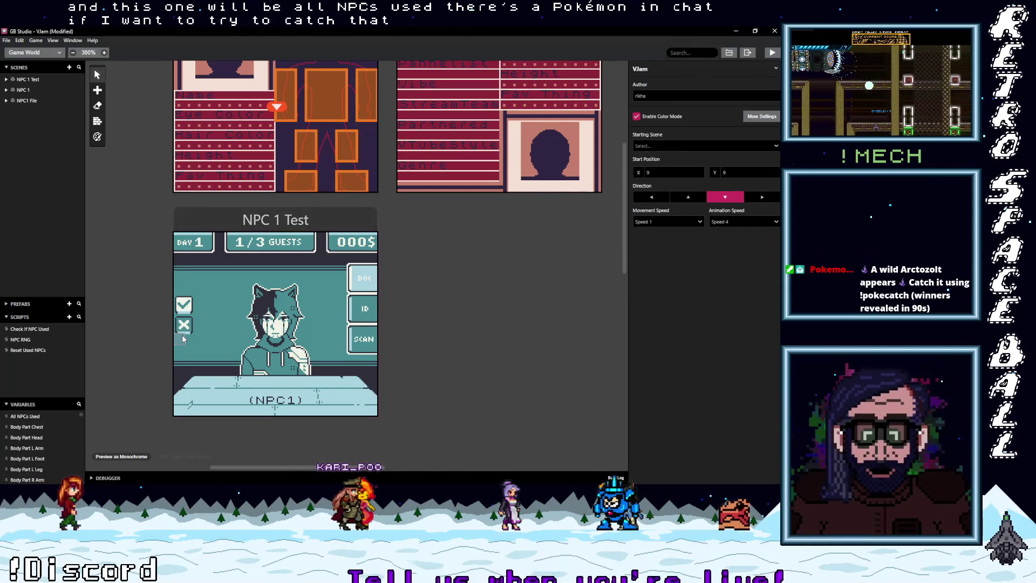
Inside the If NPC 1 Used block, add a Set Variable event setting All NPCs Used to 1.
left_click(24, 351)
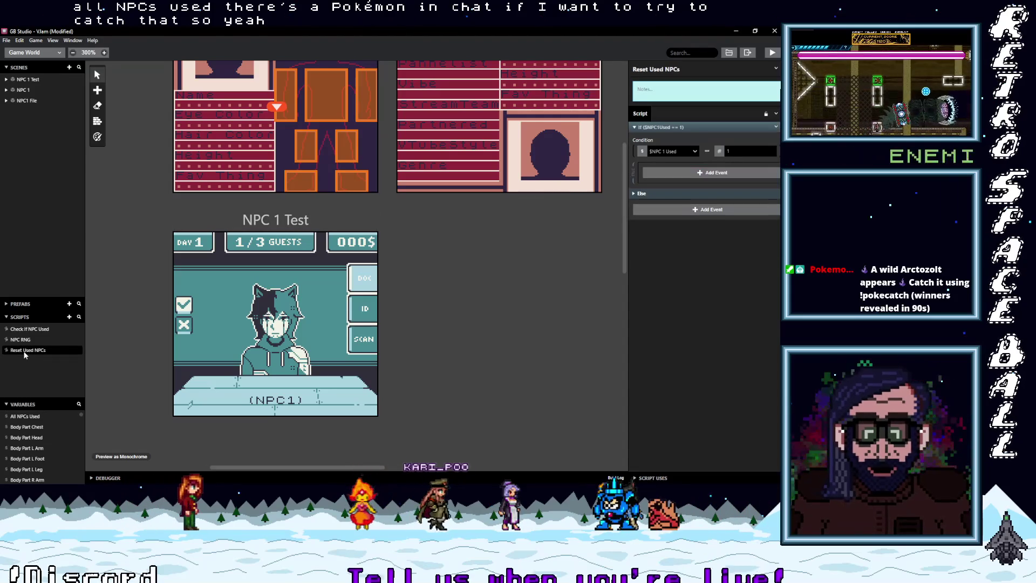
left_click(700, 174)
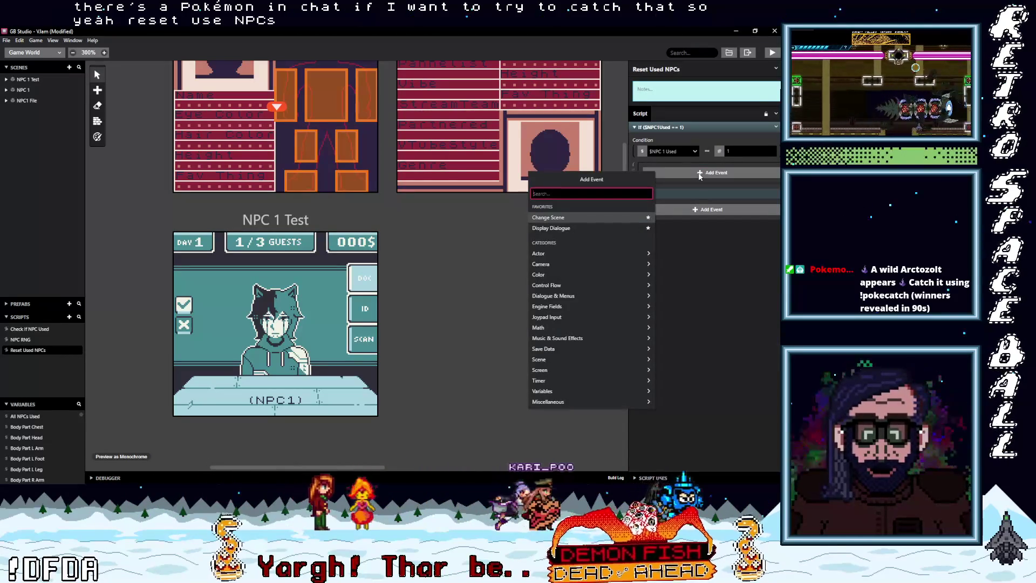
type("al")
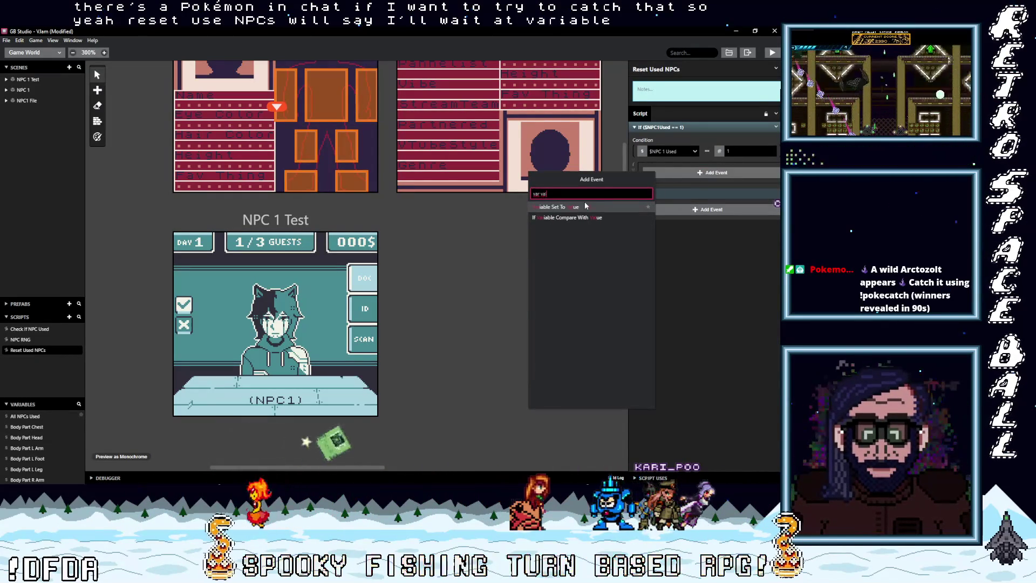
left_click(576, 205)
left_click(675, 237)
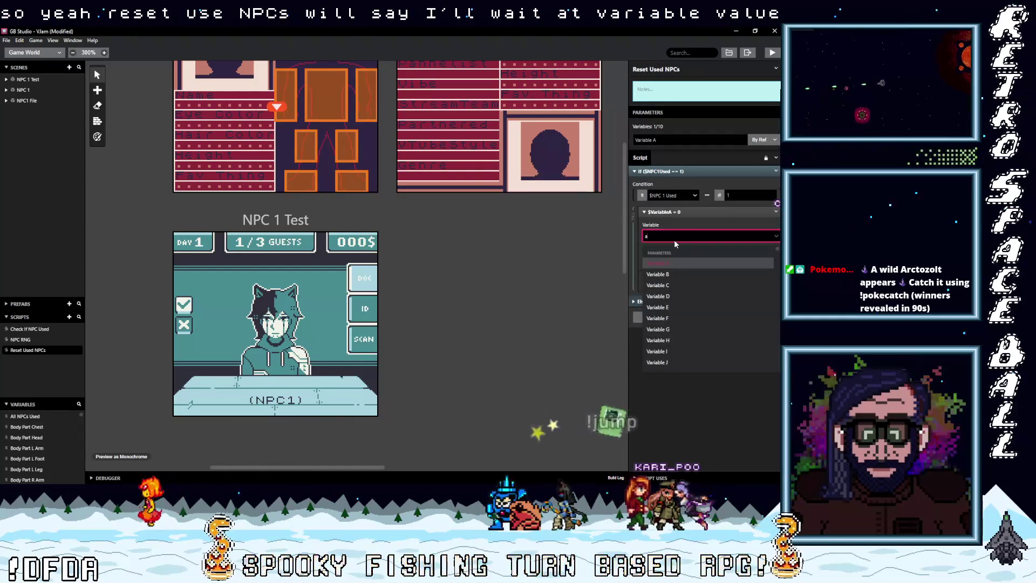
type("all")
left_click(661, 263)
left_click(657, 216)
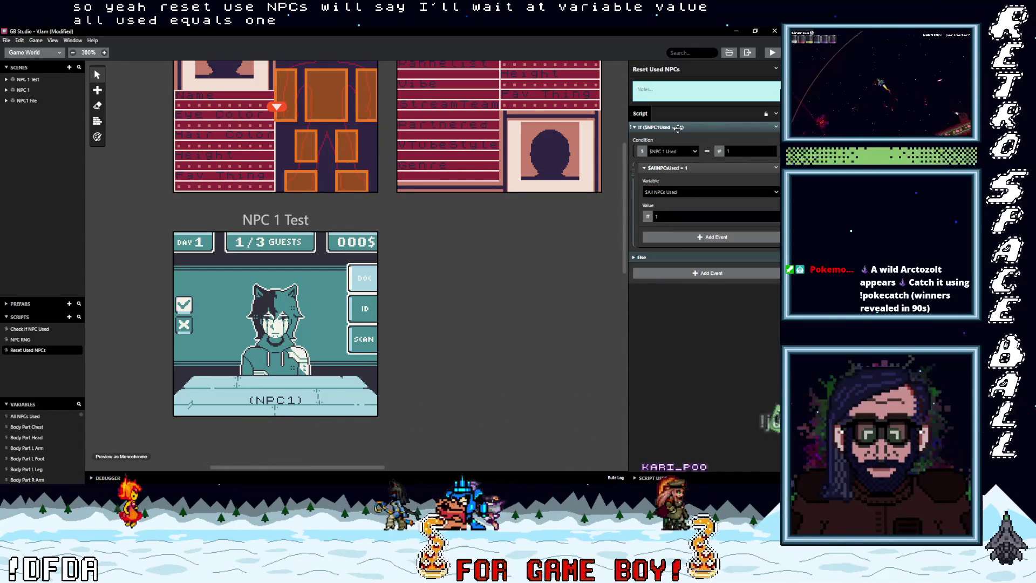
Collapse the If NPC 1 Used block and copy it.
left_click(696, 127)
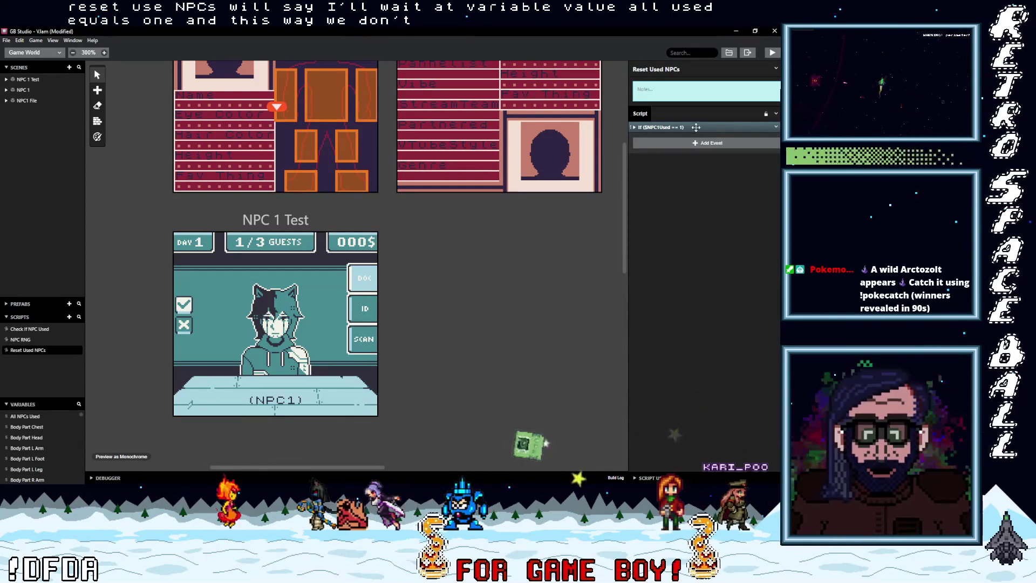
left_click(777, 128)
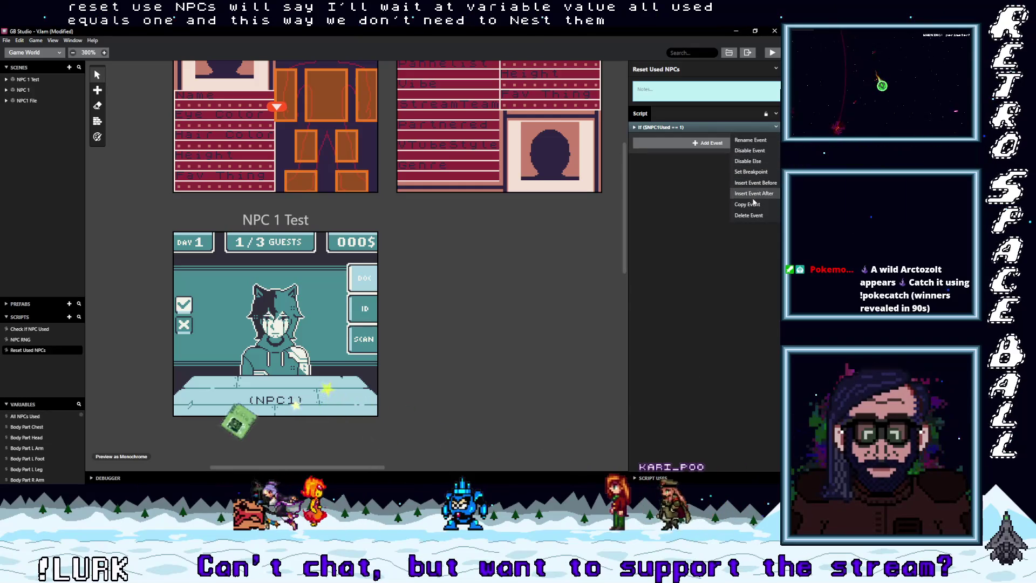
left_click(729, 195)
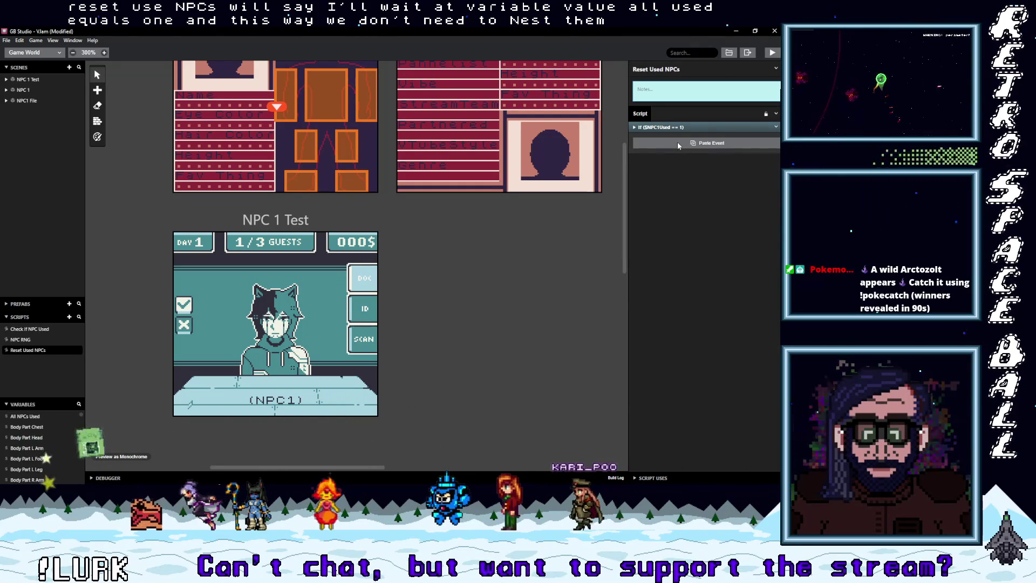
key("alt")
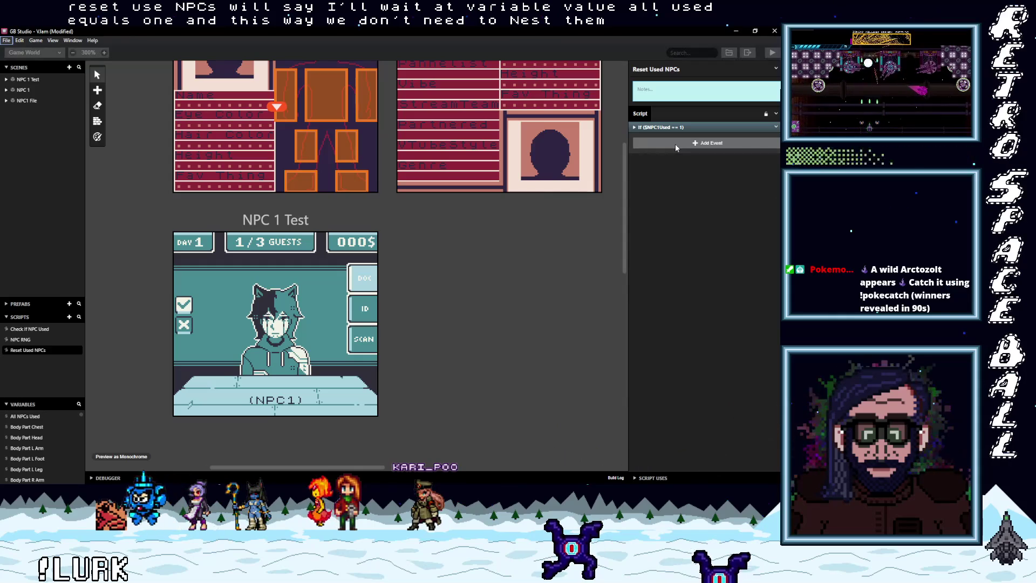
left_click(675, 144)
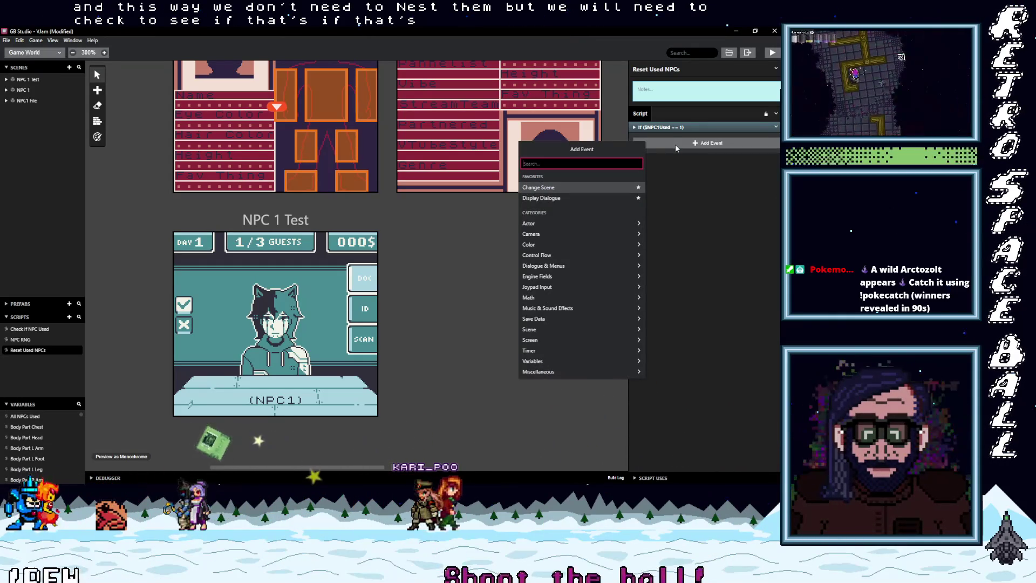
Add a Variable Compare With Value check, $All NPCs Used == 1, after the NPC 1 block.
type("if var val")
left_click(566, 178)
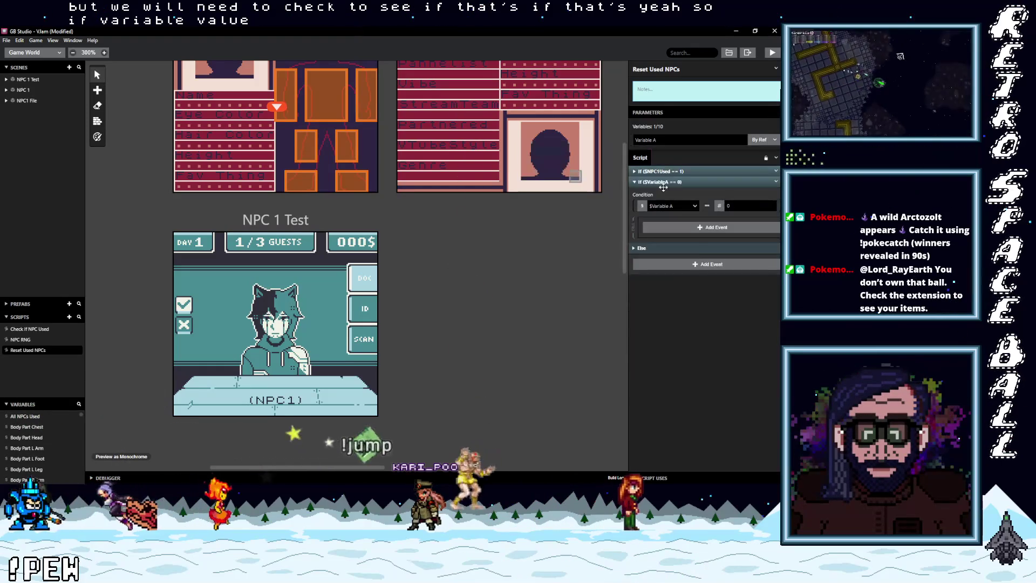
left_click(667, 204)
type("all")
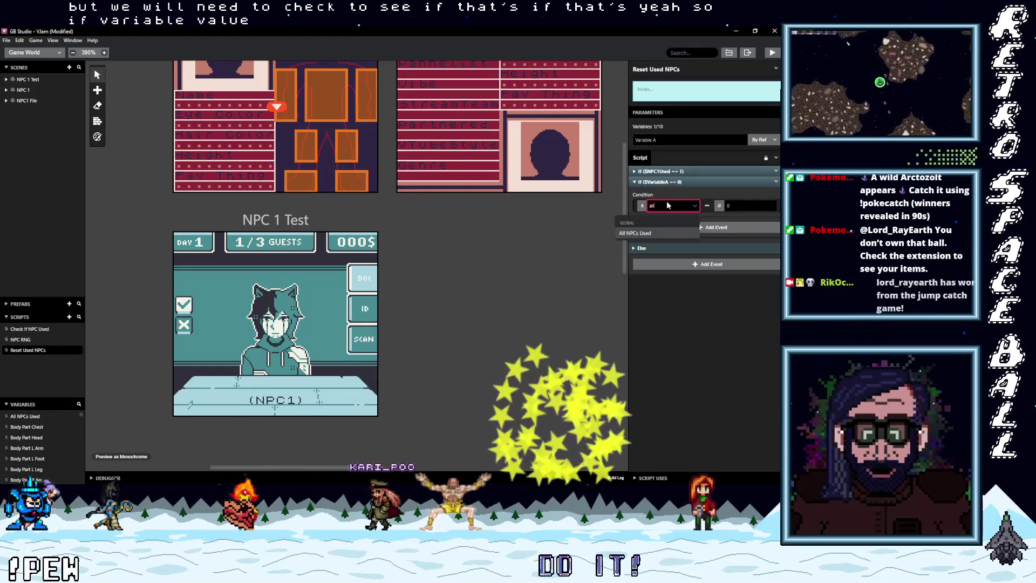
type("1")
key("Return")
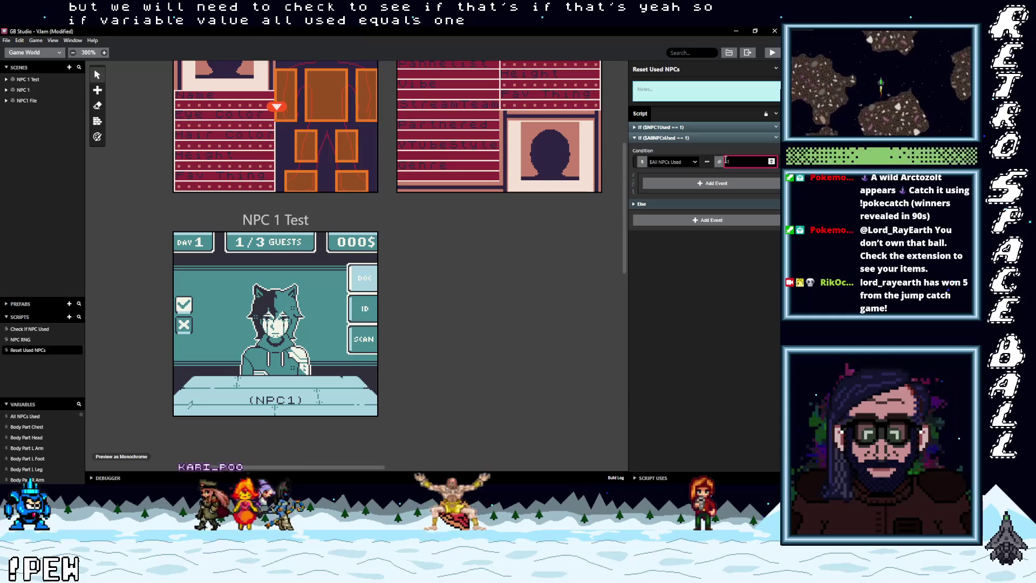
left_click(705, 255)
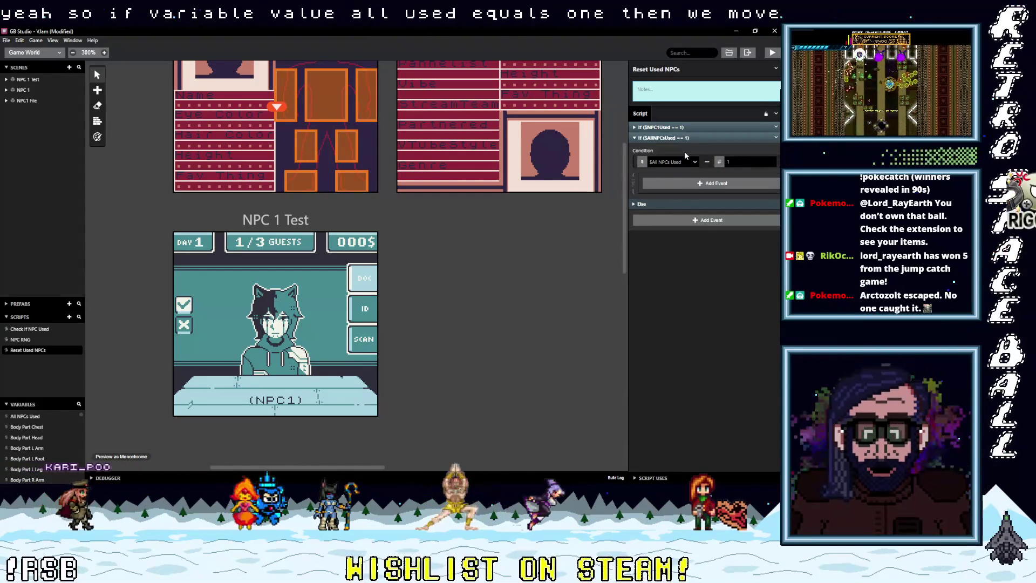
left_click(777, 128)
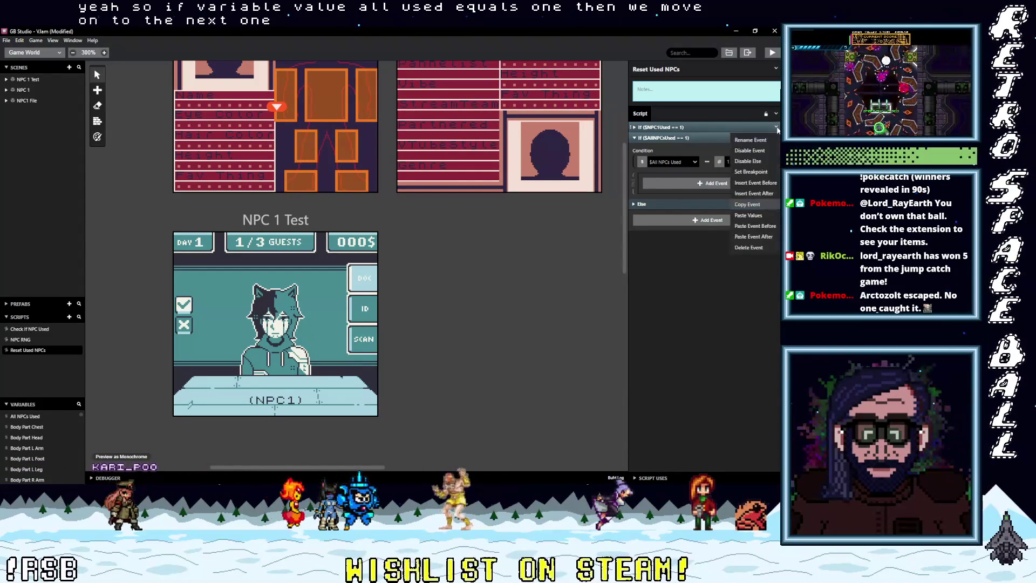
Paste the copied NPC 1 check inside the All NPCs Used block and review the original.
left_click(751, 205)
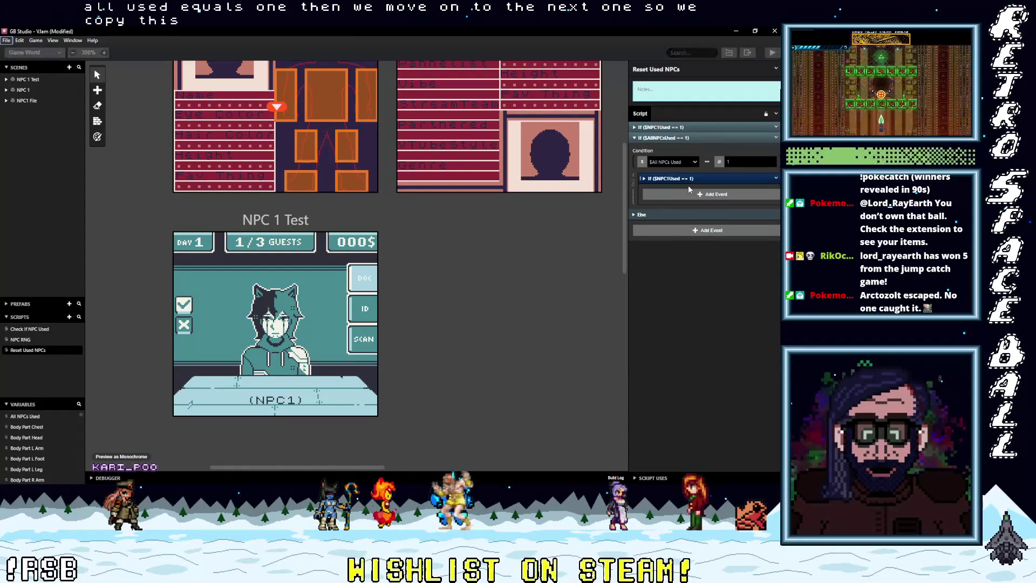
left_click(689, 186, "alt")
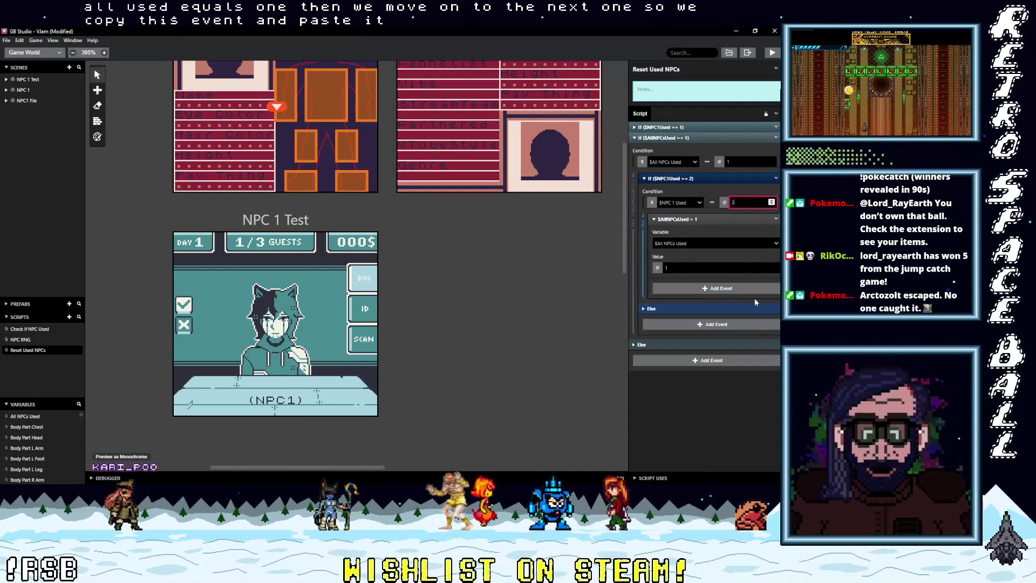
left_click(685, 138)
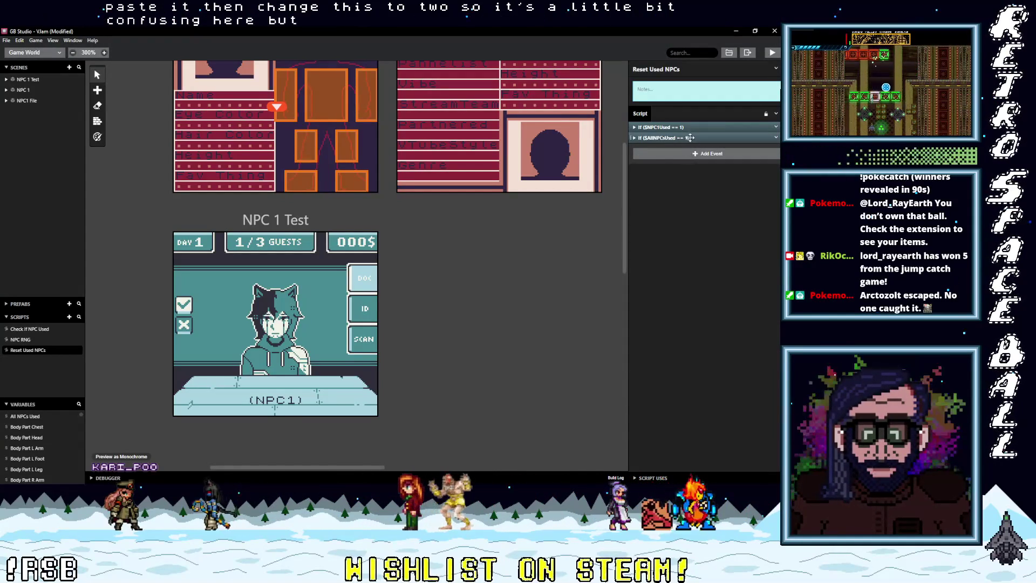
left_click(690, 126)
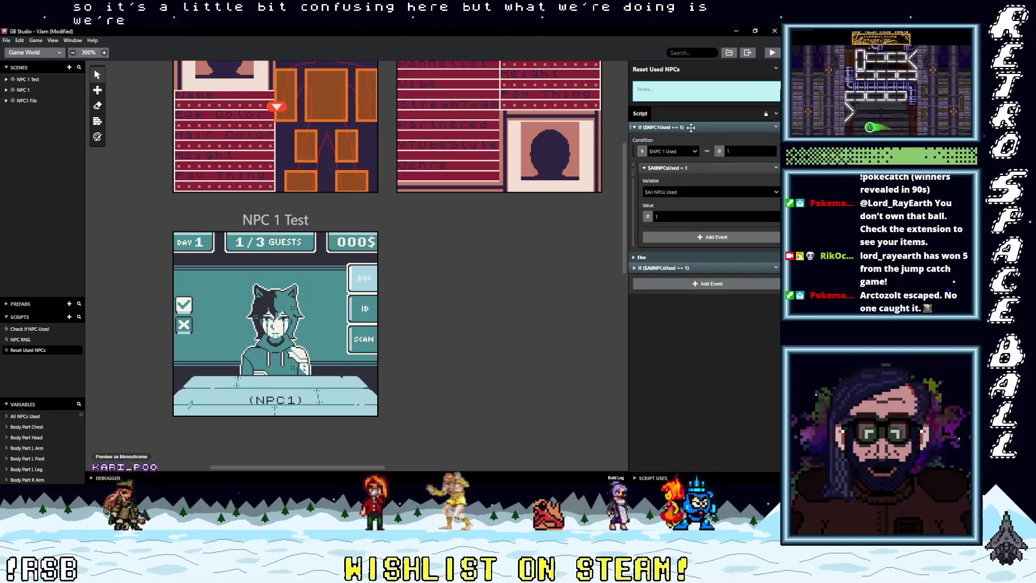
left_click(737, 150)
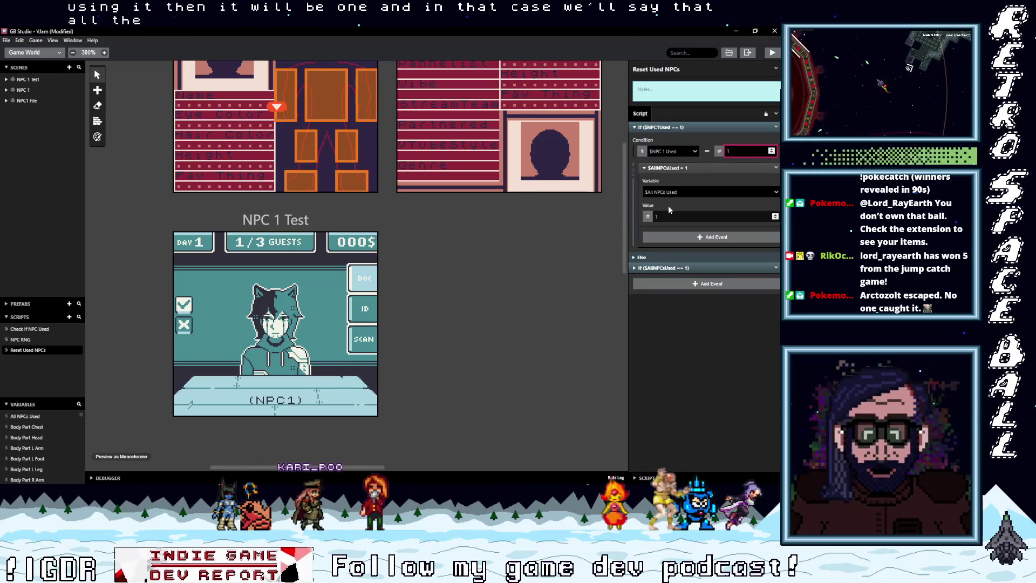
left_click(684, 127)
left_click(683, 138)
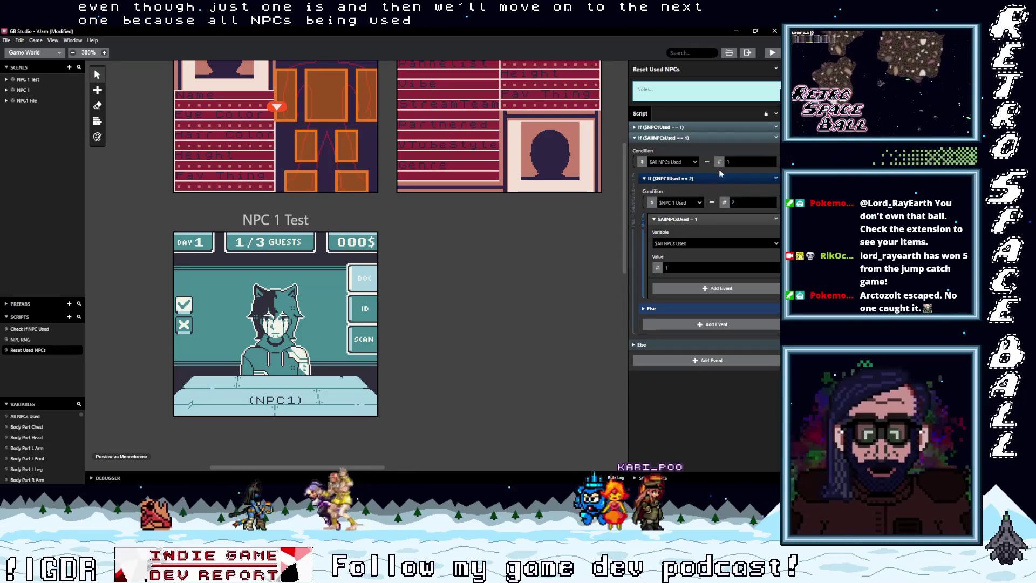
Change the nested check to $NPC 2 Used == 1.
double_click(741, 202)
type("1")
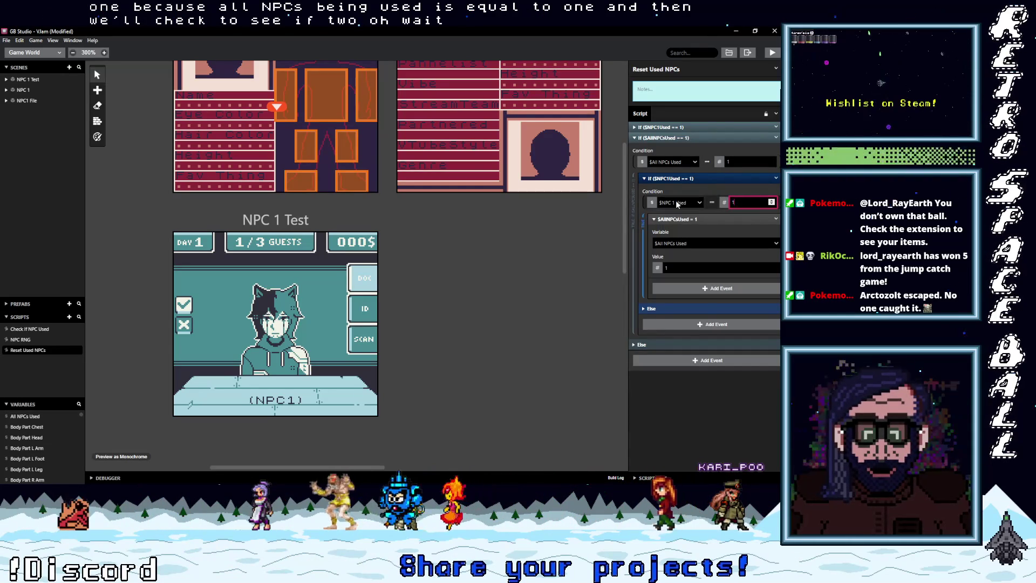
left_click(679, 203)
type("npc 2")
key("Return")
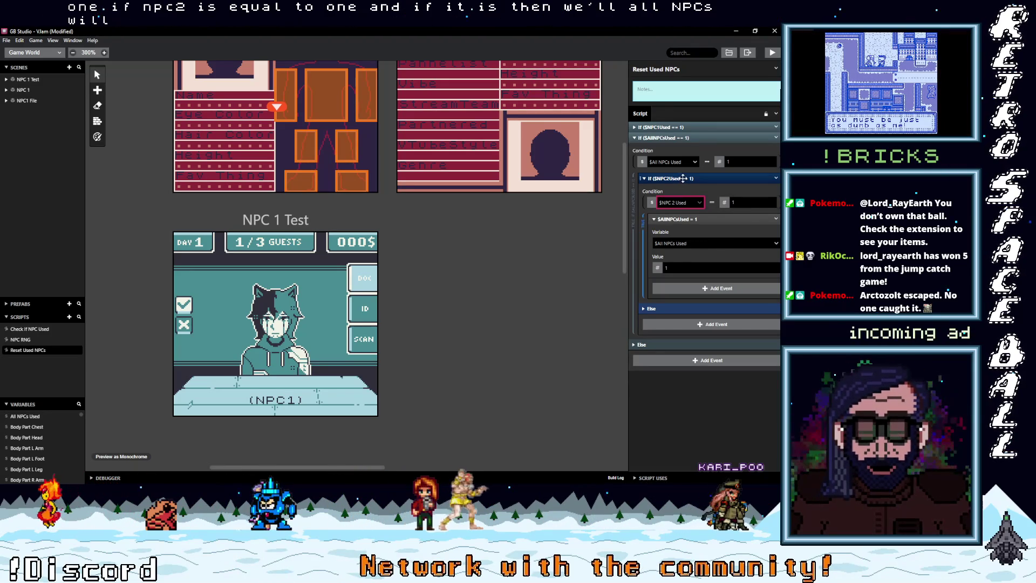
left_click(672, 178)
Paste a third All NPCs Used block with its nested check switched to NPC 3 Used.
left_click(672, 137)
left_click(776, 138)
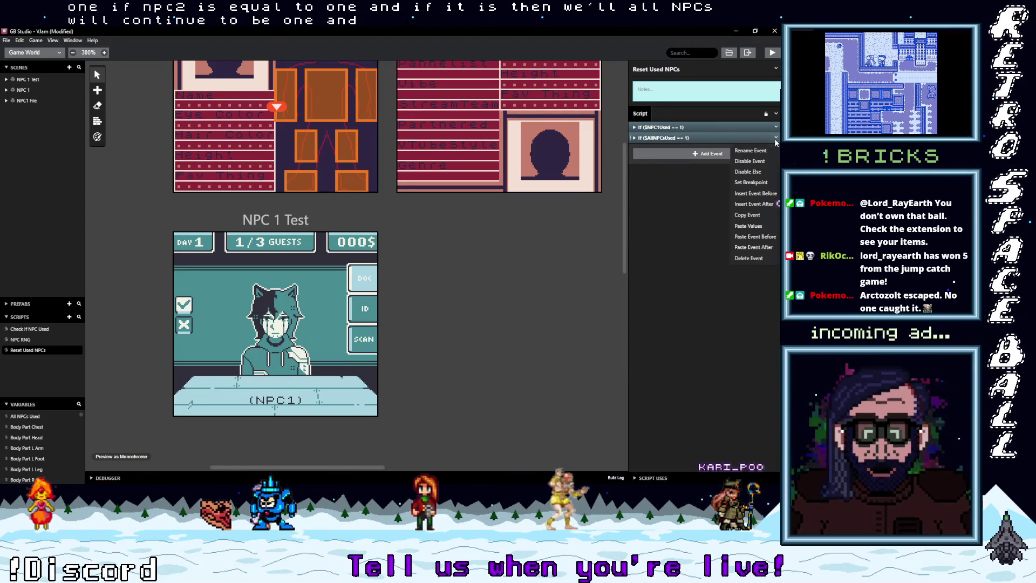
left_click(748, 215)
key("ctrl+v")
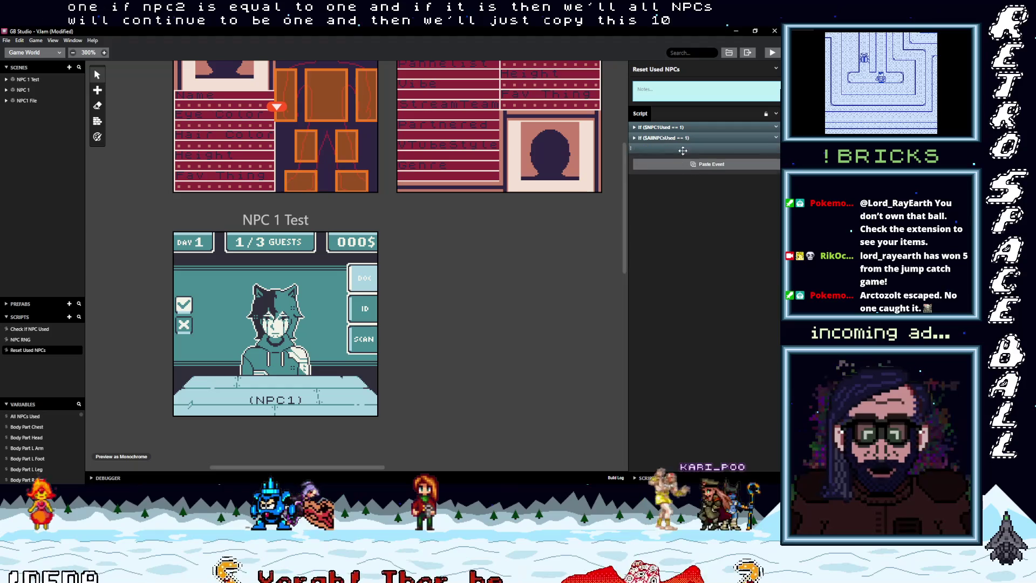
left_click(675, 149)
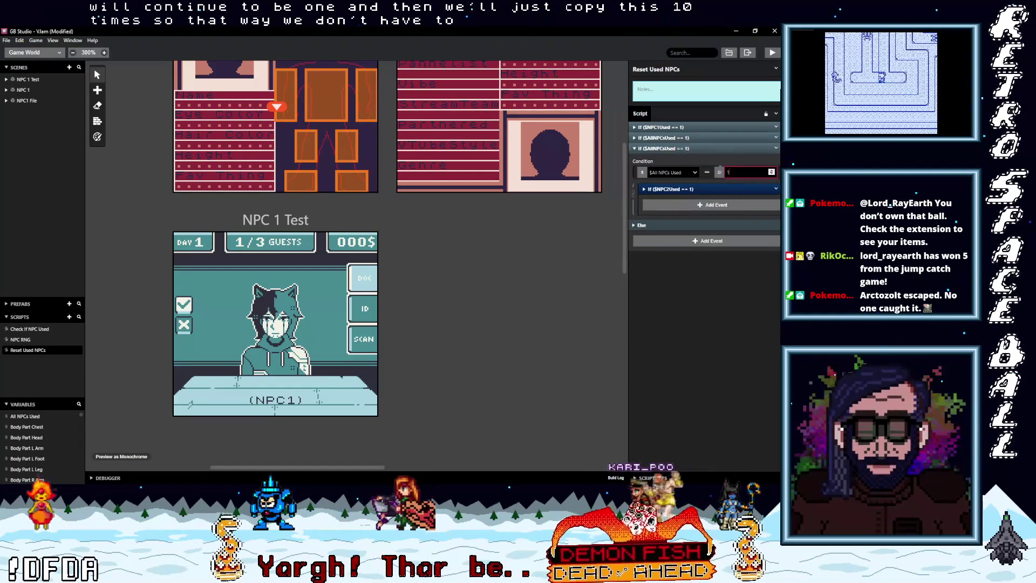
left_click(735, 188)
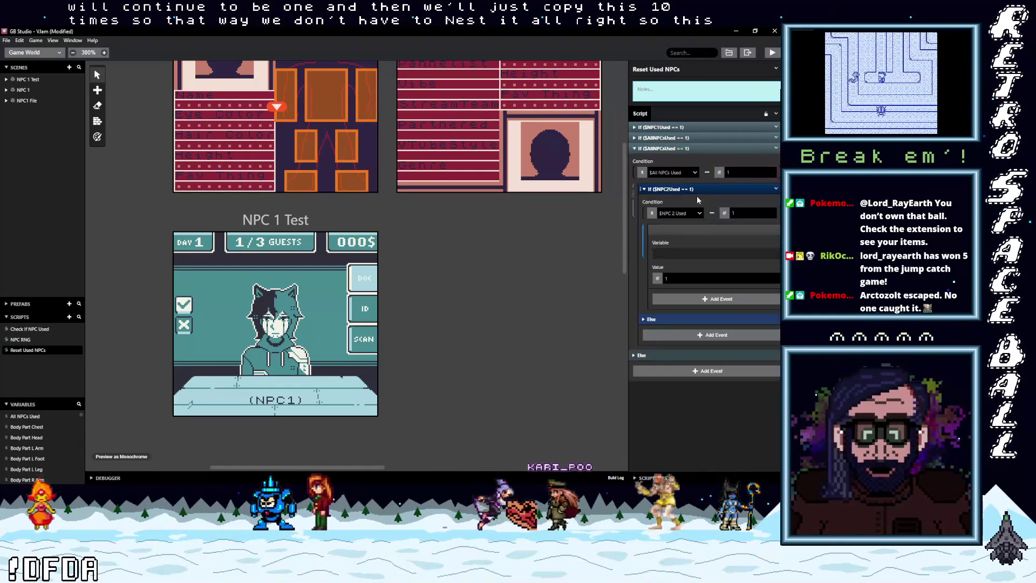
left_click(678, 213)
type("npc")
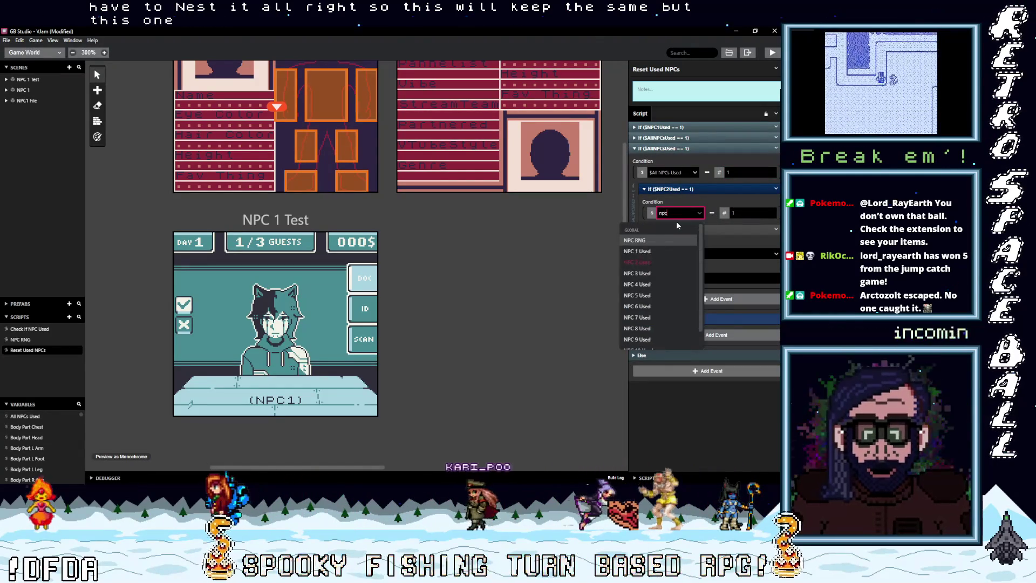
left_click(633, 273)
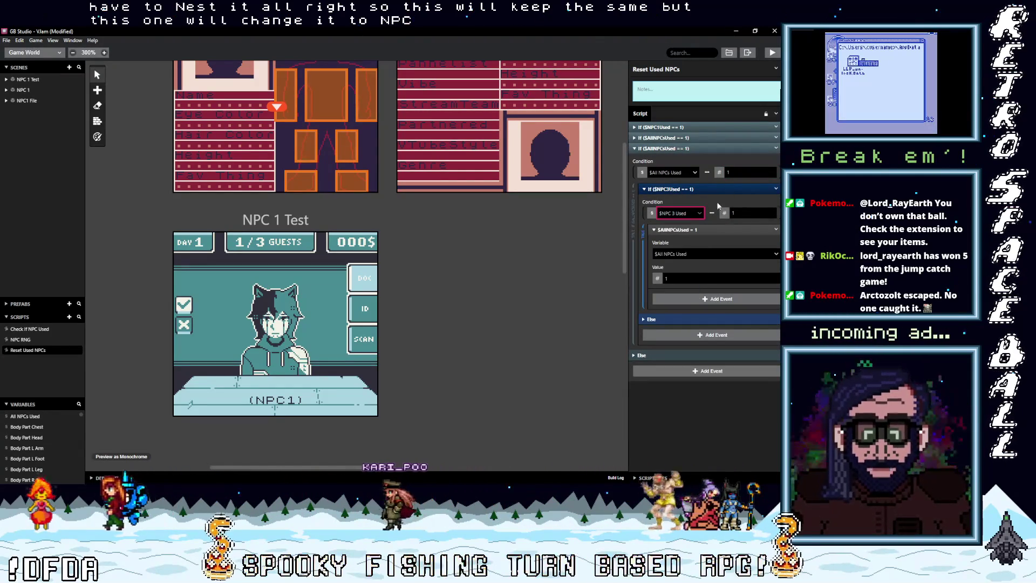
left_click(674, 148)
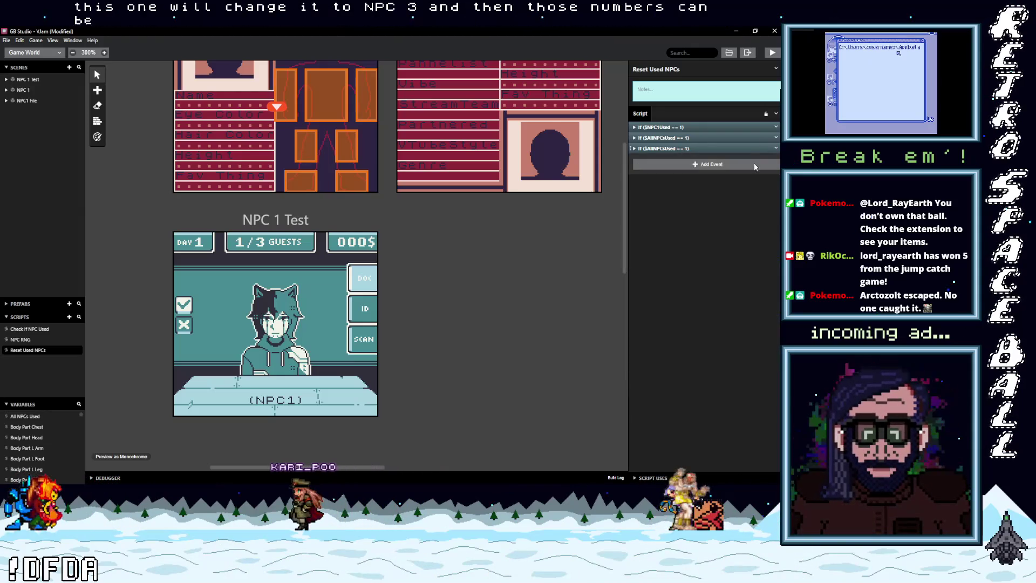
Add a fourth All NPCs Used block whose nested check tests NPC 4 Used.
key("ctrl+v")
left_click(678, 159)
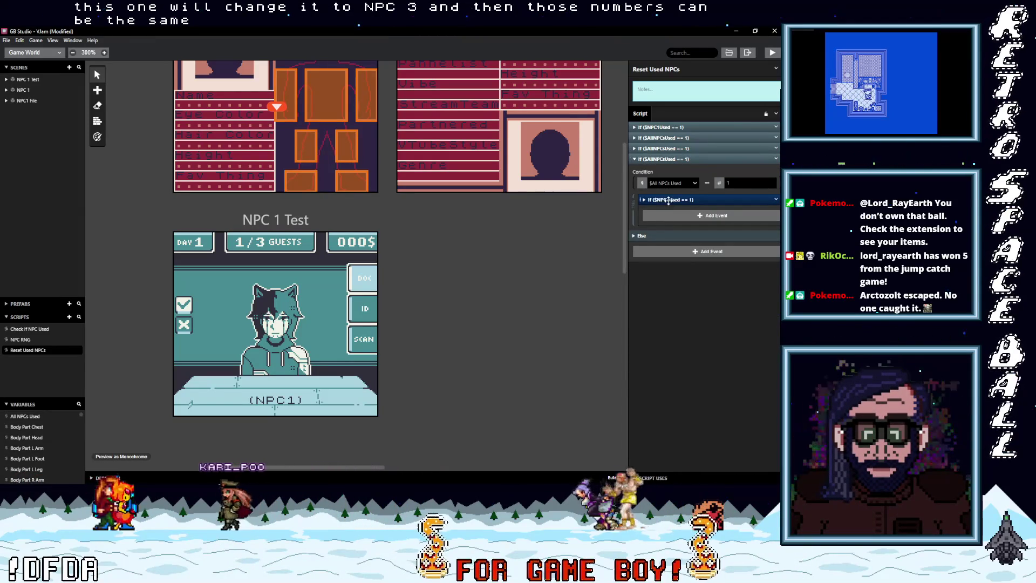
left_click(669, 200)
left_click(678, 224)
type("npc")
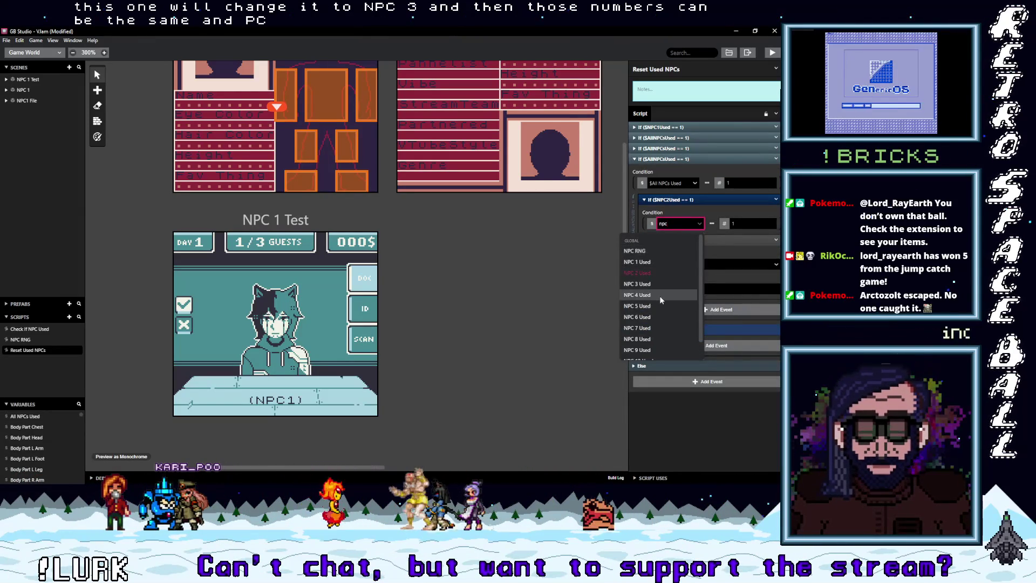
left_click(660, 295)
Add a fifth All NPCs Used block with its nested check set to NPC 5 Used.
key("ctrl+z")
key("ctrl+z")
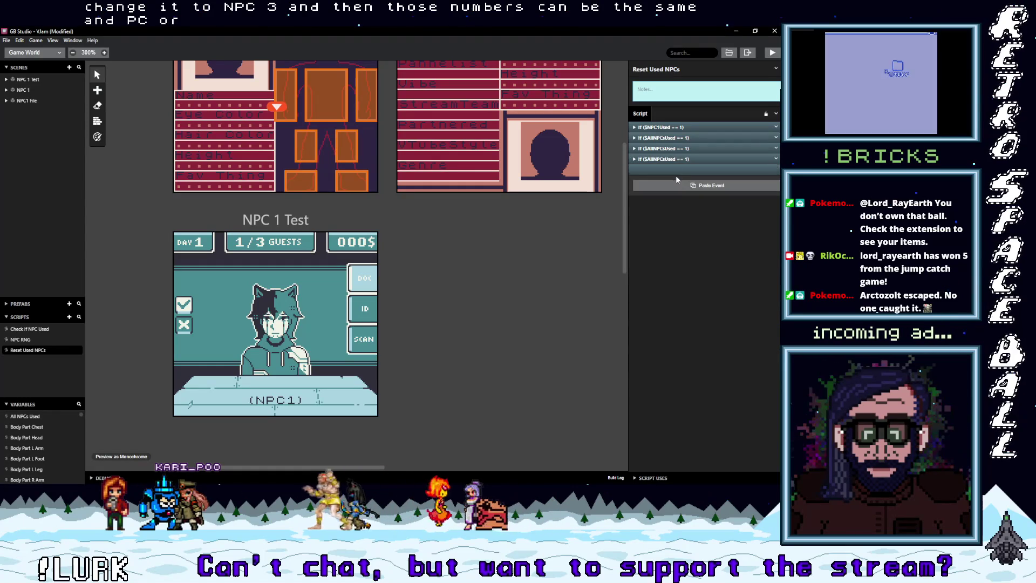
left_click(664, 170)
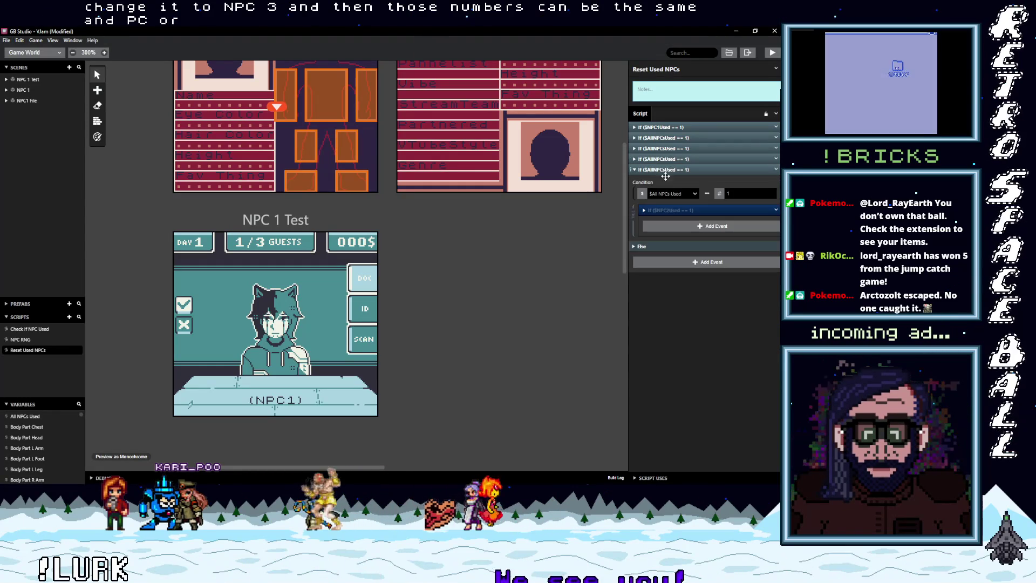
left_click(674, 210)
left_click(671, 235)
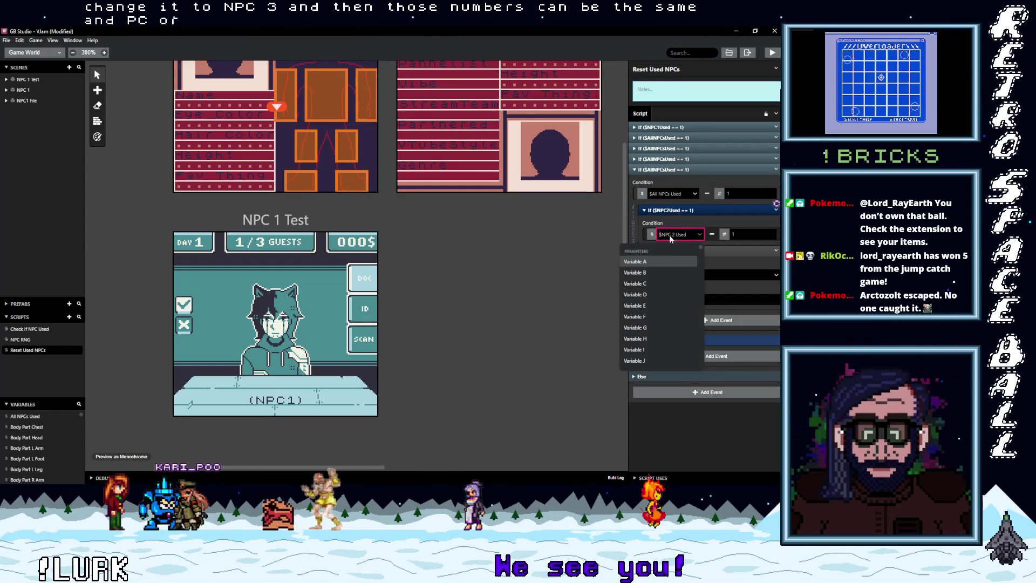
type("5")
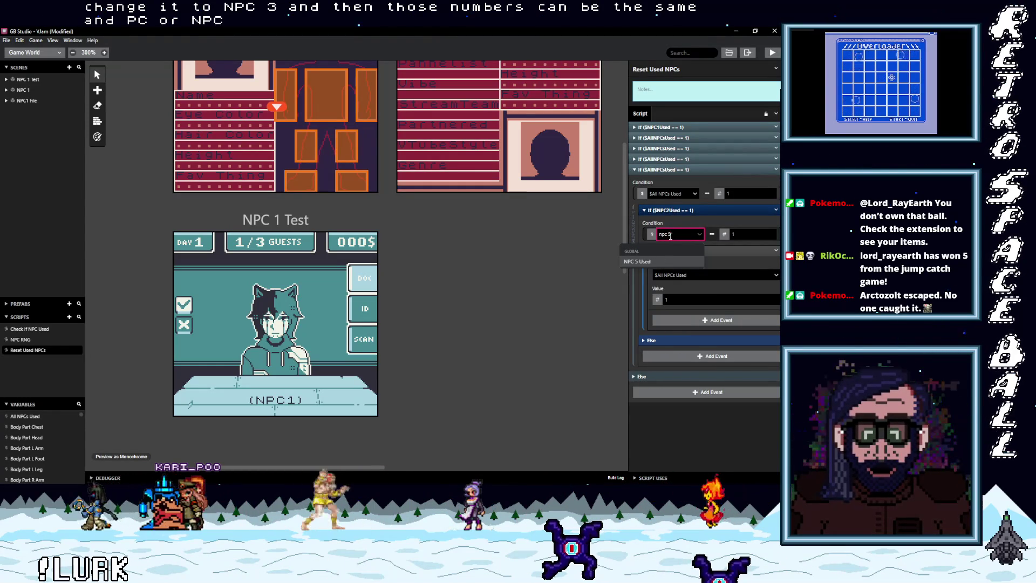
left_click(676, 169)
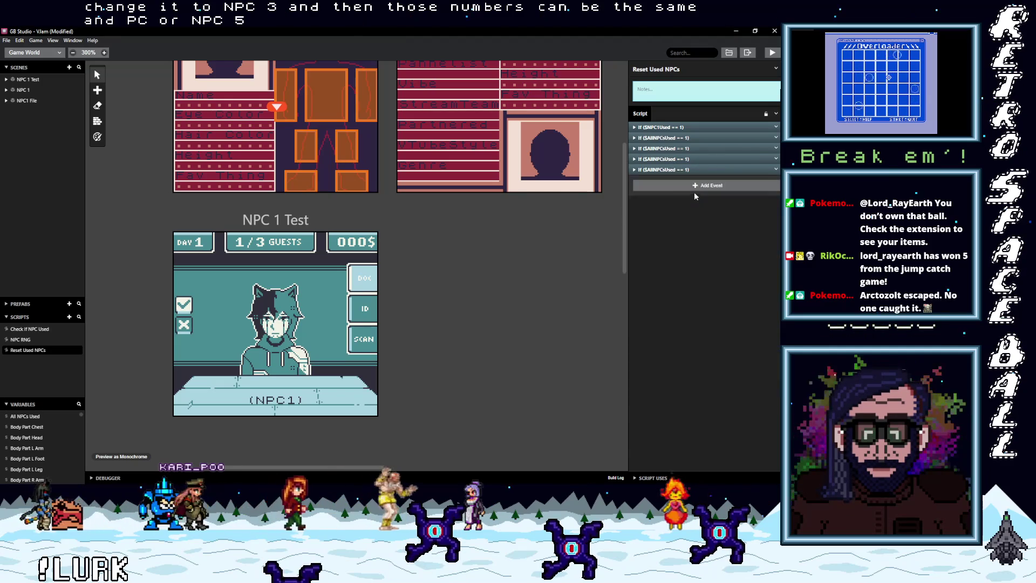
Add a sixth All NPCs Used block whose nested check tests NPC 6 Used.
left_click(672, 187)
left_click(670, 206)
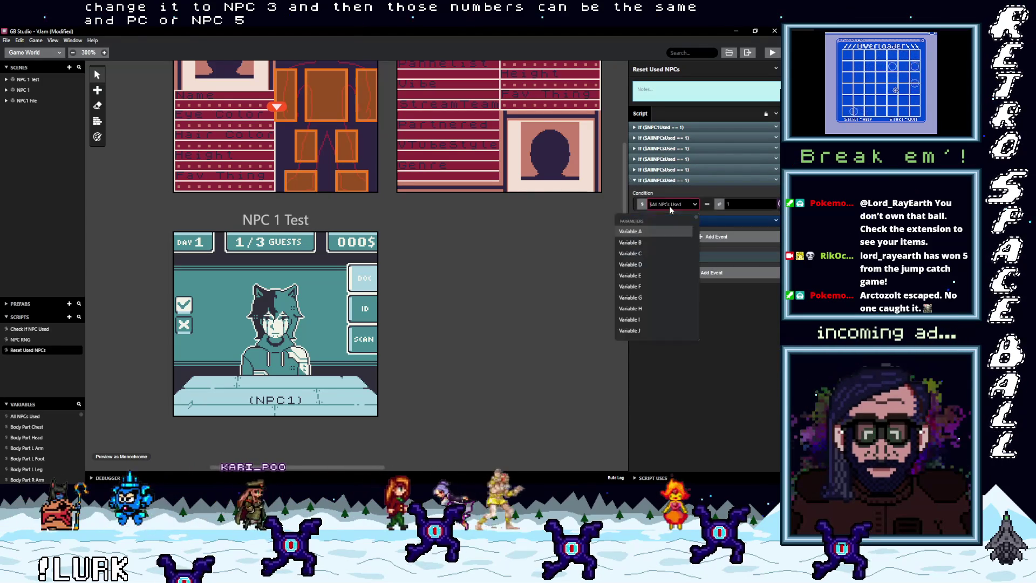
left_click(672, 205)
left_click(669, 221)
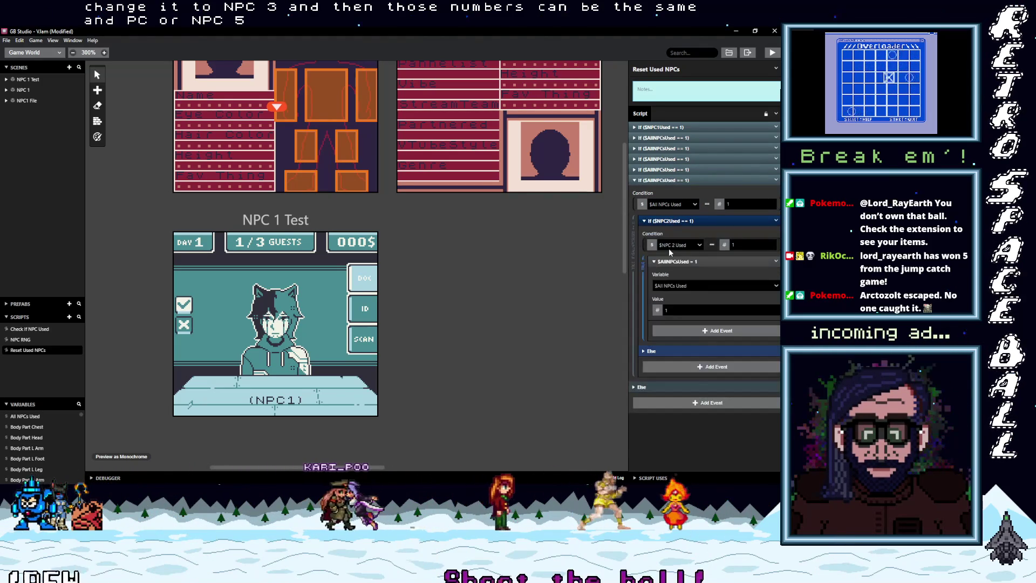
left_click(677, 246)
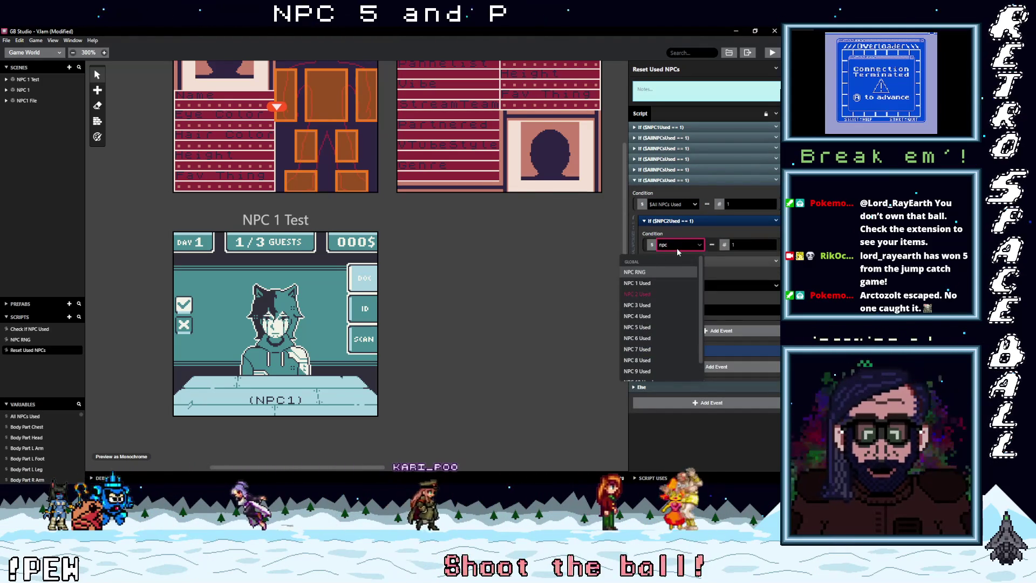
type("npc")
left_click(651, 338)
left_click(673, 180)
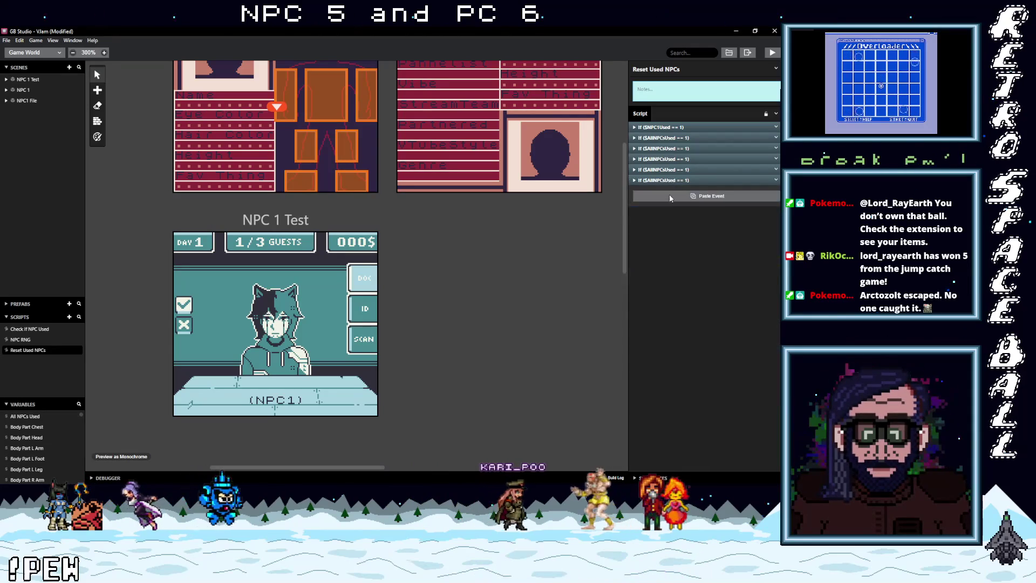
Add a seventh All NPCs Used block whose nested check tests NPC 7 Used.
left_click(671, 191)
left_click(666, 232)
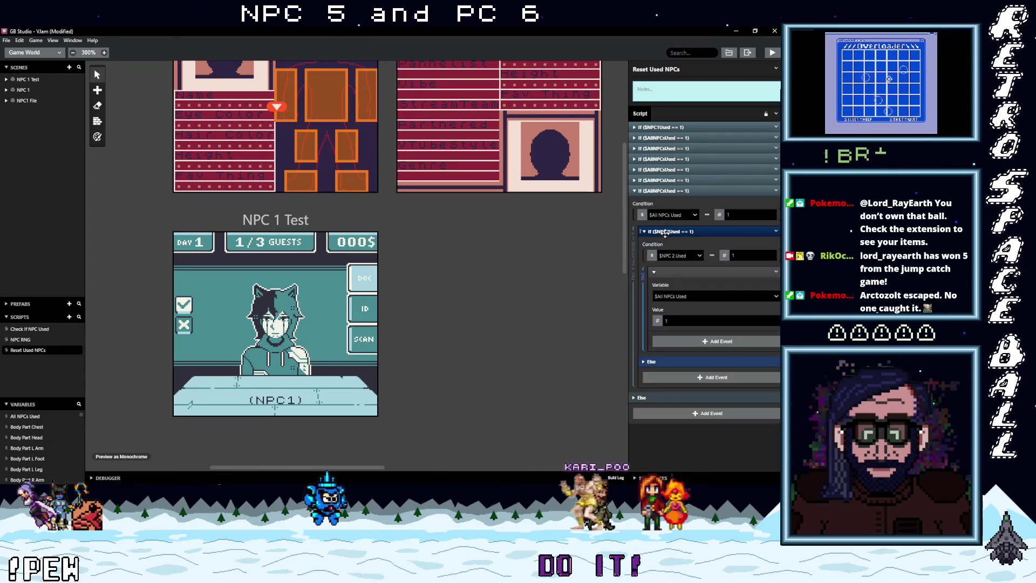
left_click(677, 298)
left_click(672, 257)
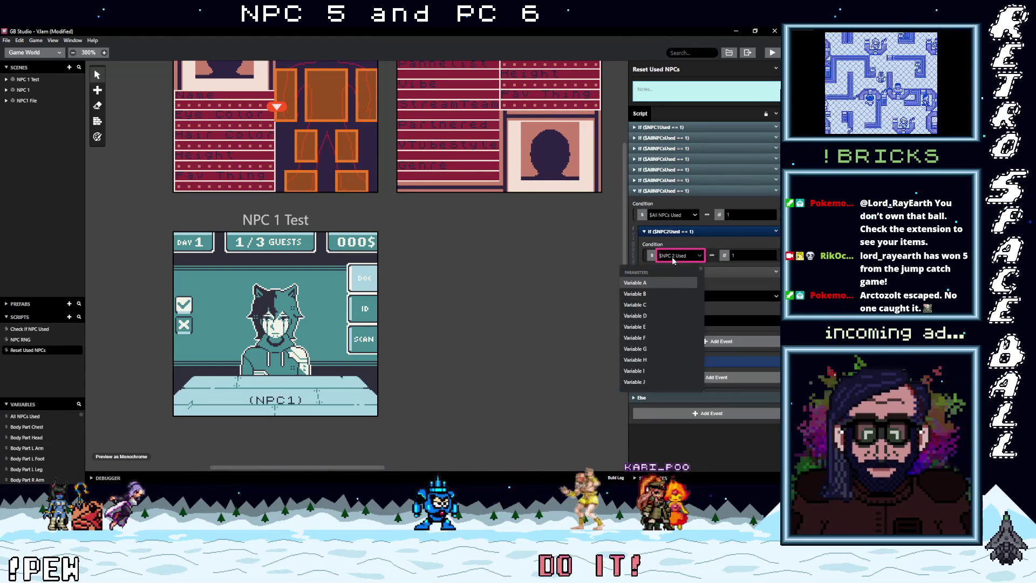
type("npc")
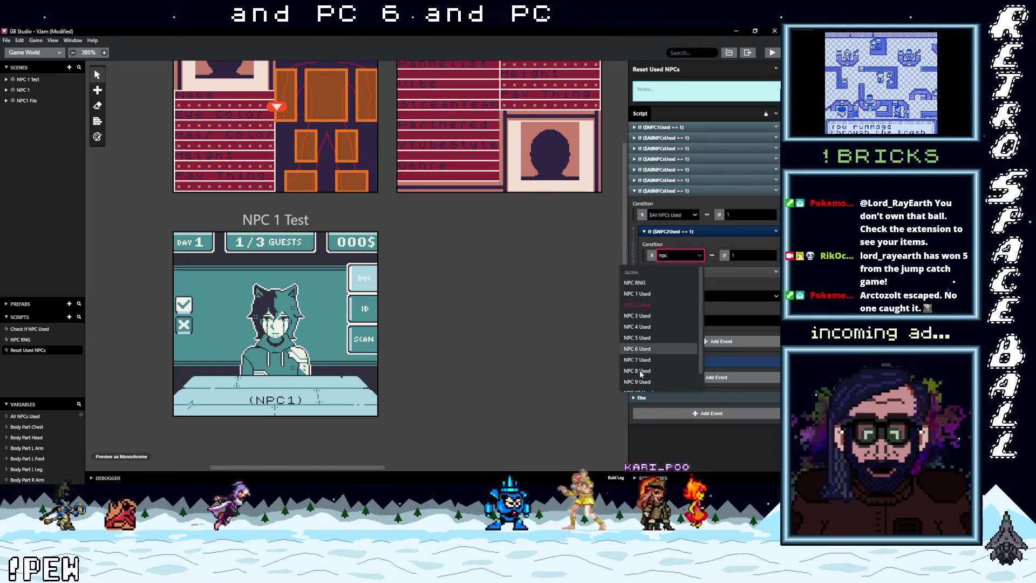
left_click(642, 360)
left_click(672, 192)
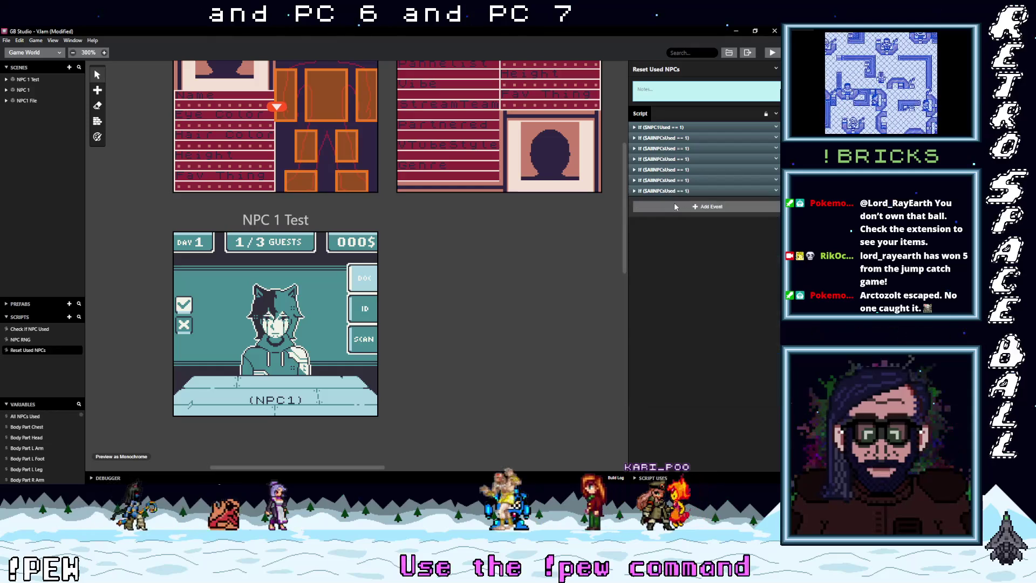
In the next copy, set the outer condition to All NPCs Used and nested check to NPC 8 Used.
left_click(669, 202)
left_click(669, 227)
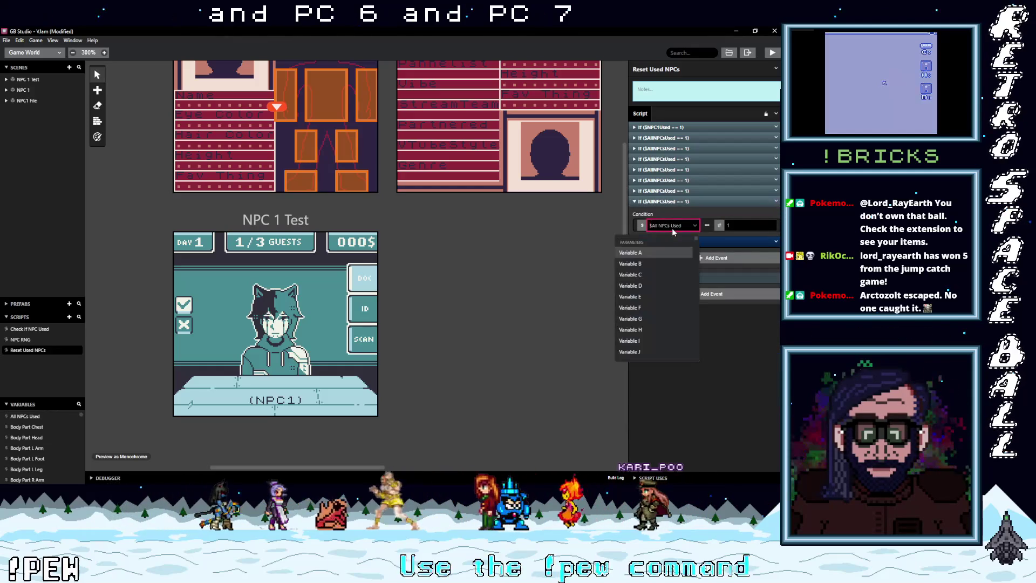
type("npc")
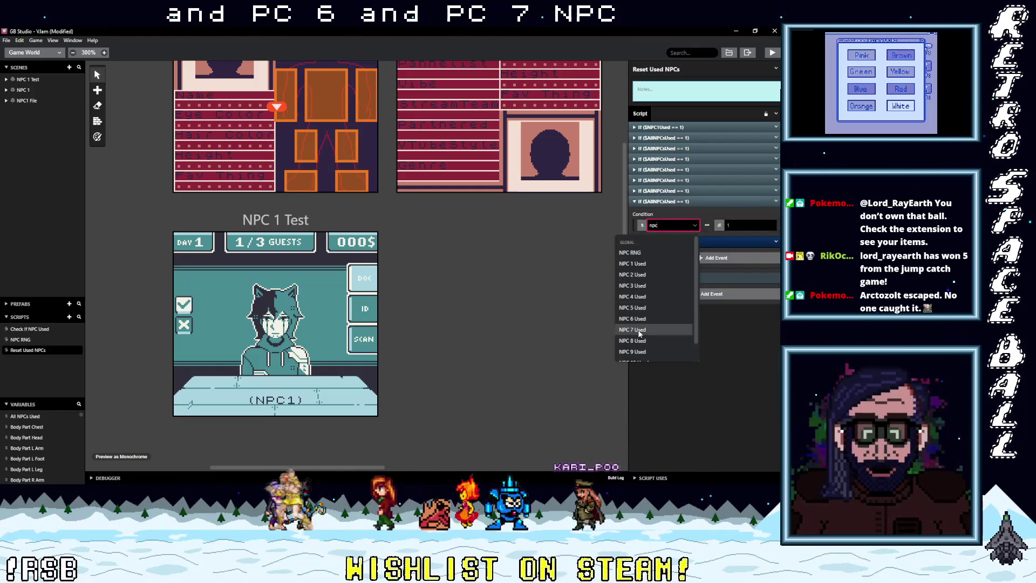
left_click(639, 339)
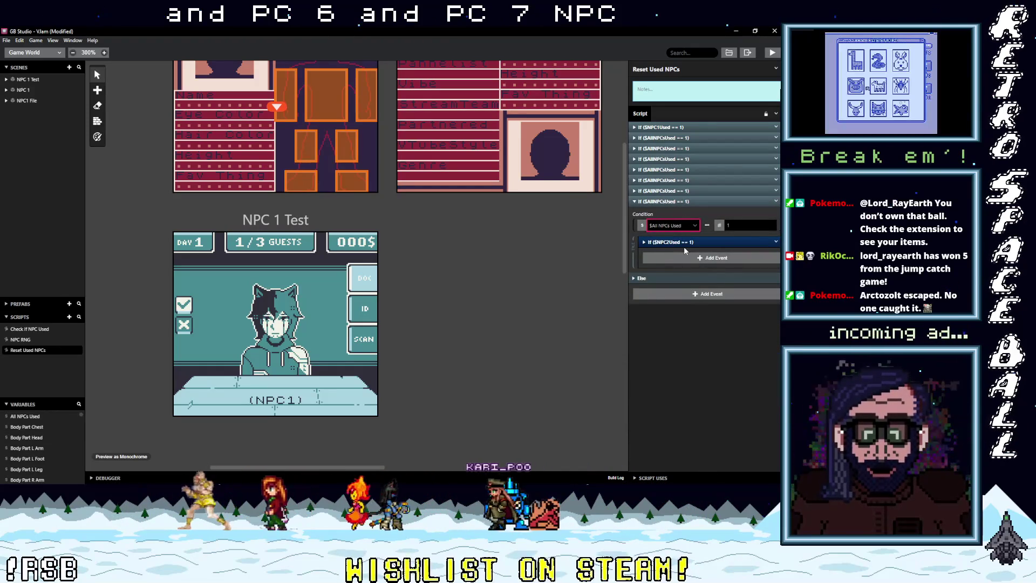
left_click(683, 243)
left_click(680, 266)
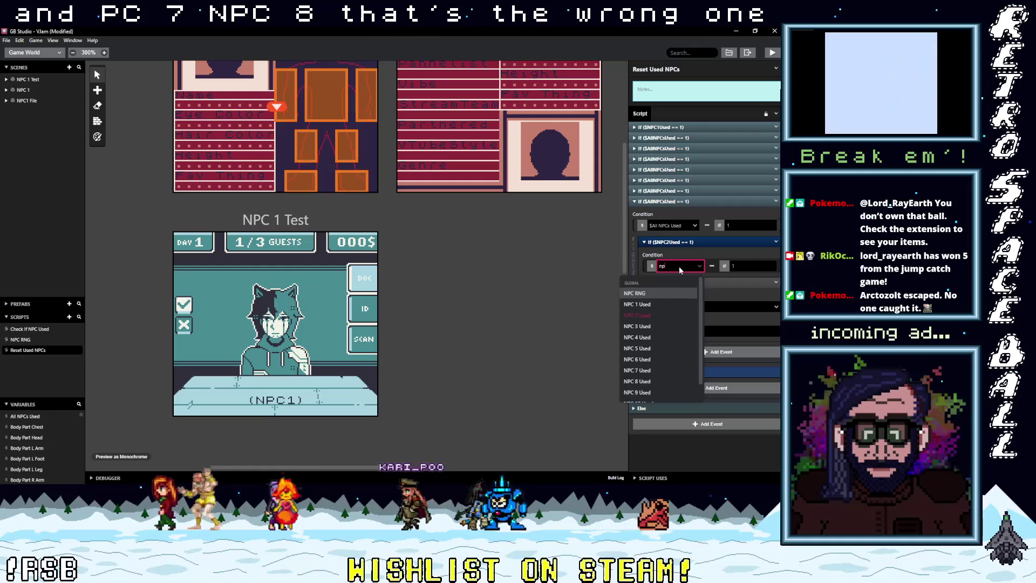
type("npc 8")
key("Return")
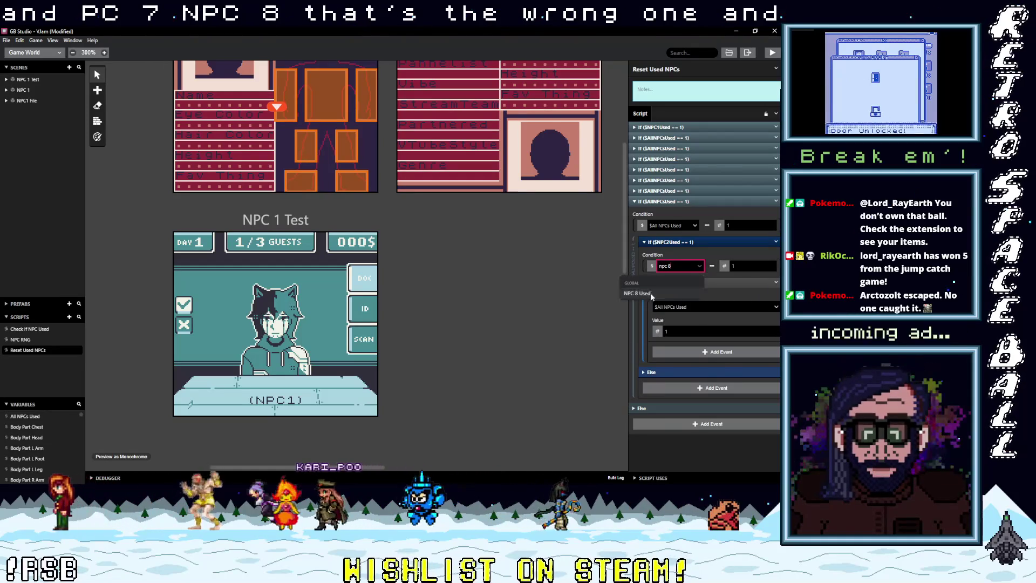
Paste two more check blocks with nested conditions NPC 9 Used and NPC 10 Used.
key("ctrl+v")
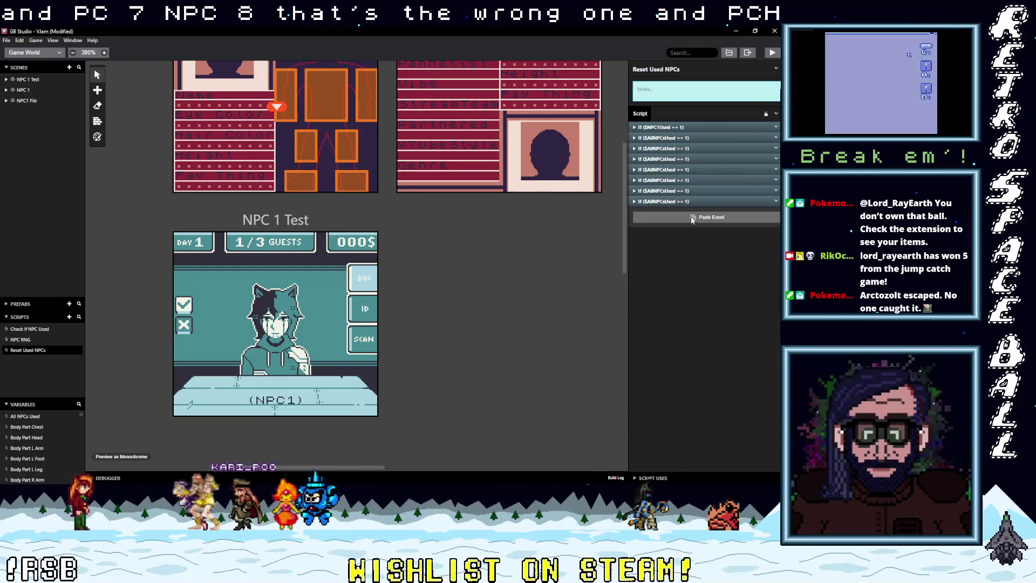
left_click(673, 253)
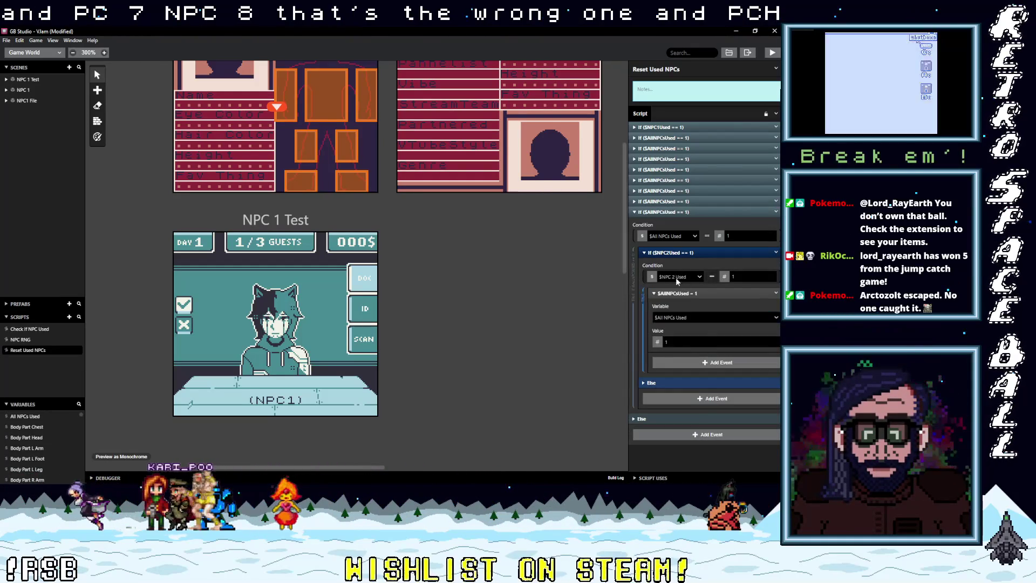
left_click(678, 278)
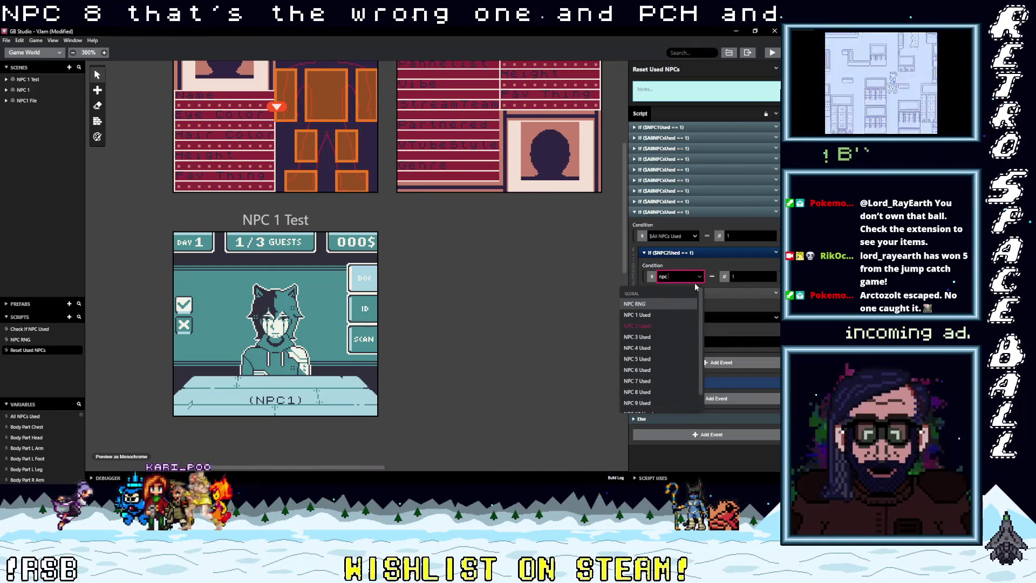
type("npc 9")
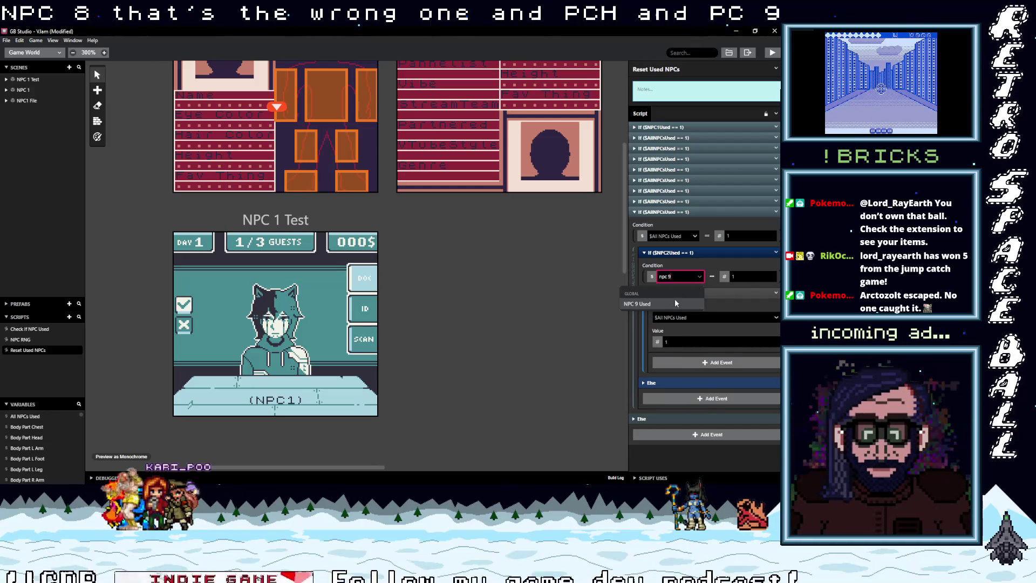
left_click(673, 212)
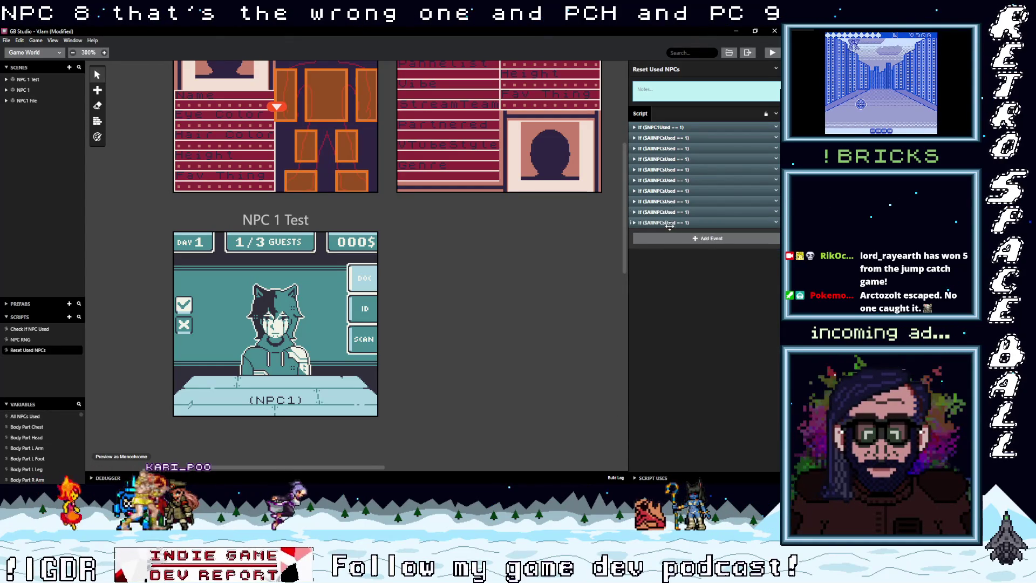
key("ctrl+v")
left_click(679, 287)
type("npc")
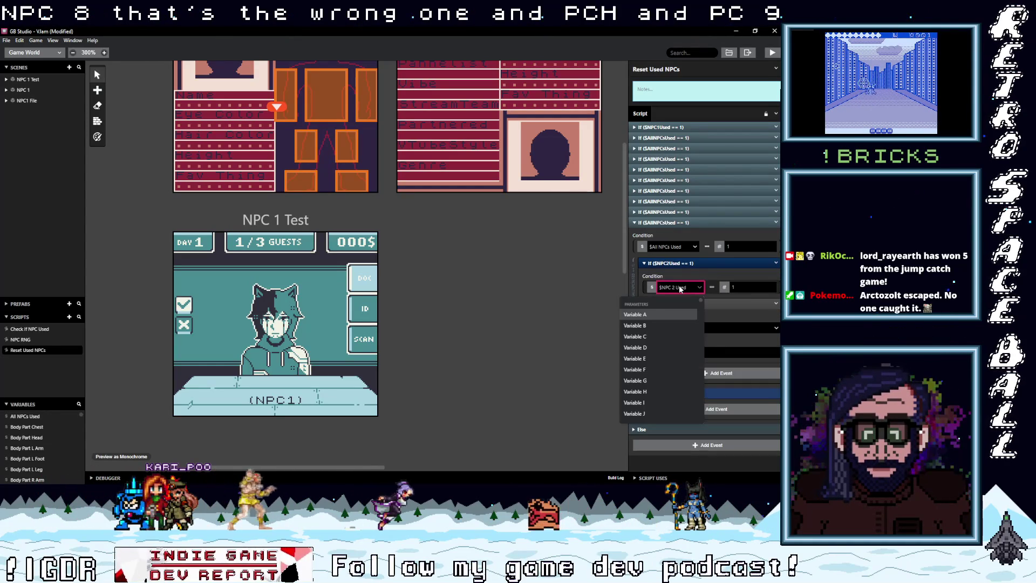
type(" 10")
key("Return")
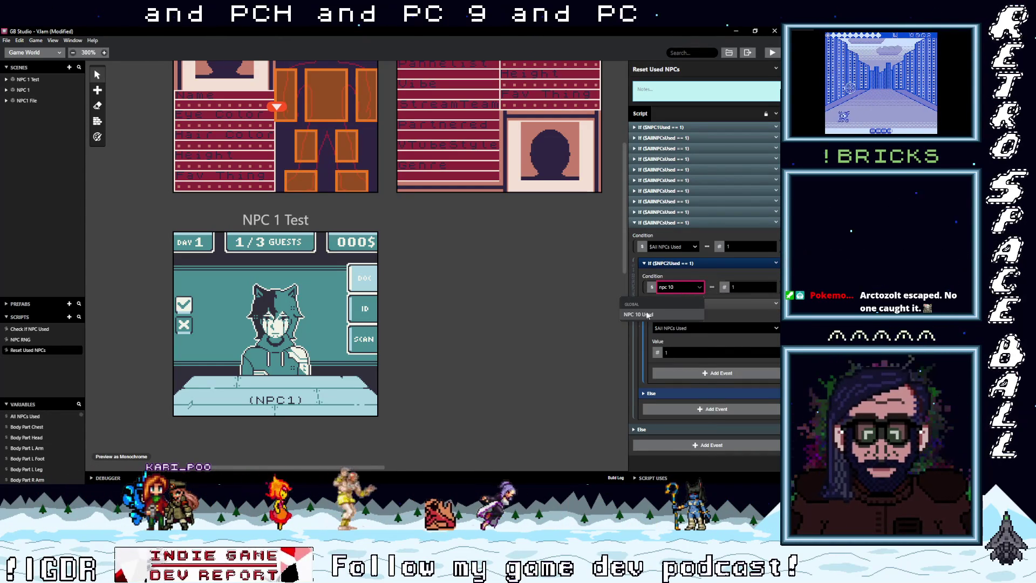
Expand and collapse the NPC 4, 5 and 6 check blocks to verify their conditions.
left_click(671, 188)
left_click(671, 188)
left_click(668, 179)
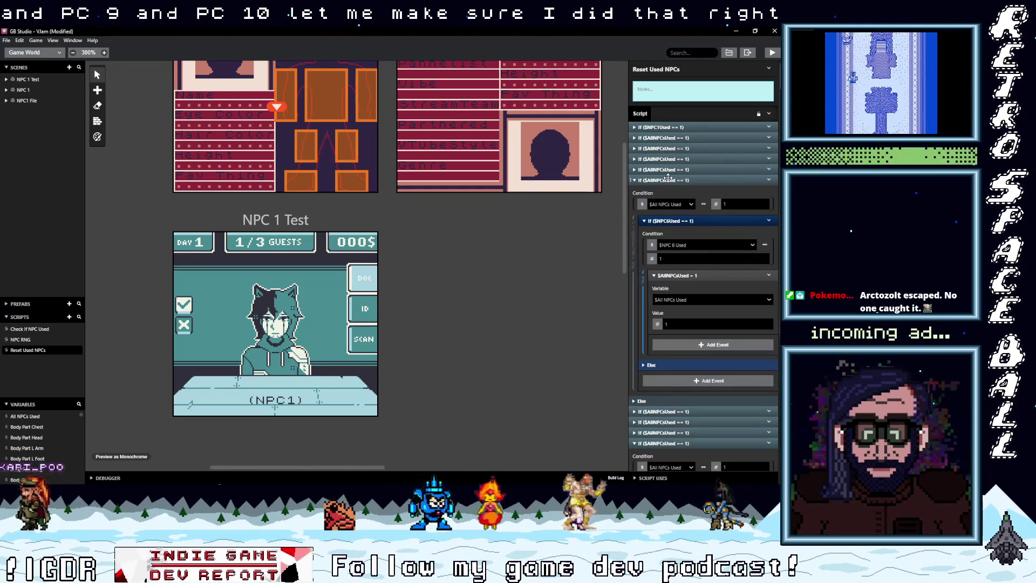
left_click(669, 178)
left_click(669, 169)
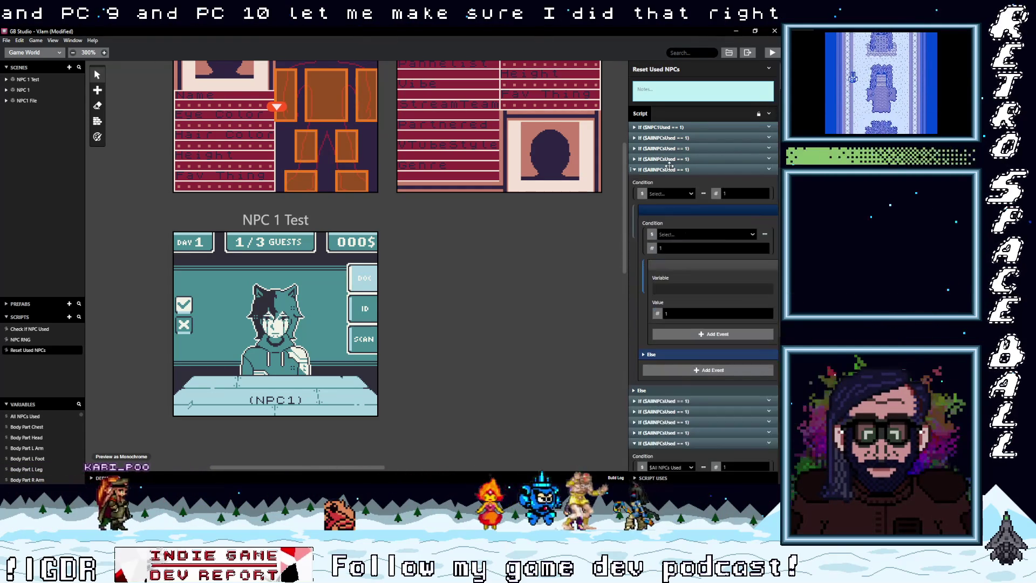
left_click(669, 169)
left_click(668, 159)
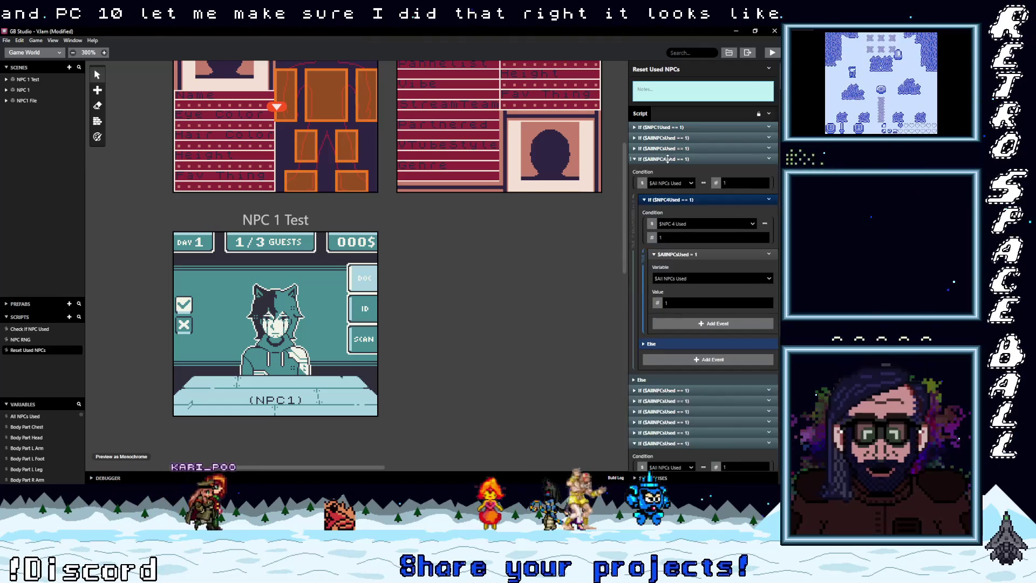
left_click(668, 159)
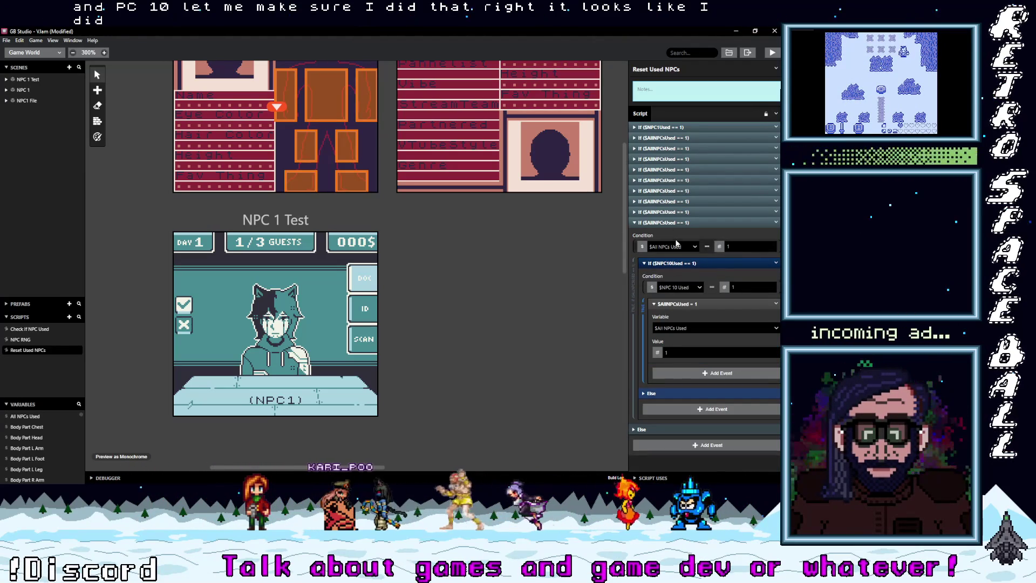
Collapse the NPC 10 block and bring up the Add Event list at the script's end.
left_click(698, 223)
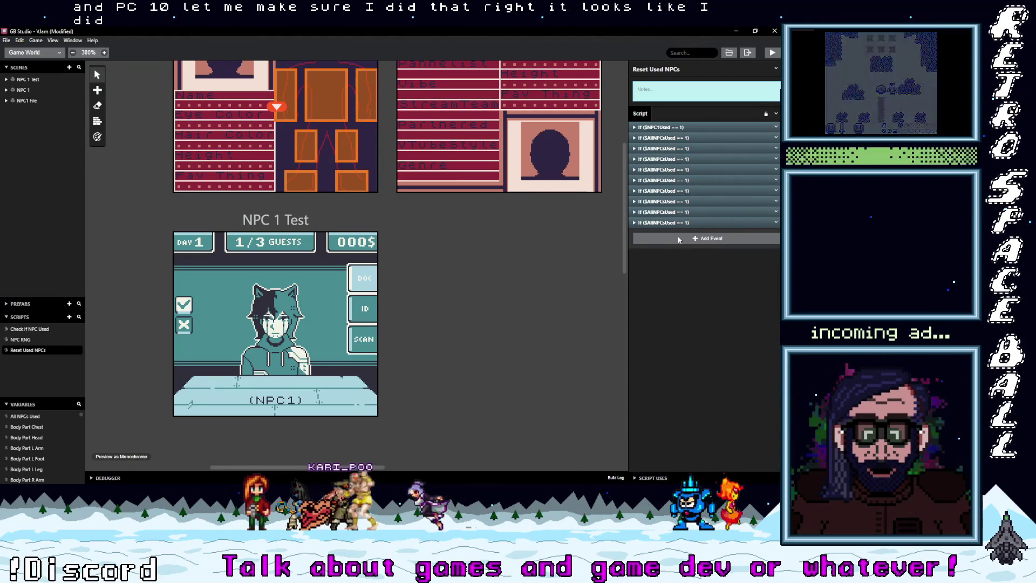
left_click(681, 239)
key("Escape")
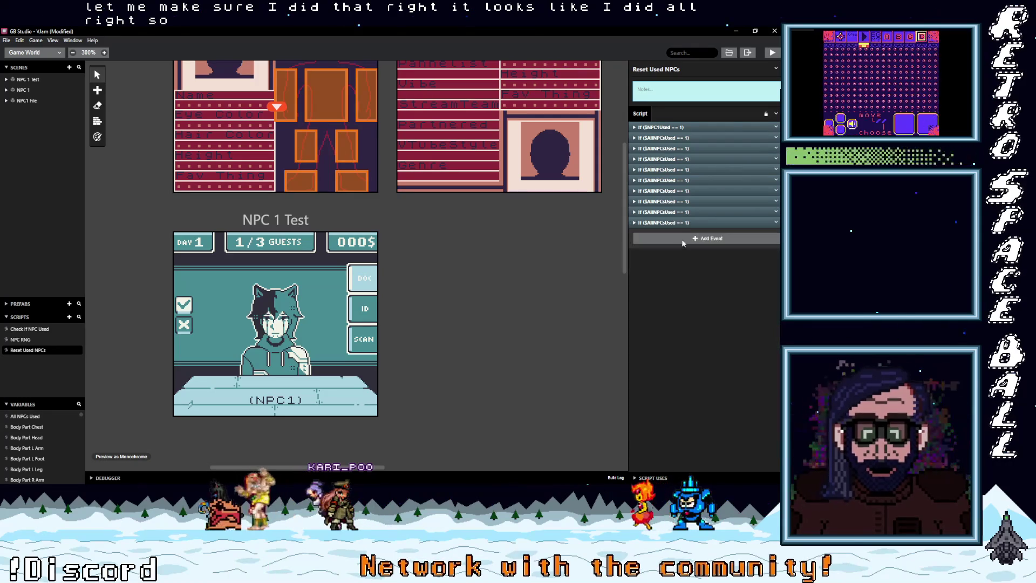
left_click(683, 238)
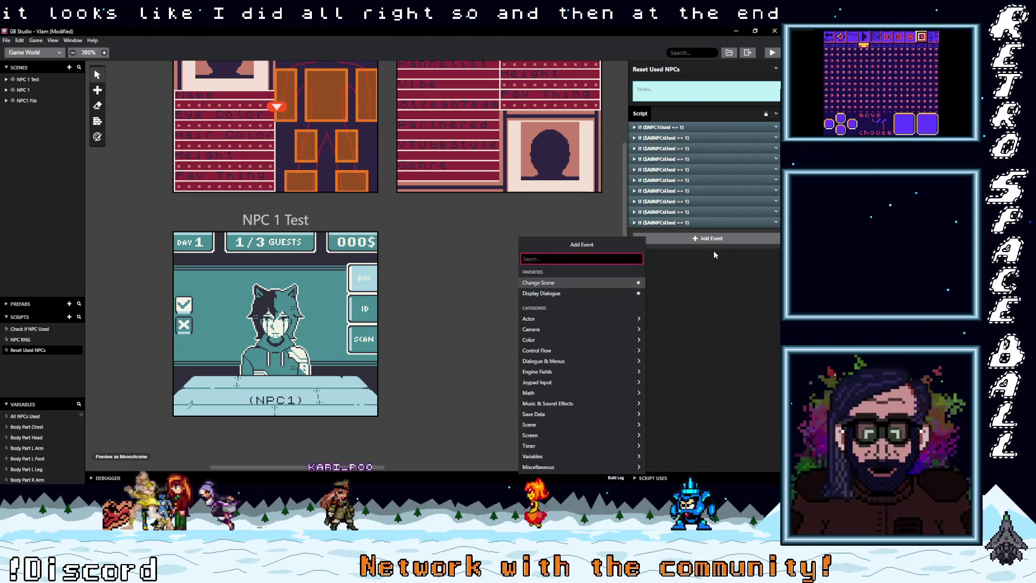
Add a final If event checking whether All NPCs Used equals 1.
type("if var val")
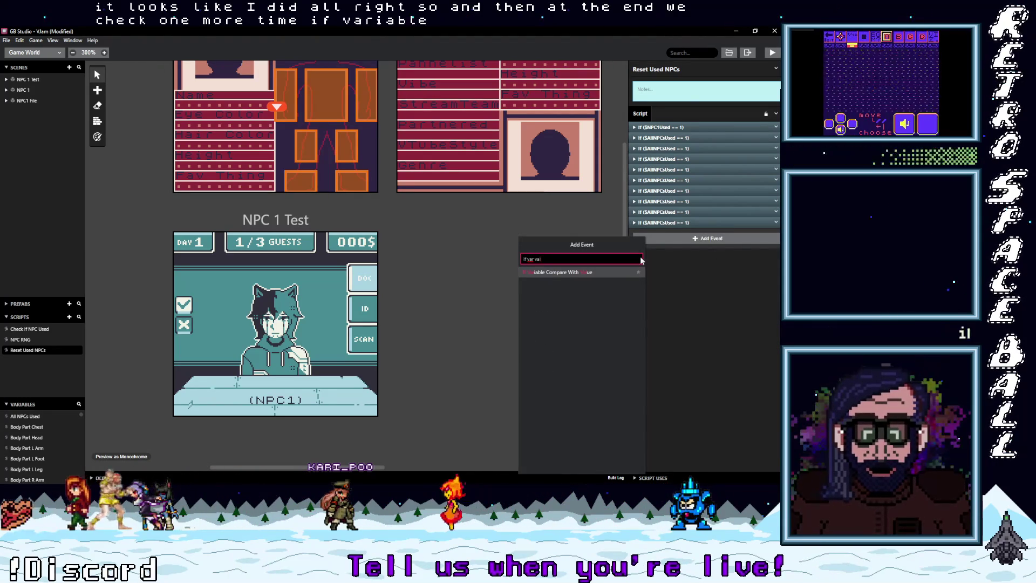
left_click(579, 273)
left_click(673, 301)
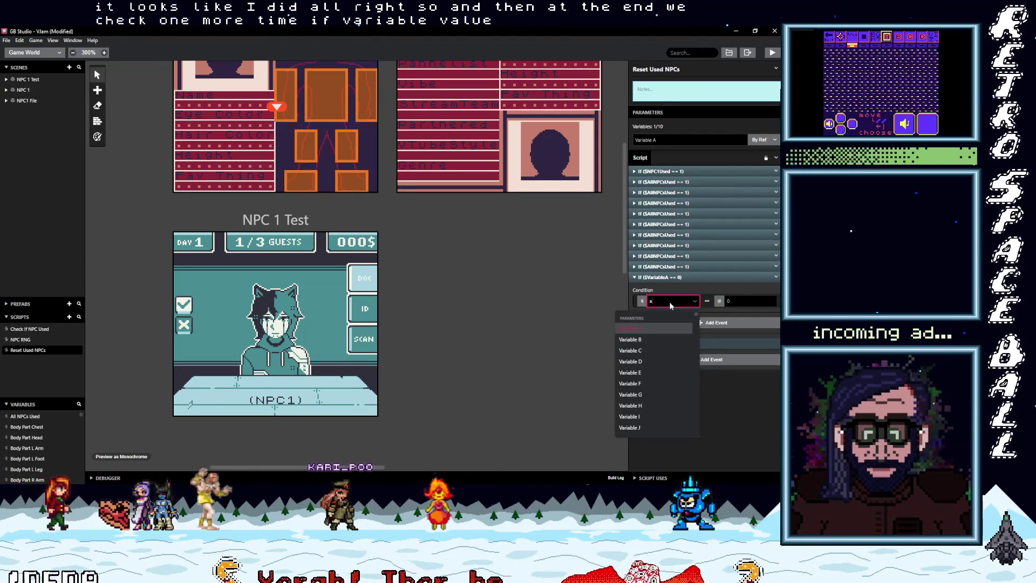
type("all")
left_click(657, 330)
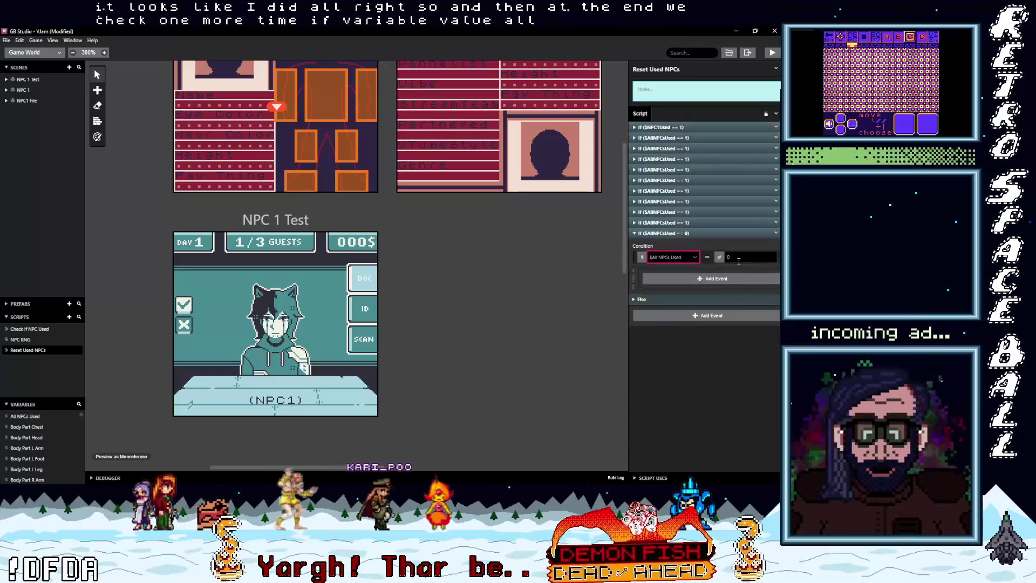
type("1")
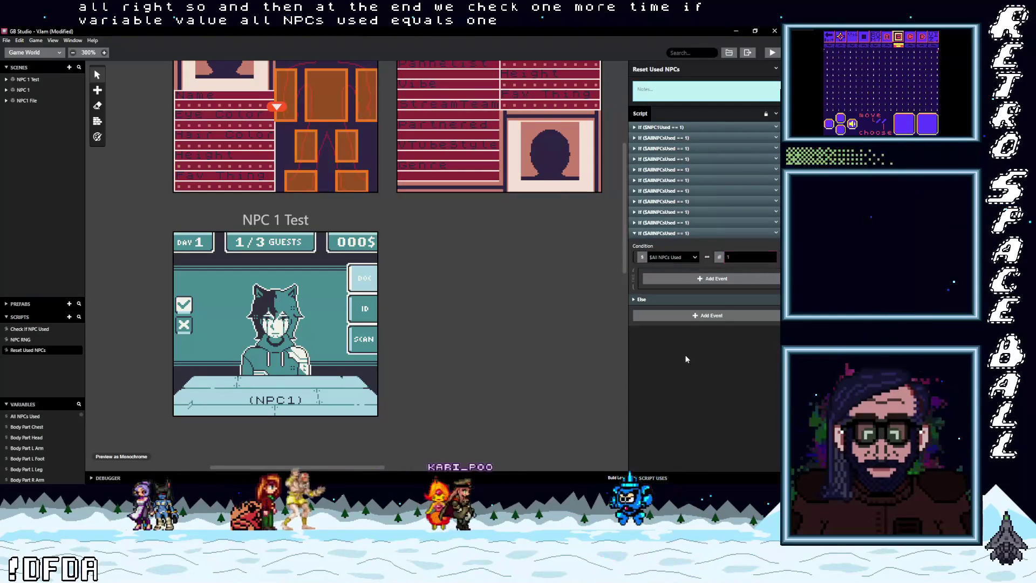
Inside that If, add a Variable Set event making $AllNPCsUsed 0, then copy it.
left_click(706, 279)
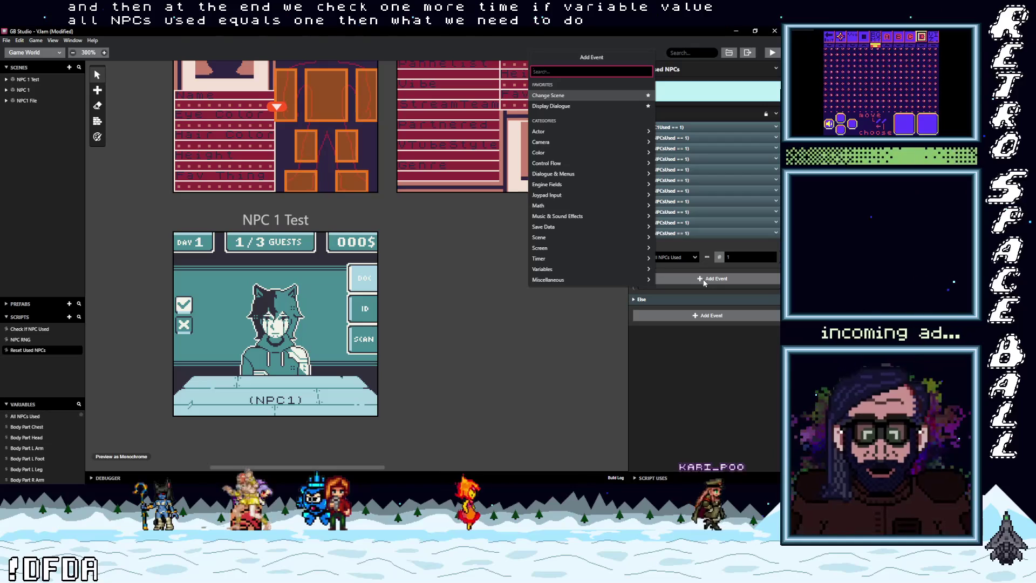
left_click(704, 282)
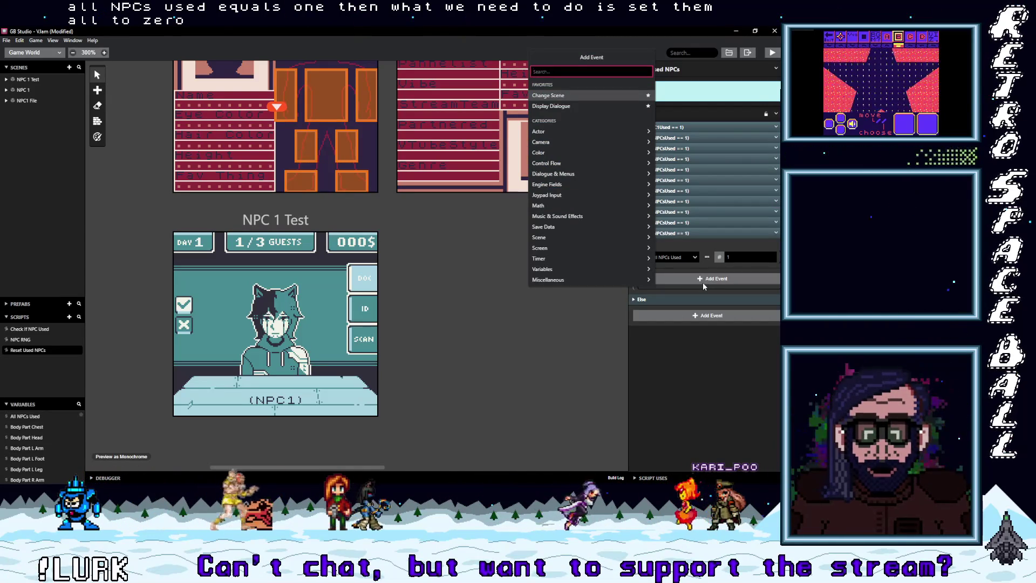
type("var al")
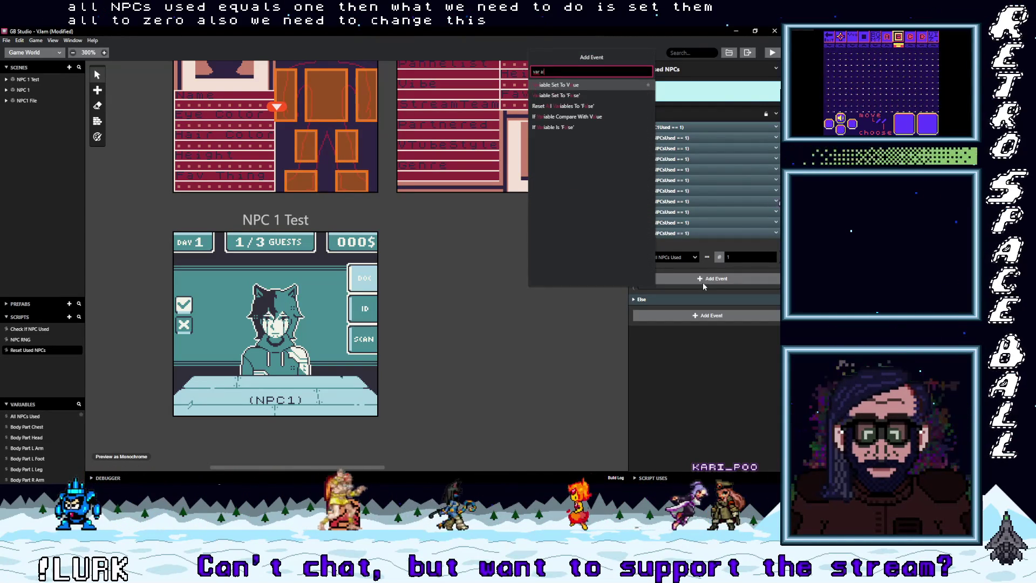
key("Return")
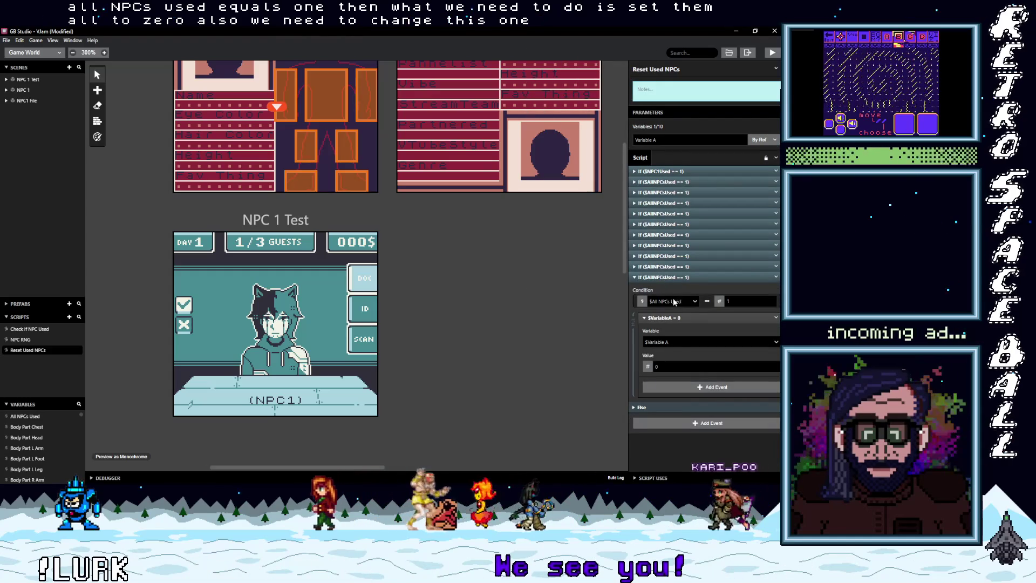
left_click(682, 342)
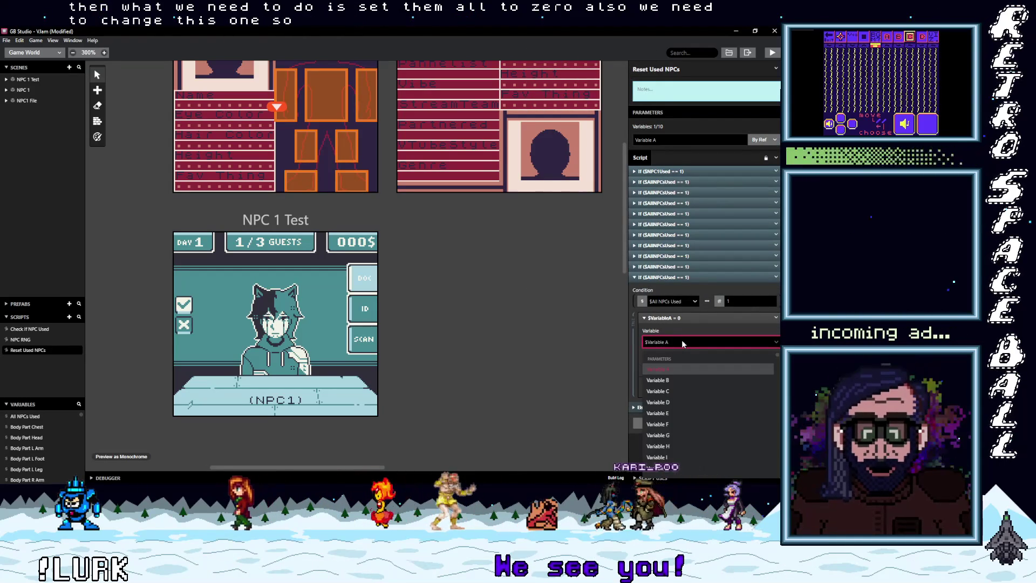
type("all")
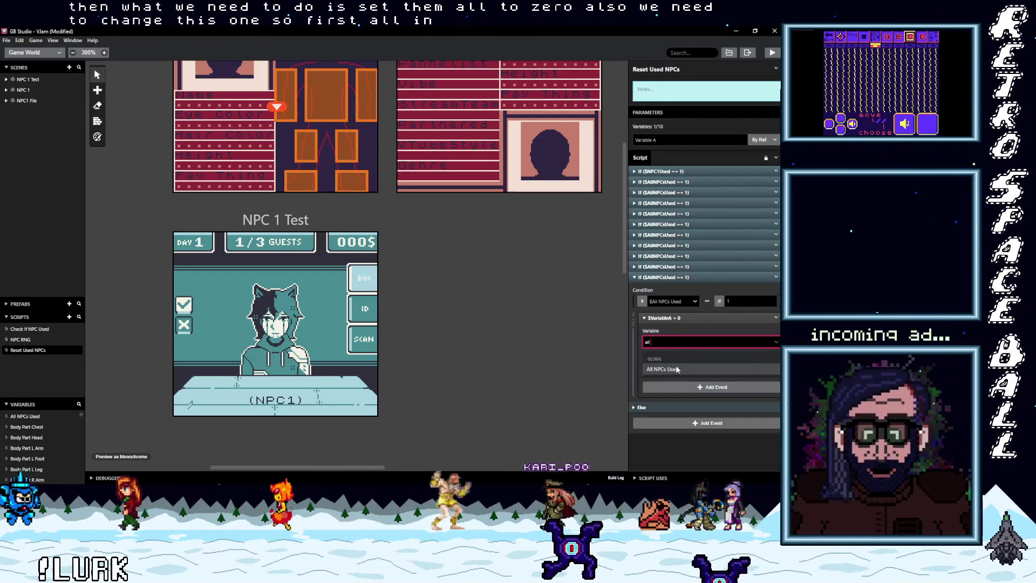
left_click(677, 369)
left_click(776, 274)
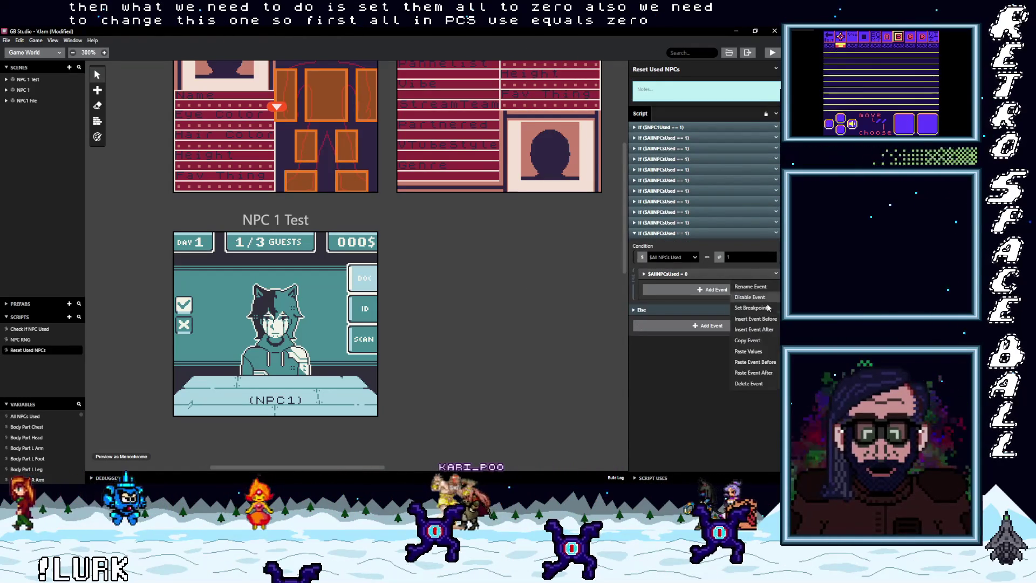
left_click(760, 339)
Paste the copy, change it to $NPC1Used = 0, and paste a third reset event below.
left_click(696, 290)
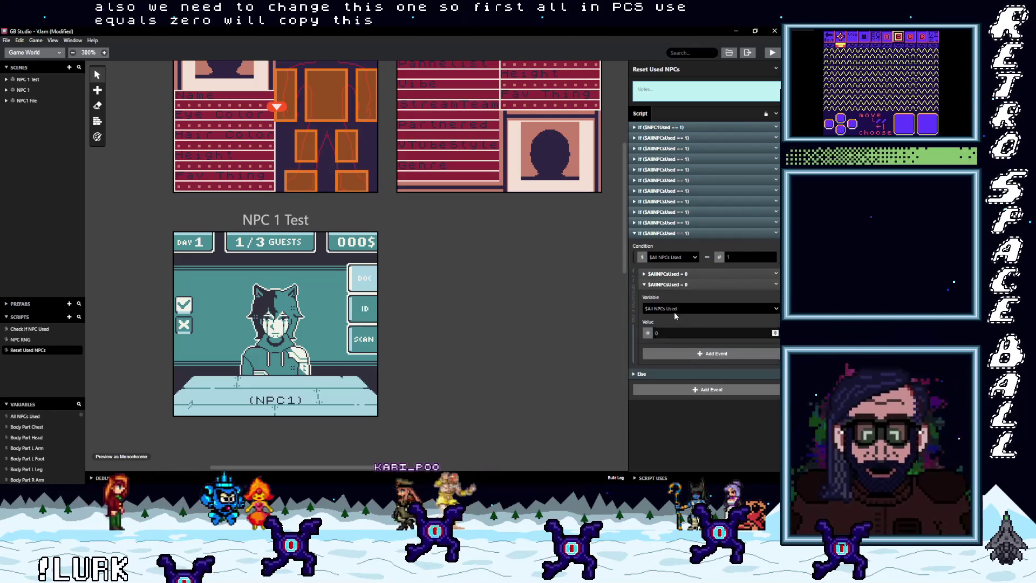
left_click(679, 309)
type("npc")
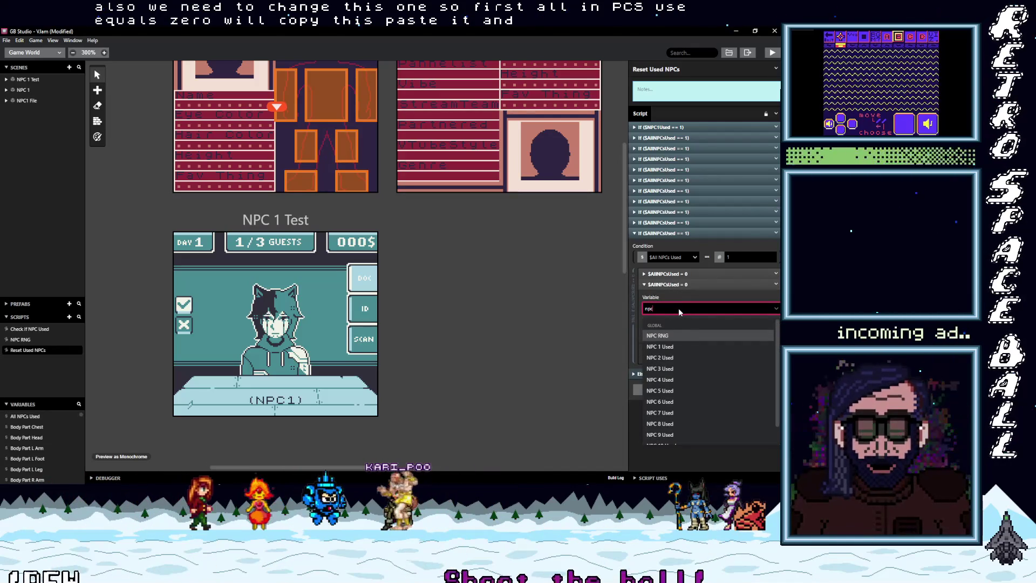
key("Down")
key("Return")
left_click(677, 284)
key("alt")
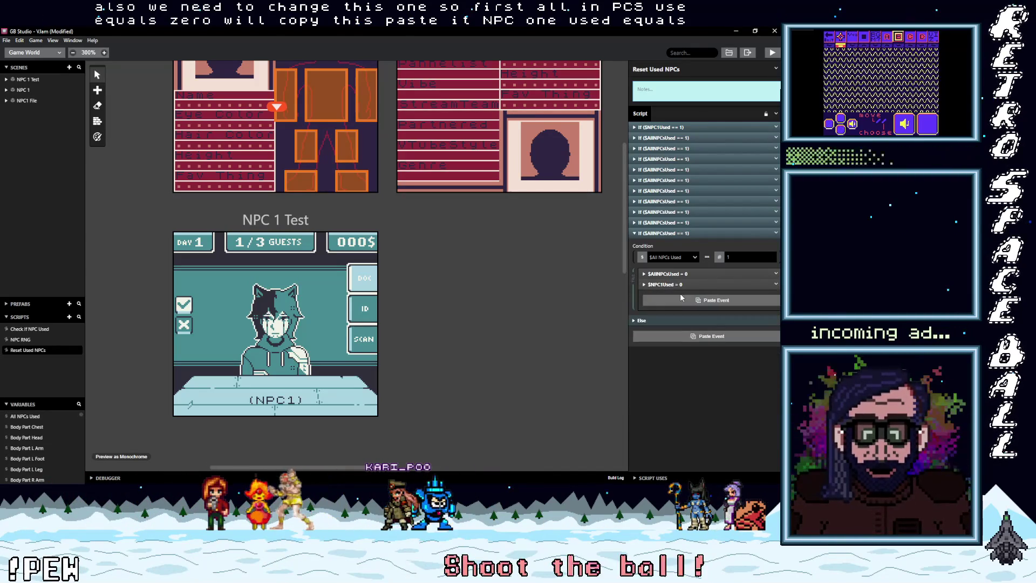
left_click(685, 301)
left_click(672, 320)
key("Escape")
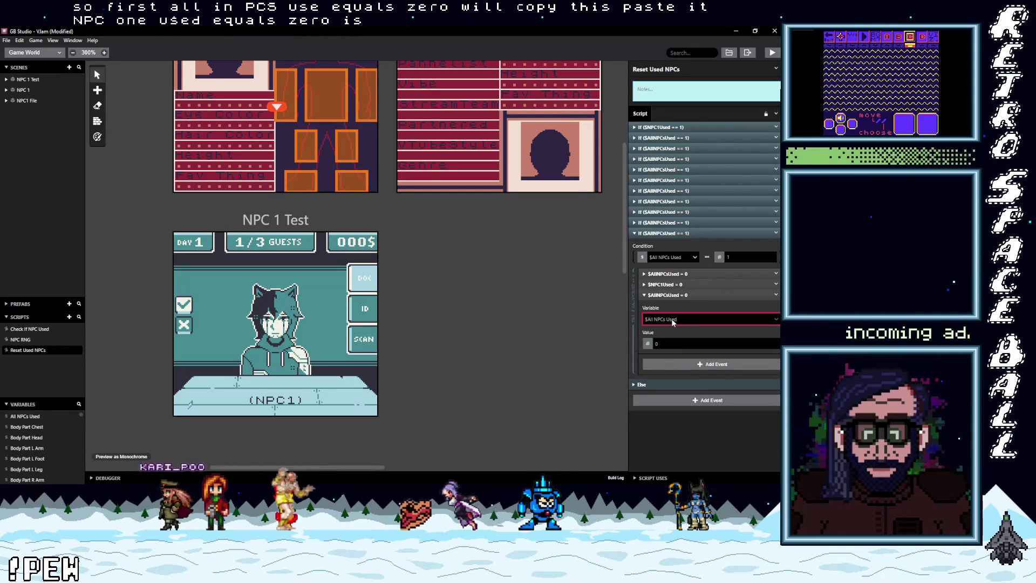
left_click(771, 297)
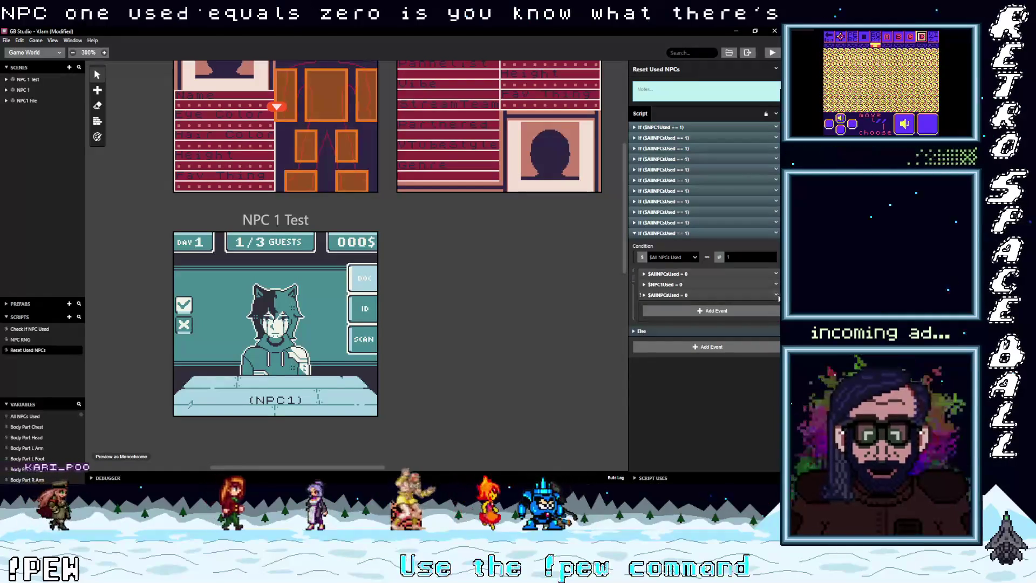
left_click(69, 317)
Rename Script 4 to 'Set All NPC Used To 0' and return to Reset Used NPCs.
left_click(658, 68)
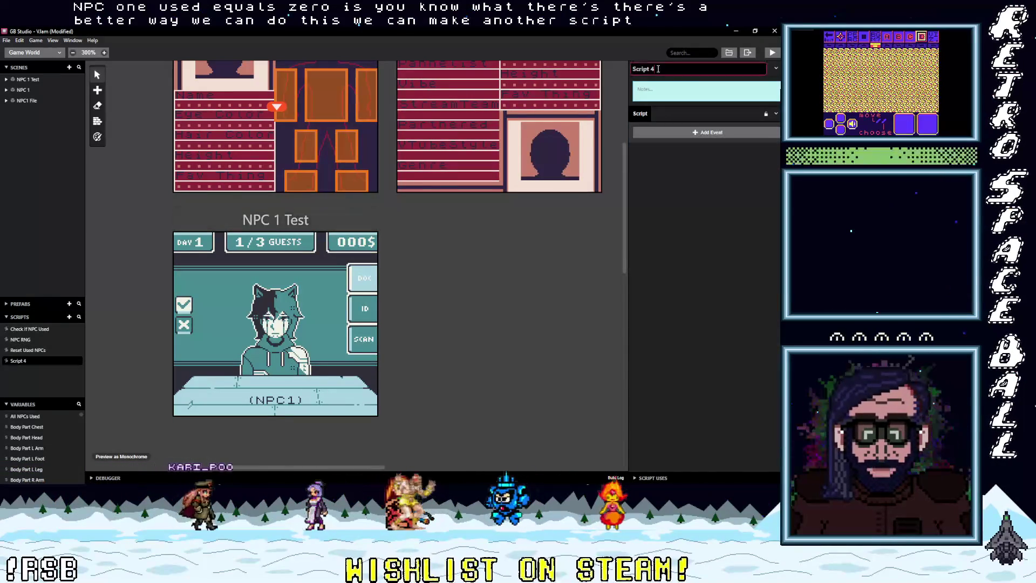
key("BackSpace")
key("BackSpace")
key("BackSpace")
type("Set All")
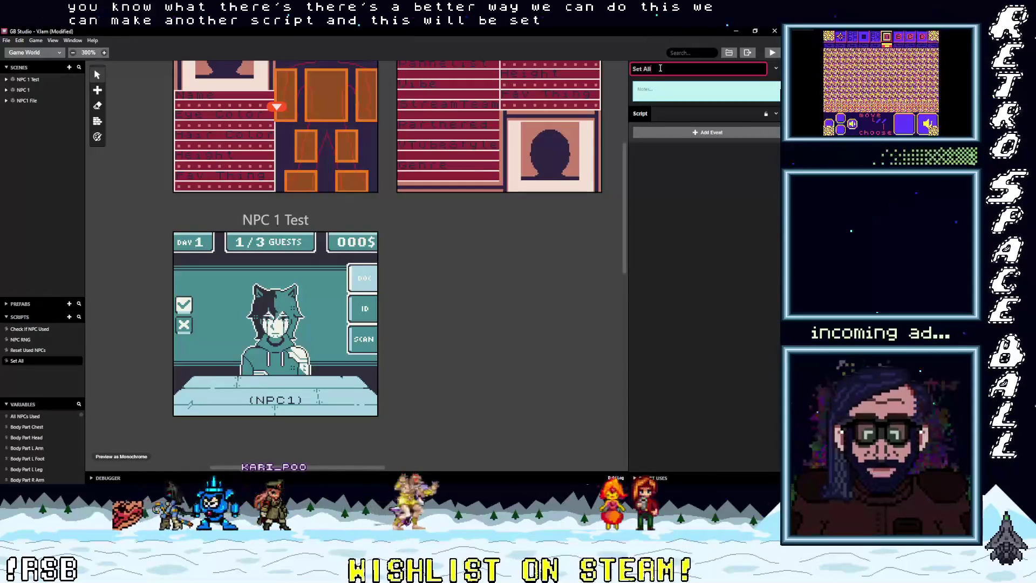
type(" NPC Used To 0")
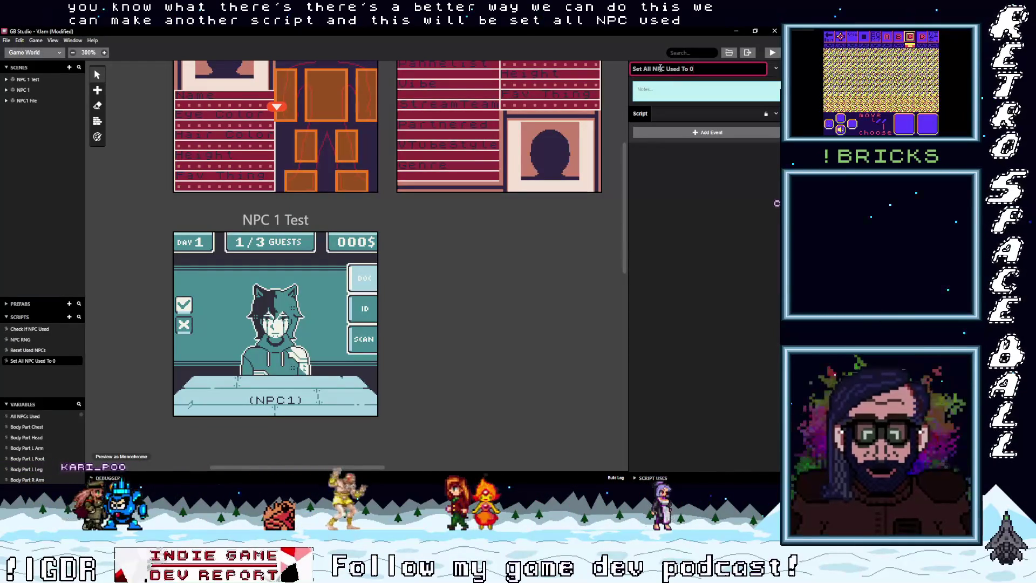
left_click(695, 147)
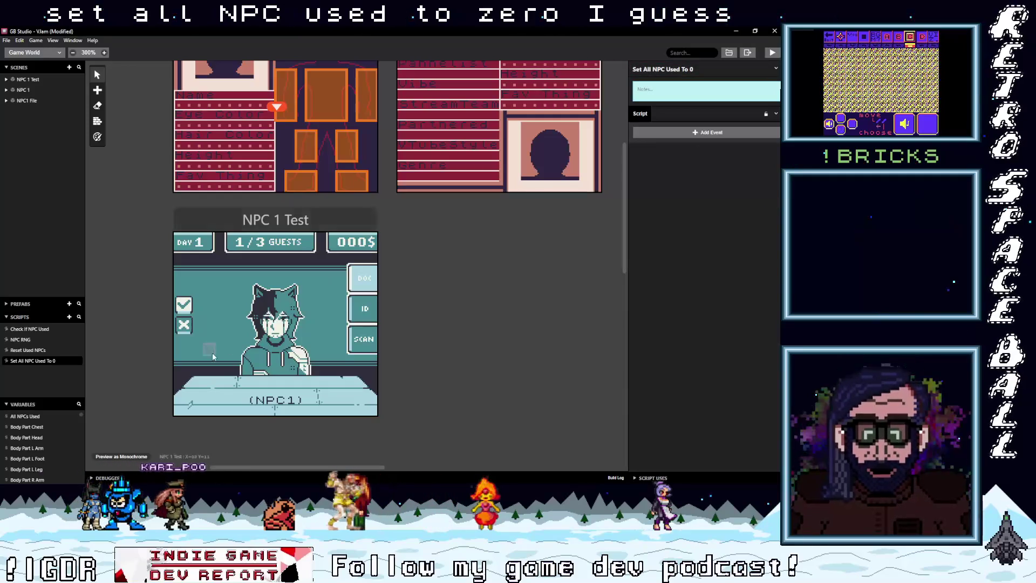
left_click(43, 350)
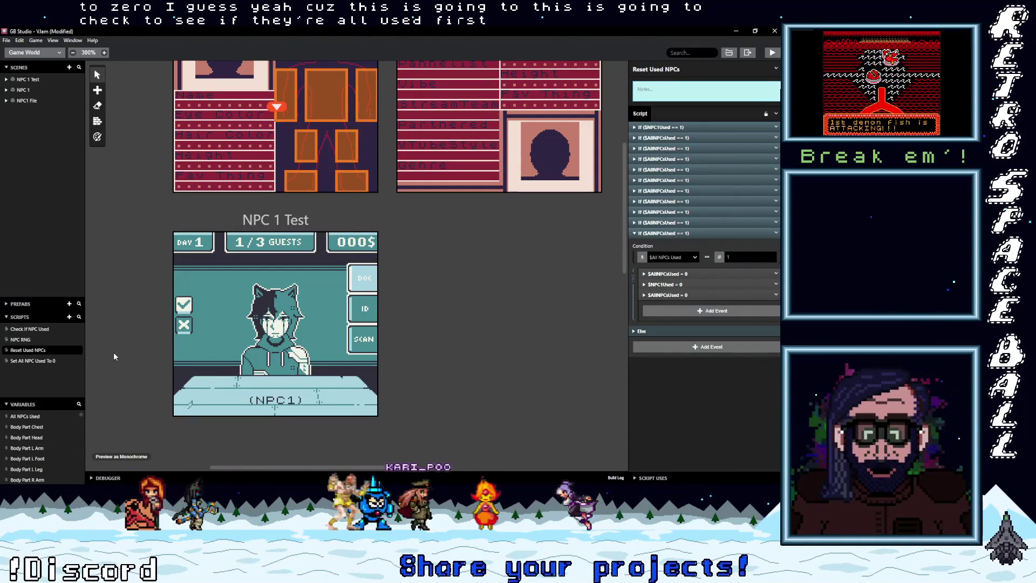
Delete the extra $AllNPCsUsed = 0 and $NPC1Used = 0 events from the final If.
left_click(24, 361)
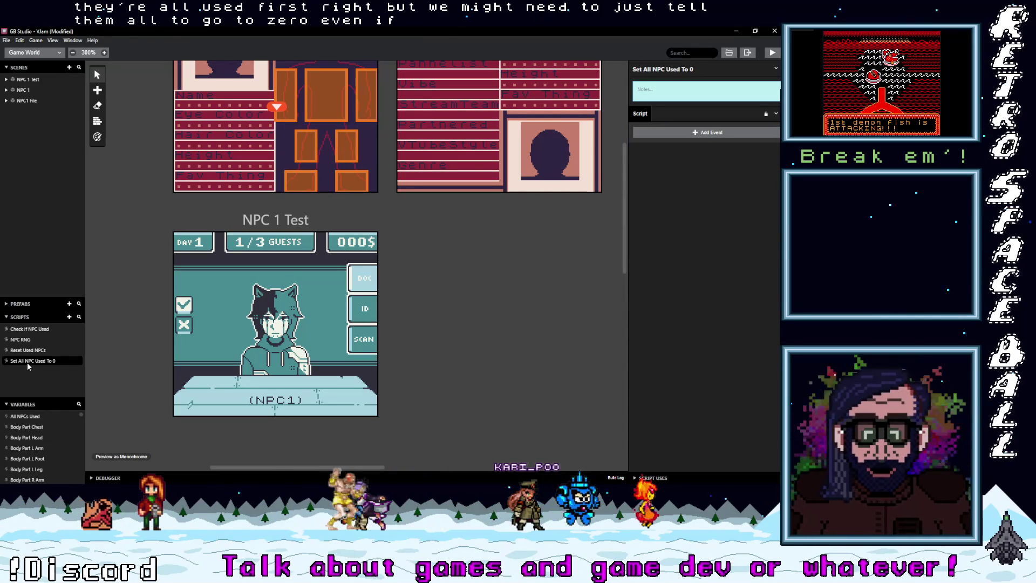
left_click(28, 351)
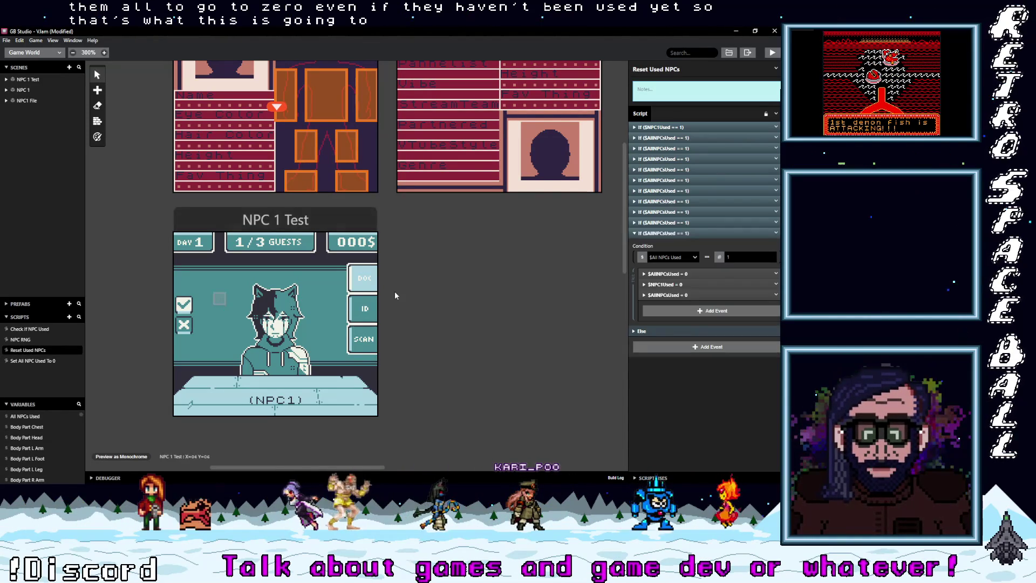
left_click_drag(696, 295, 697, 301)
left_click(777, 295)
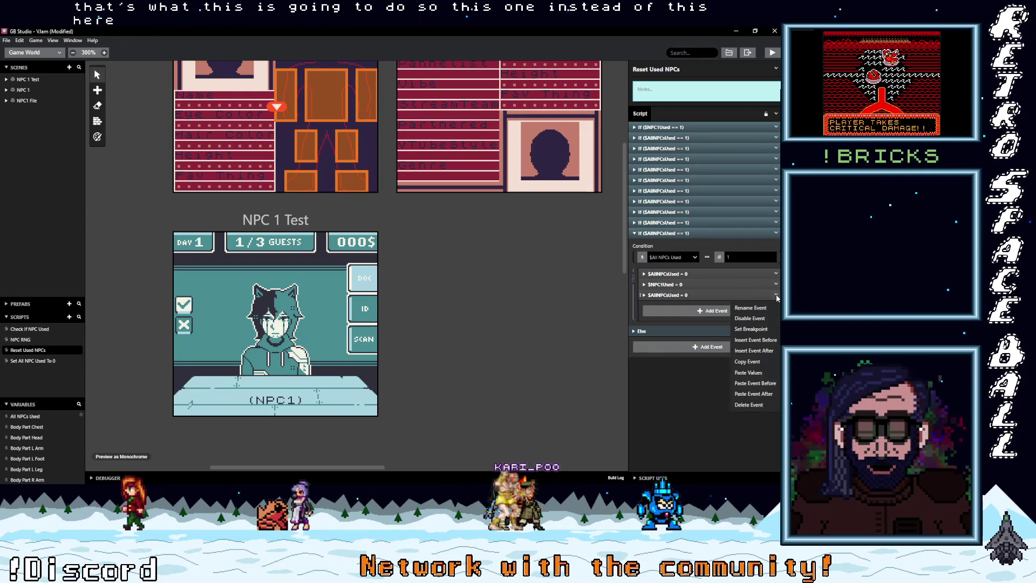
left_click(749, 405)
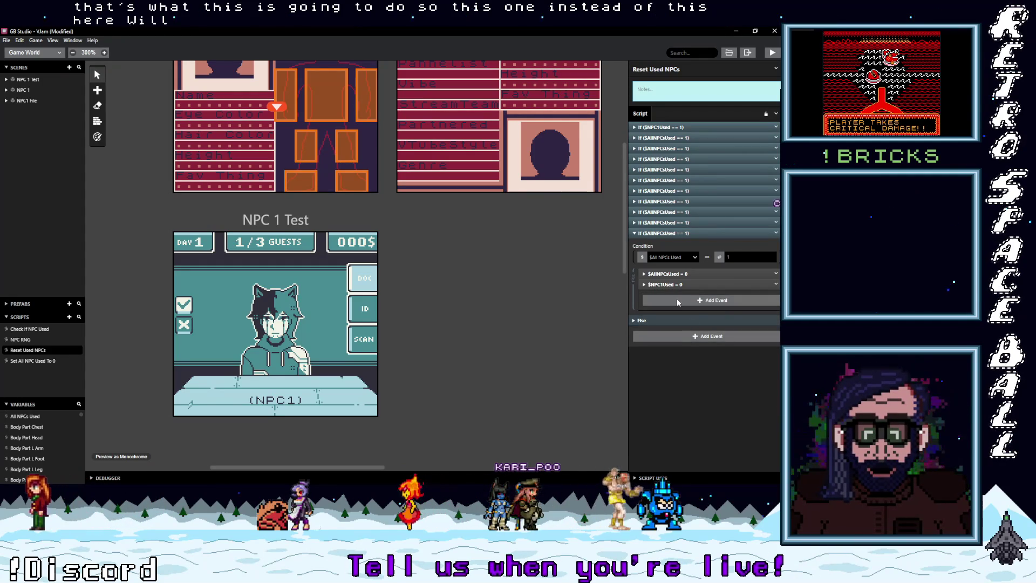
left_click(777, 284)
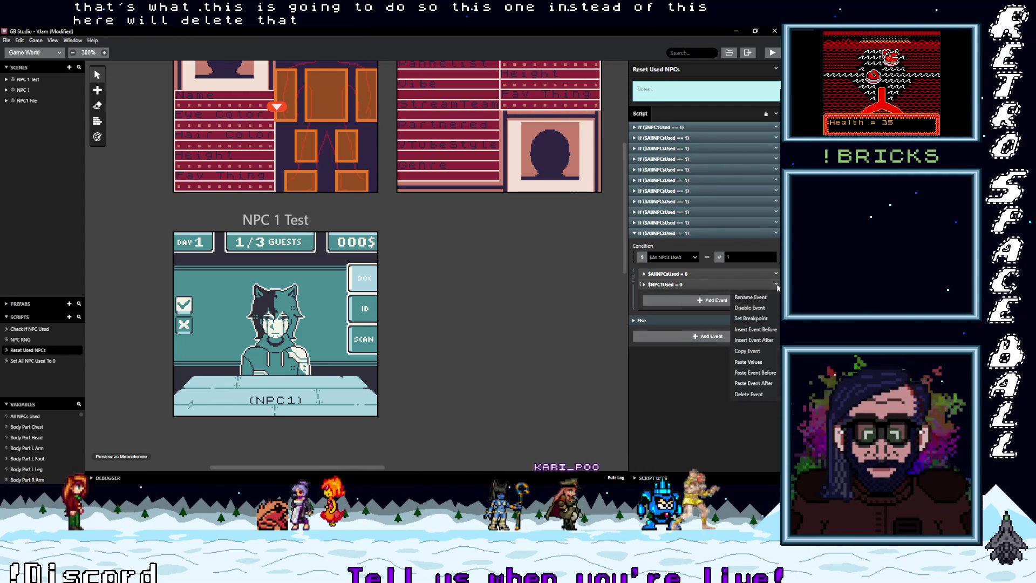
left_click(748, 394)
Add a Call Script event in the final If that calls Set All NPC Used To 0.
left_click(694, 291)
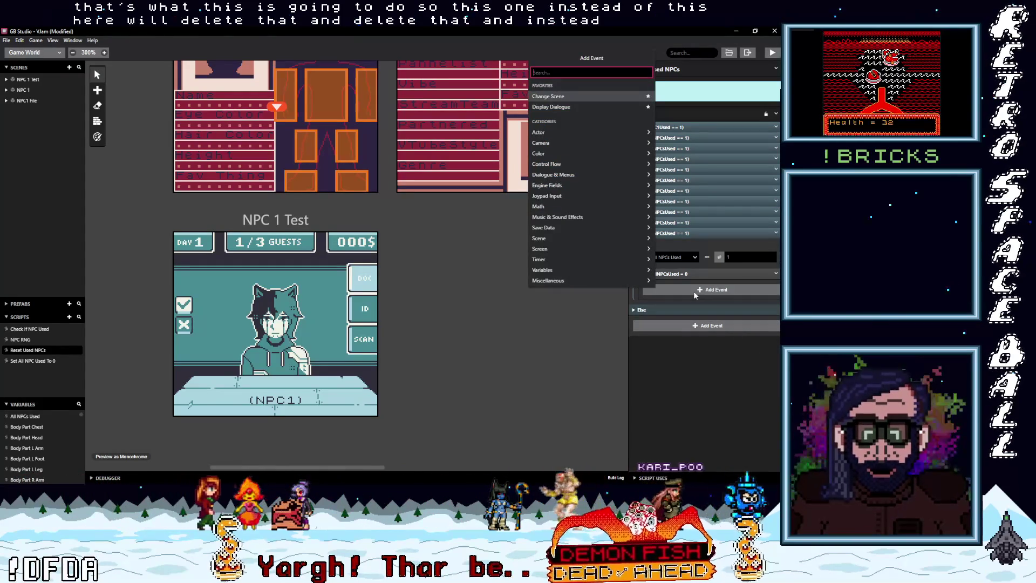
type("ca")
left_click(562, 87)
left_click(674, 309)
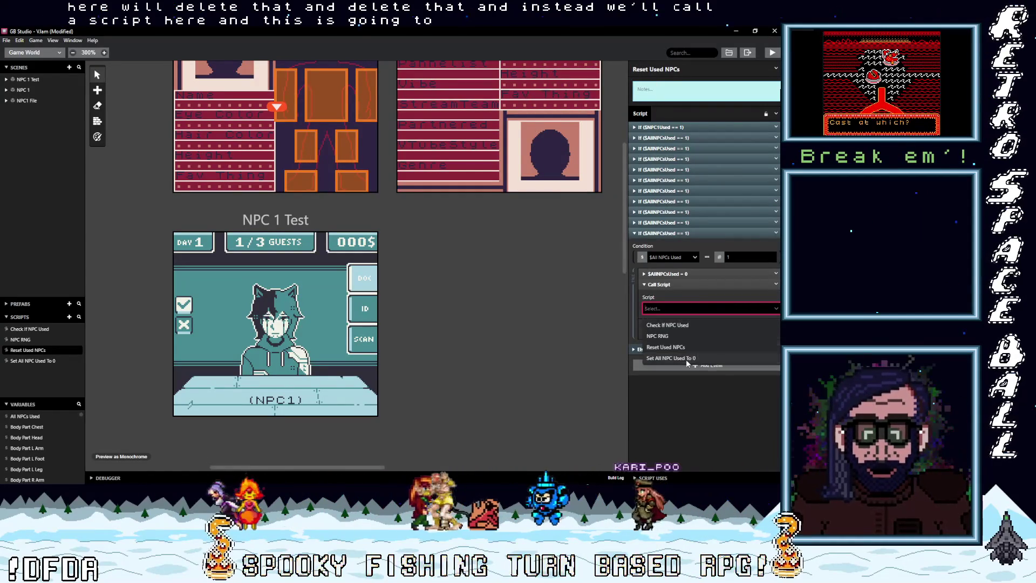
left_click(686, 359)
left_click(676, 284)
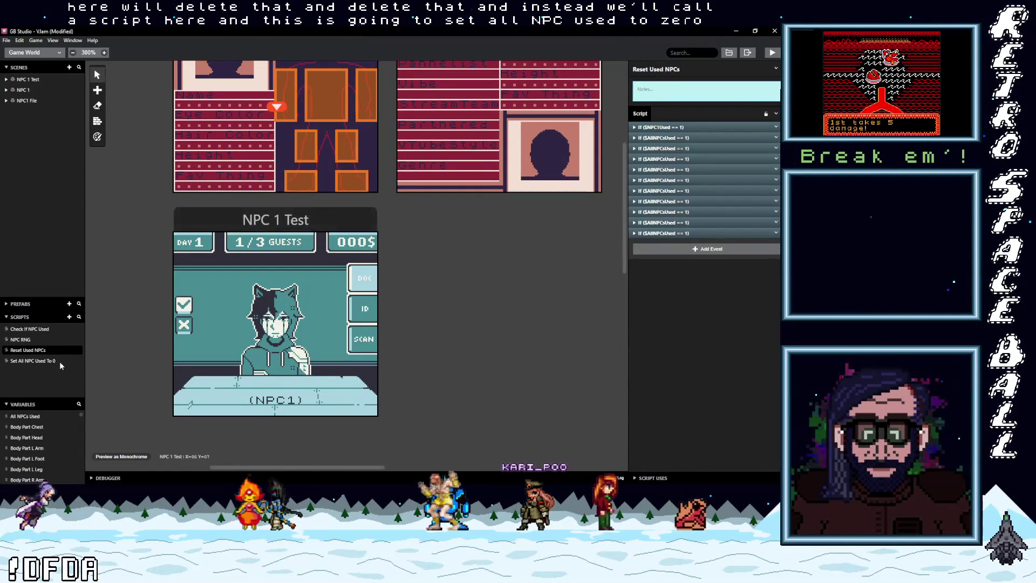
left_click(84, 356)
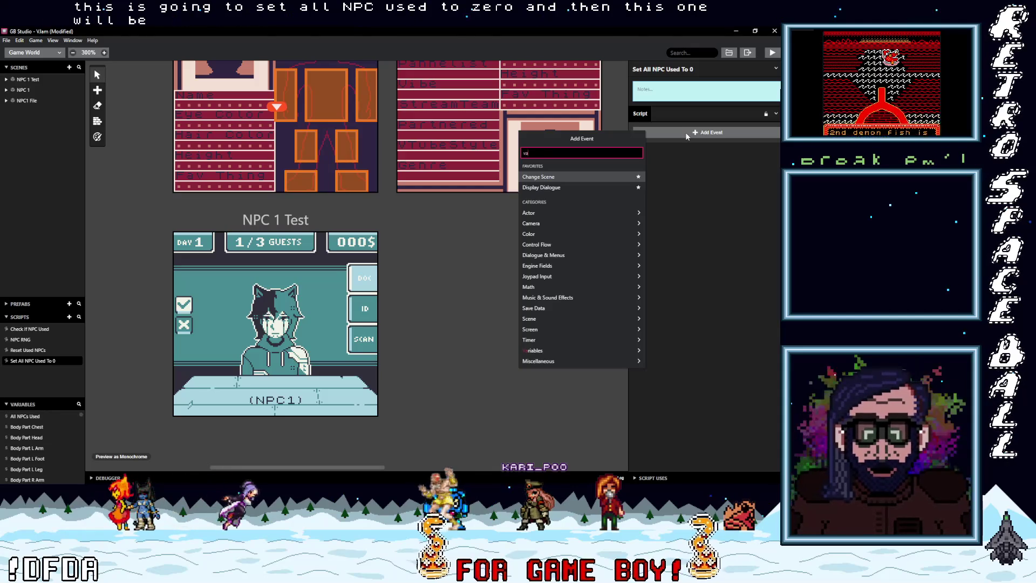
Add a Variable Set To Value event setting $NPC1Used to 0, then copy it.
type("var val")
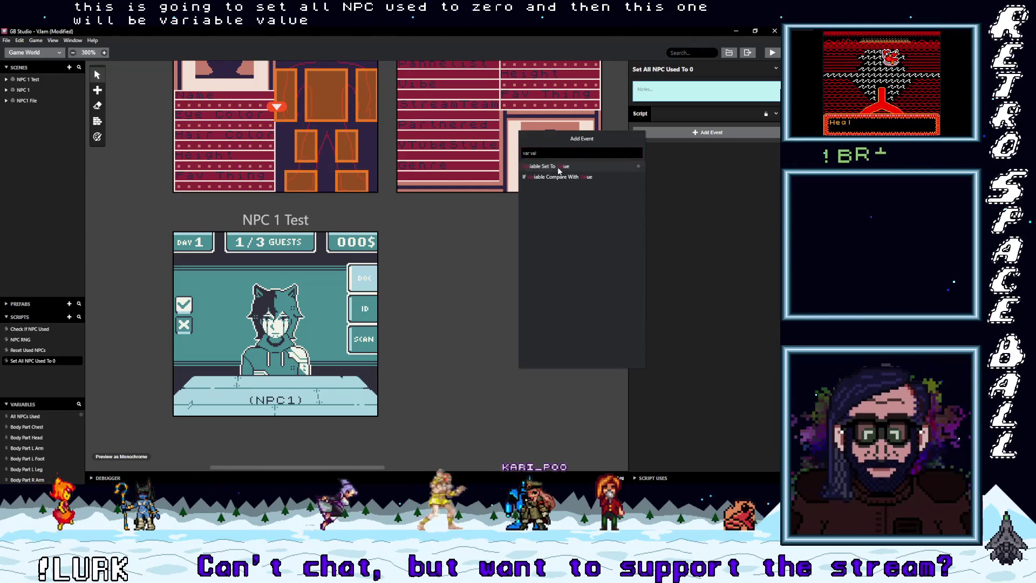
left_click(558, 166)
left_click(674, 197)
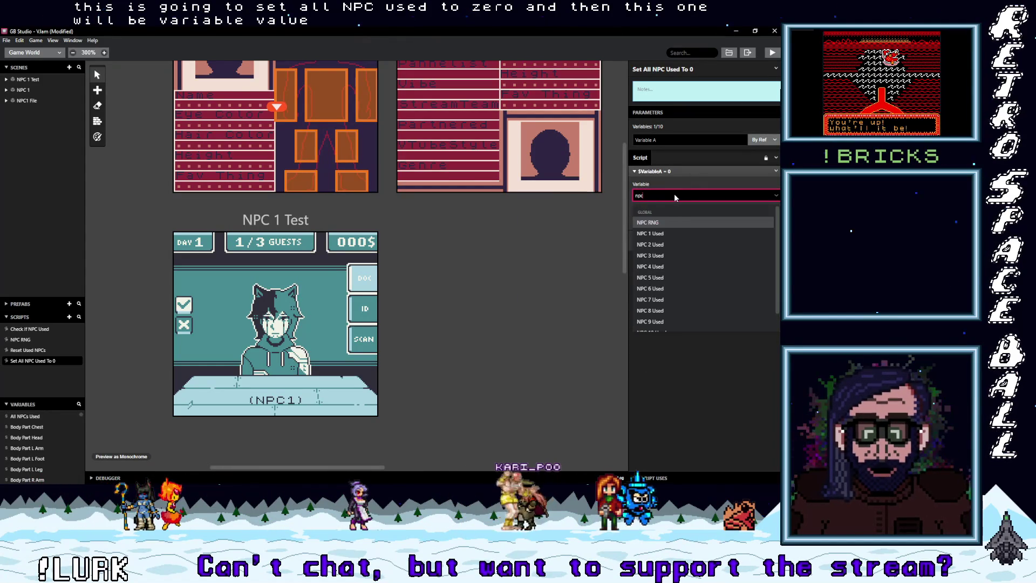
left_click(669, 233)
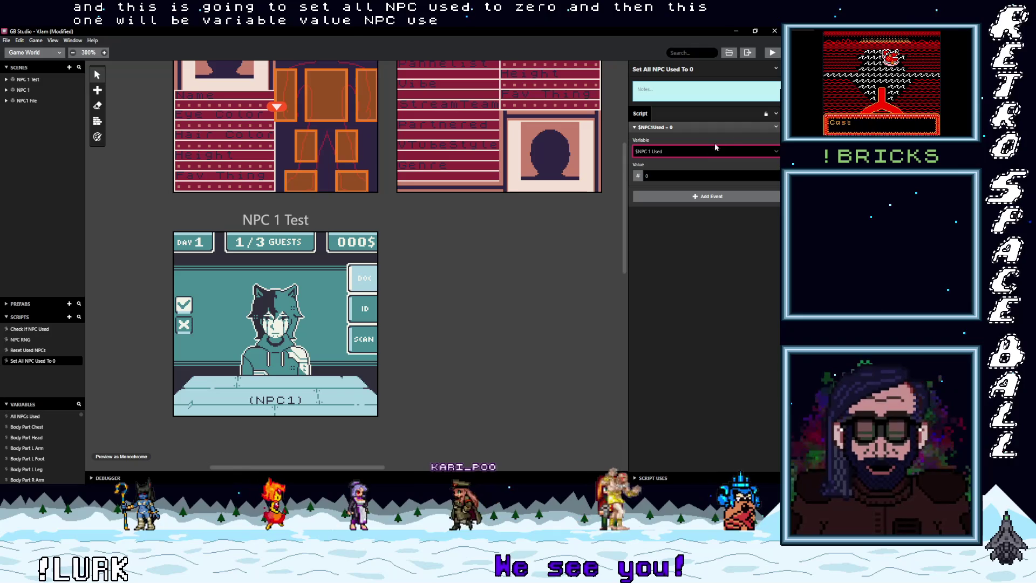
left_click(740, 127)
left_click(776, 128)
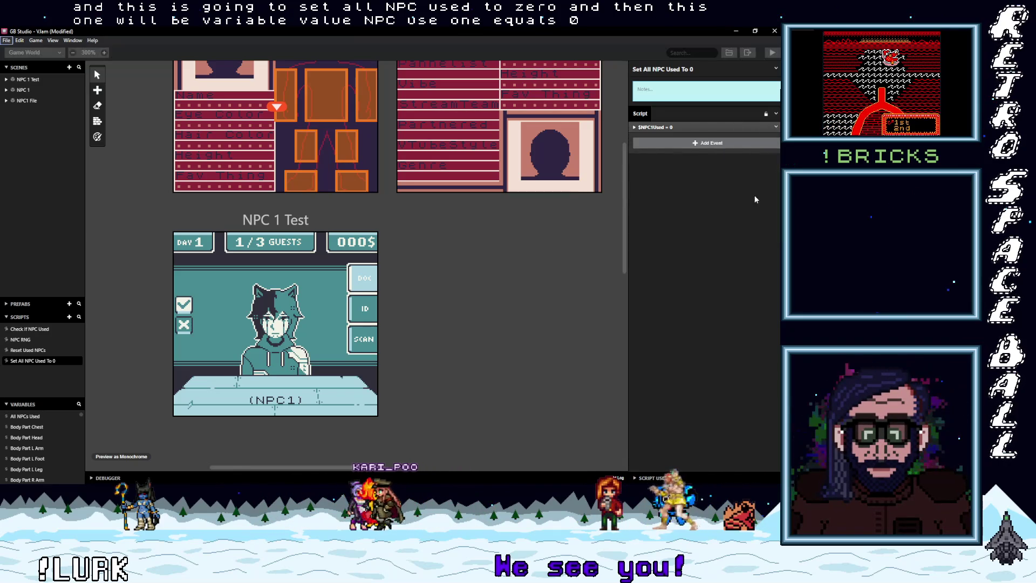
Paste the $NPC1Used = 0 event repeatedly until the script holds ten copies.
key("Escape")
left_click(775, 128)
left_click(756, 178)
left_click(707, 145, "alt")
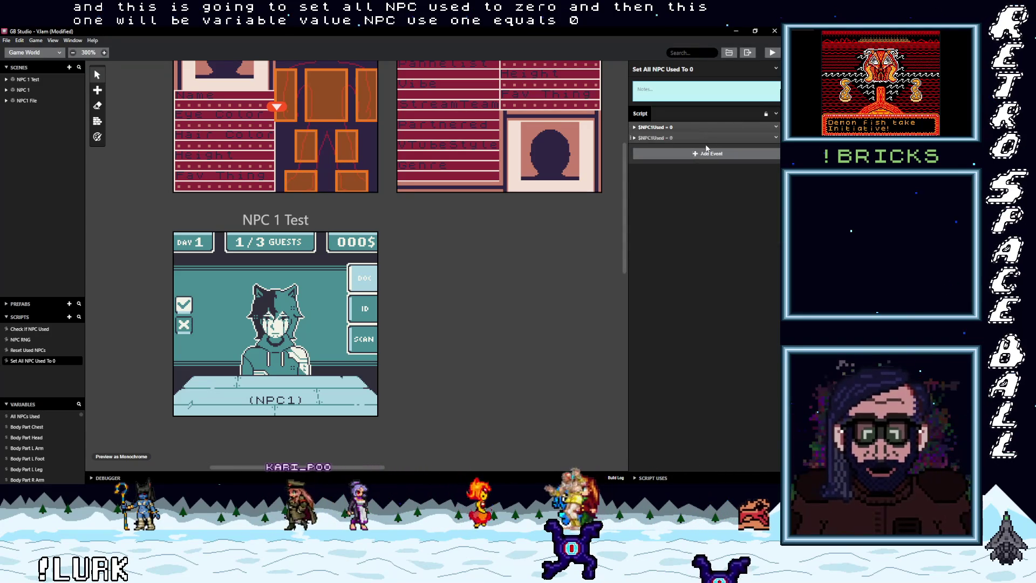
left_click(689, 156, "alt")
left_click(688, 167, "alt")
left_click(682, 175, "alt")
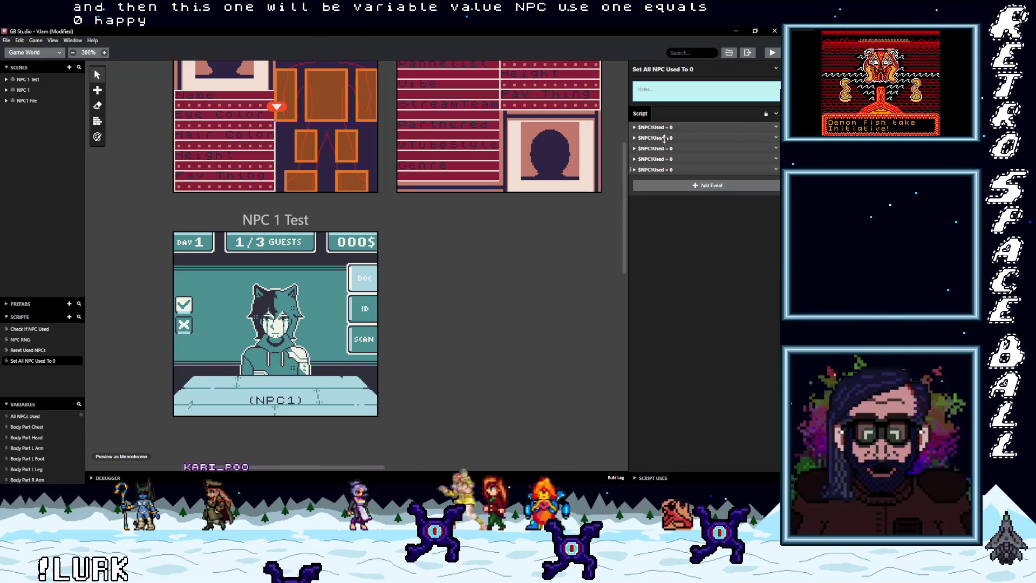
left_click(672, 184, "alt")
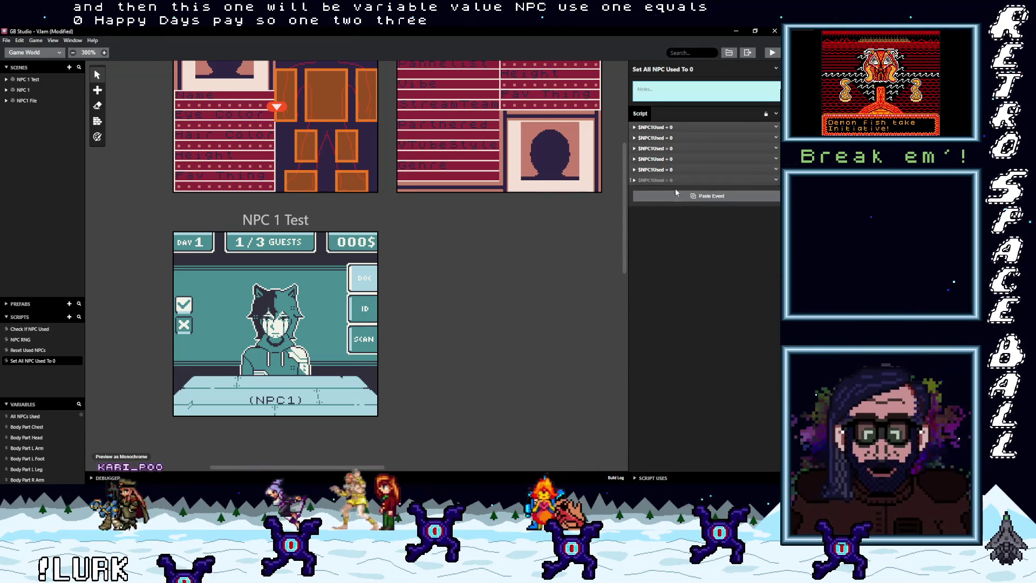
left_click(673, 196, "alt")
left_click(672, 208, "alt")
left_click(675, 218, "alt")
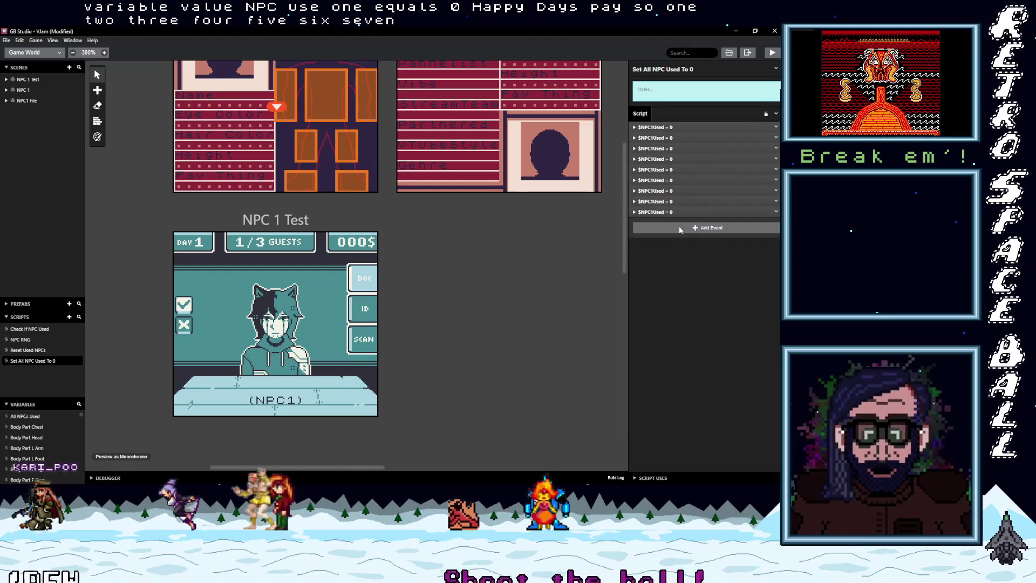
left_click(679, 227, "alt")
left_click(657, 138)
Switch the second through fourth reset events to NPC 2, NPC 3 and NPC 4 Used.
left_click(658, 162)
type("npc")
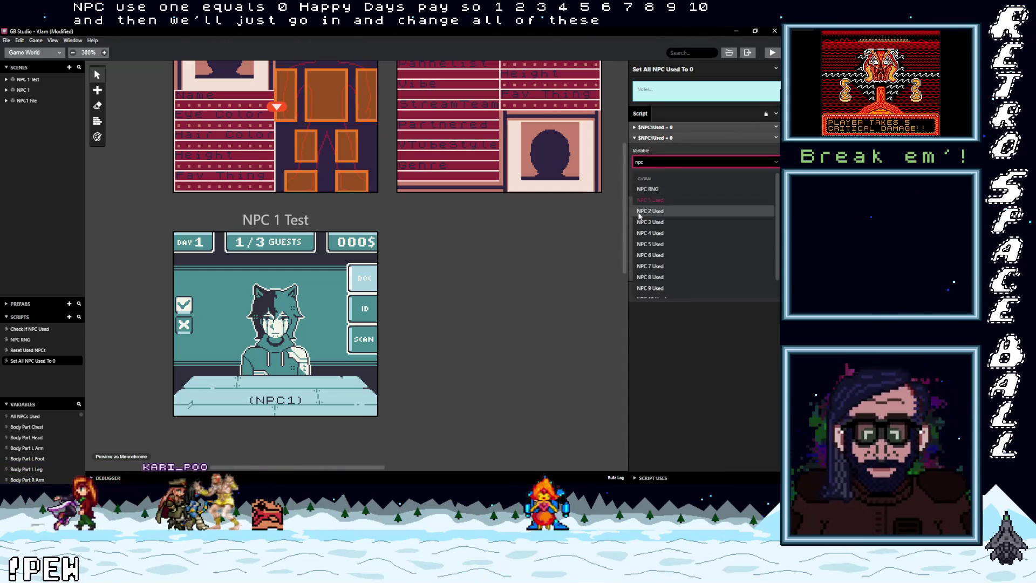
left_click(651, 222)
left_click(658, 200)
left_click(659, 226)
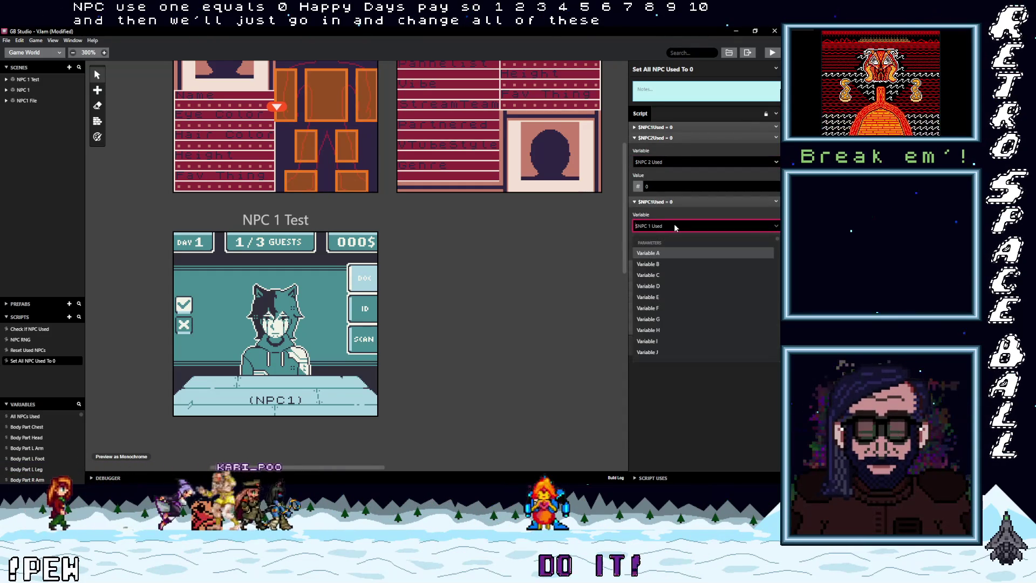
type("npc 3")
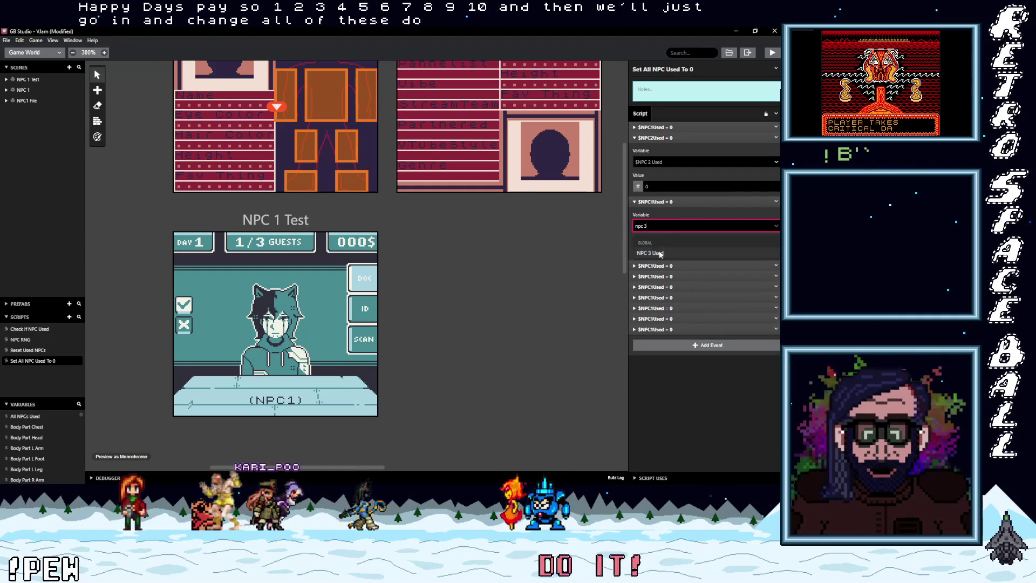
left_click(655, 266)
left_click(677, 287)
type("npc")
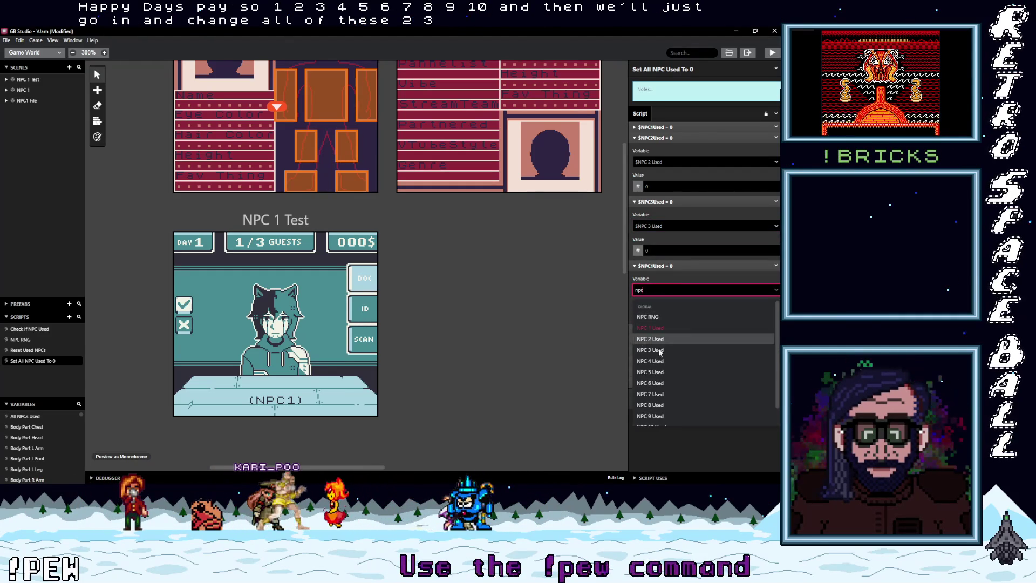
left_click(668, 361)
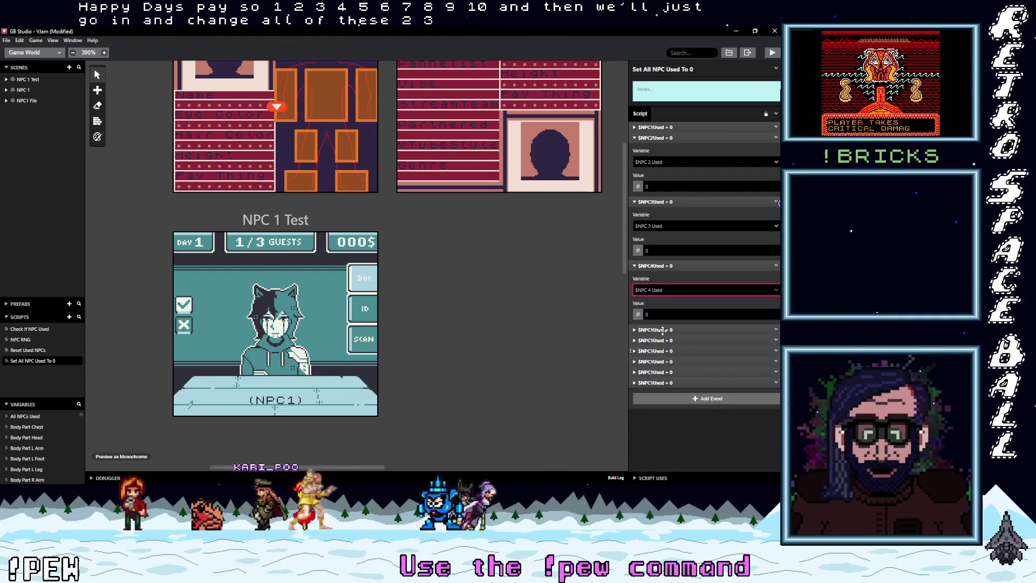
left_click(655, 330)
left_click(665, 354)
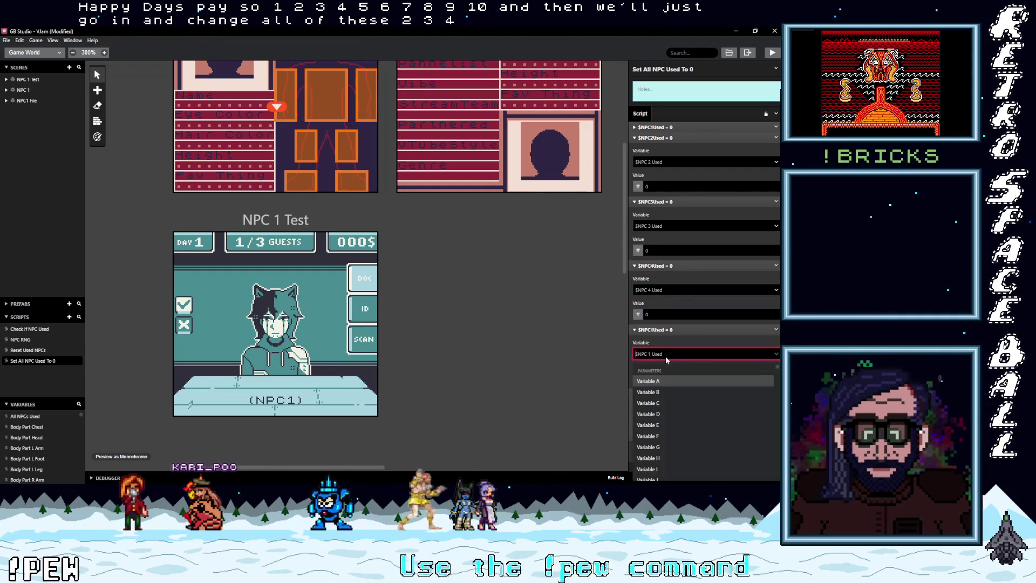
type("npc")
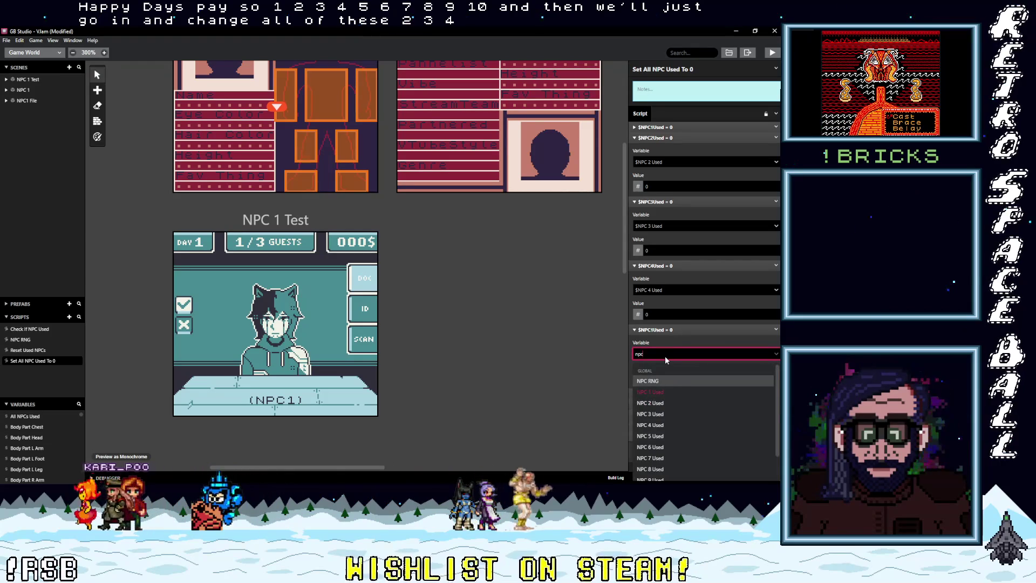
key("Escape")
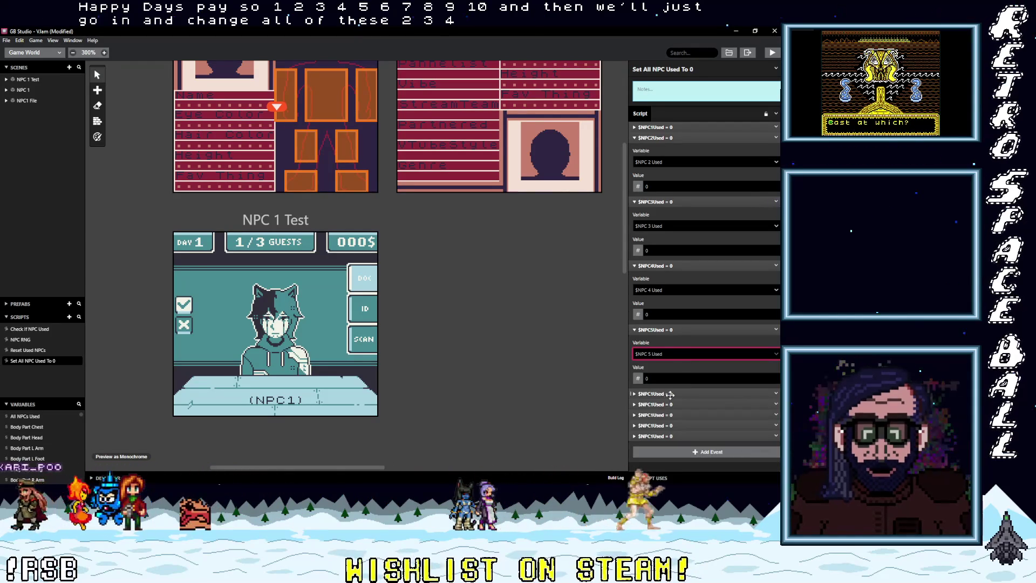
Set the next reset events to NPC 6 Used and NPC 7 Used.
left_click(672, 393)
scroll(664, 345, "down", 1)
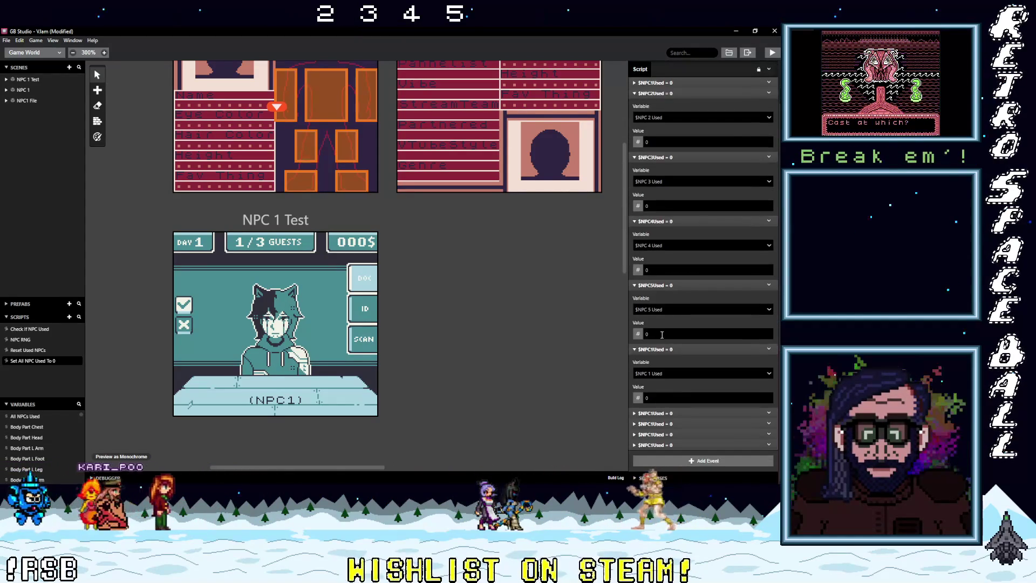
left_click(672, 375)
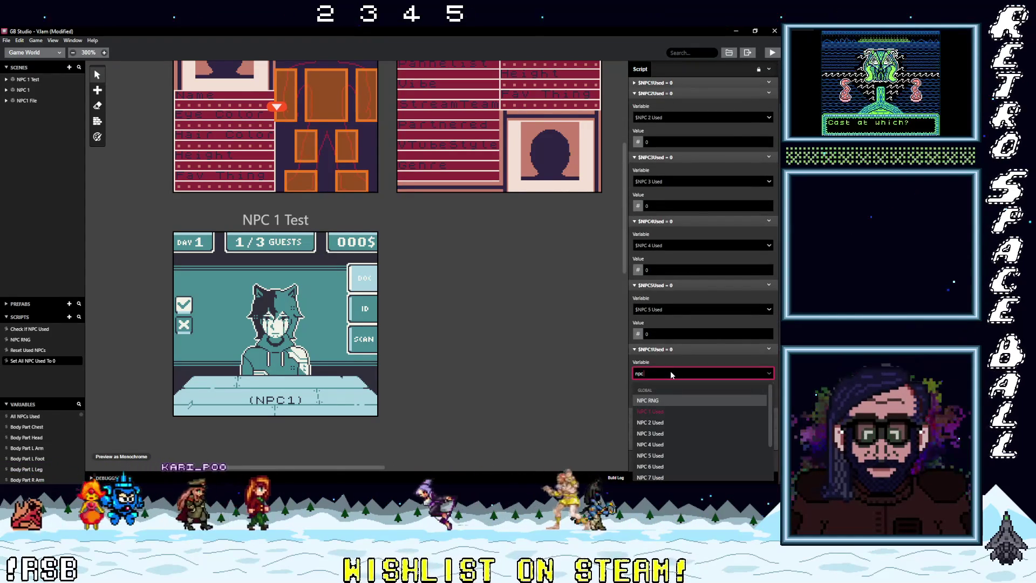
type("npc 6")
left_click(662, 400)
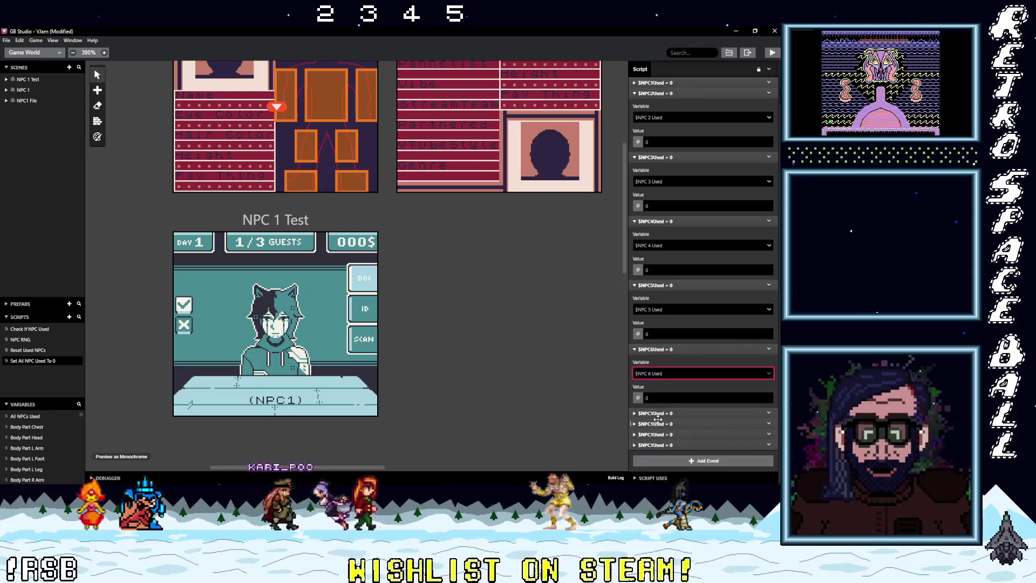
left_click(657, 413)
left_click(675, 435)
type("npc7")
key("BackSpace")
type("8")
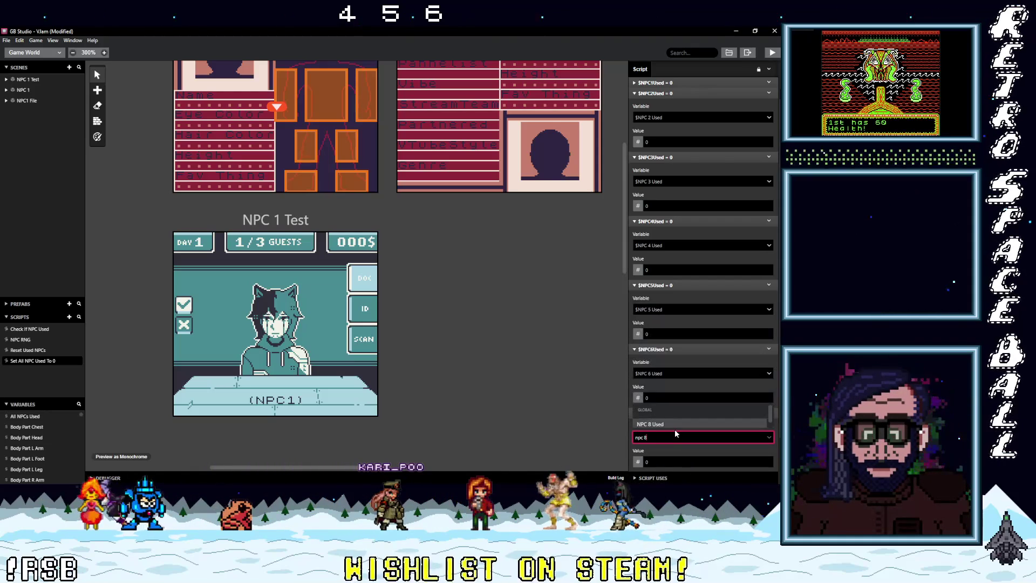
key("BackSpace")
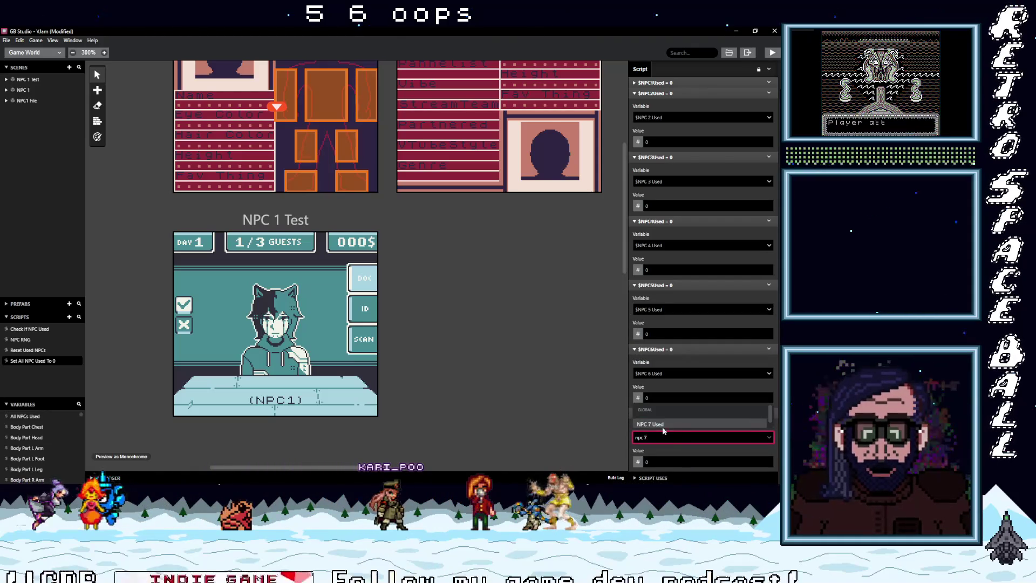
left_click(659, 388)
Set the remaining reset events to NPC 8, NPC 9 and NPC 10 Used.
scroll(659, 387, "down", 3)
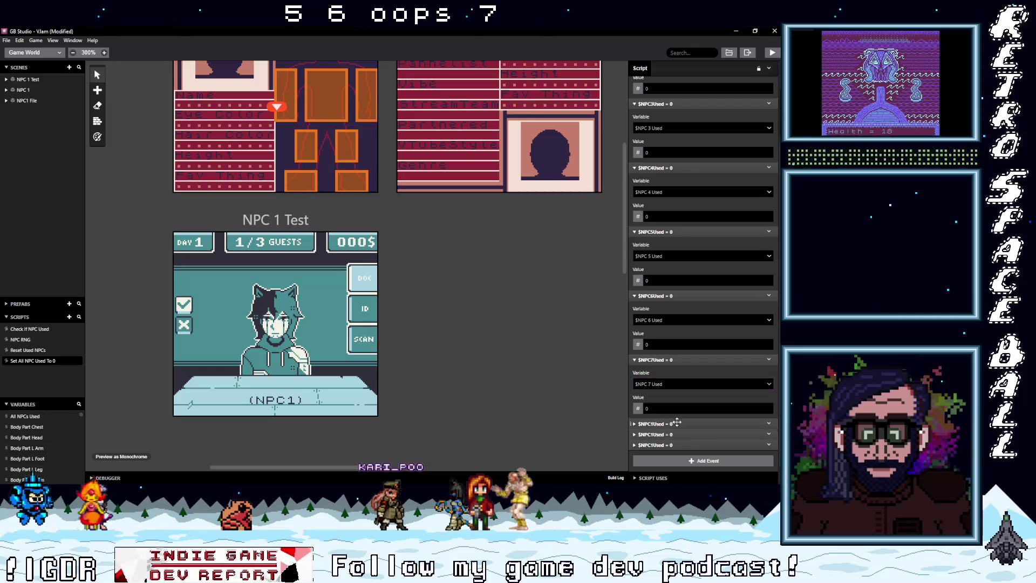
left_click(662, 394)
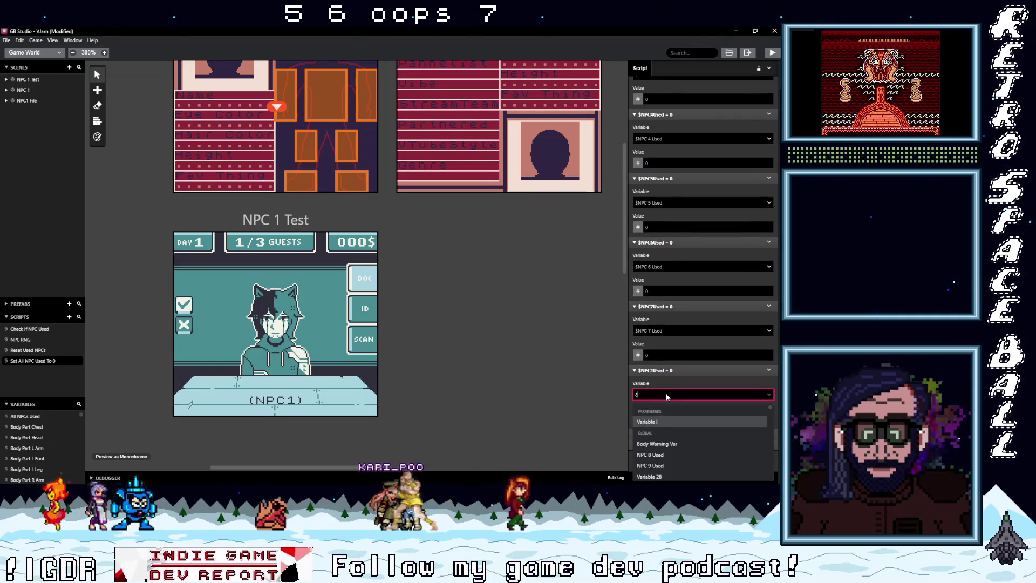
left_click(665, 453)
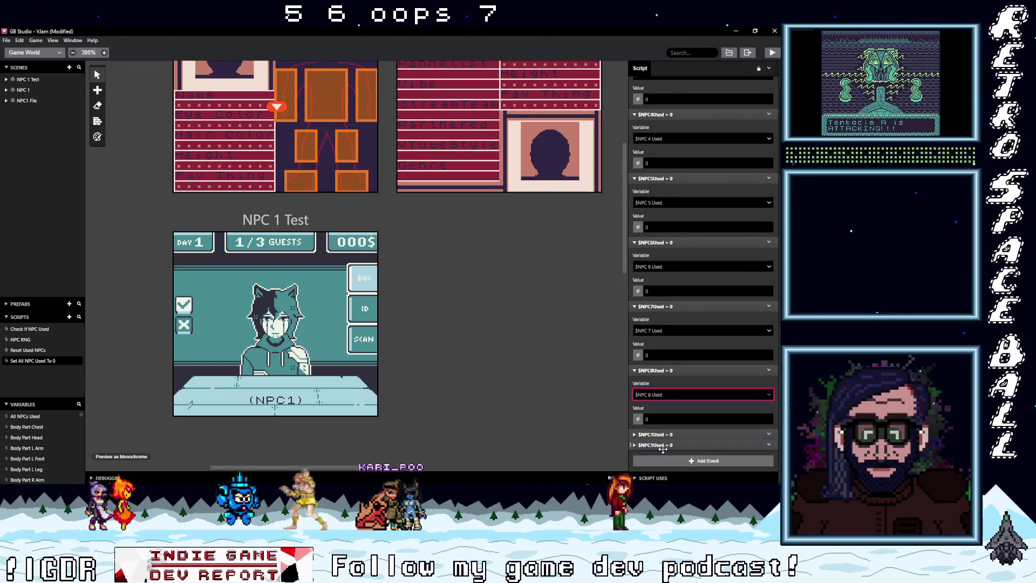
left_click(663, 435)
left_click(660, 456)
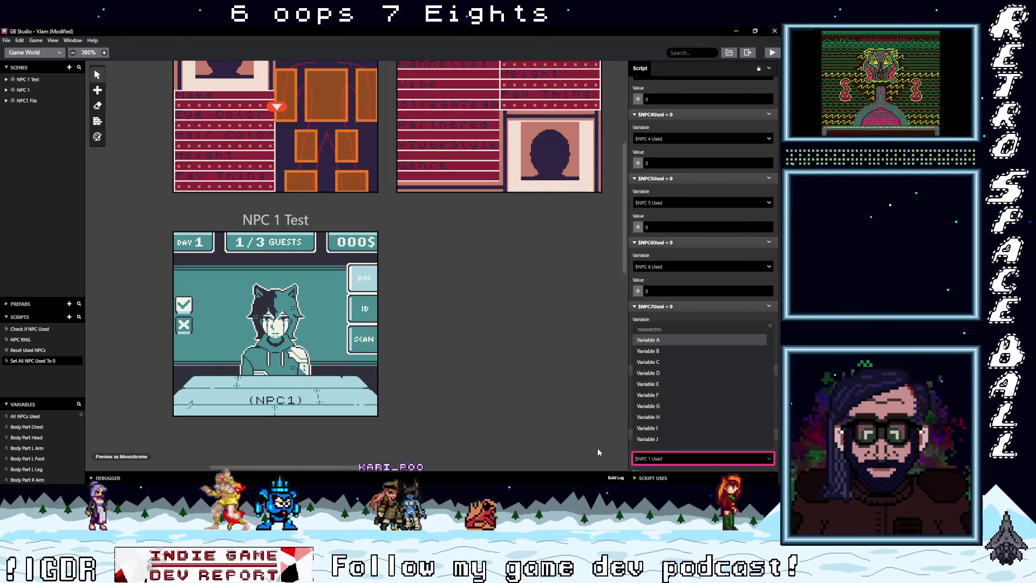
scroll(668, 432, "down", 5)
left_click(664, 386)
scroll(675, 438, "down", 1)
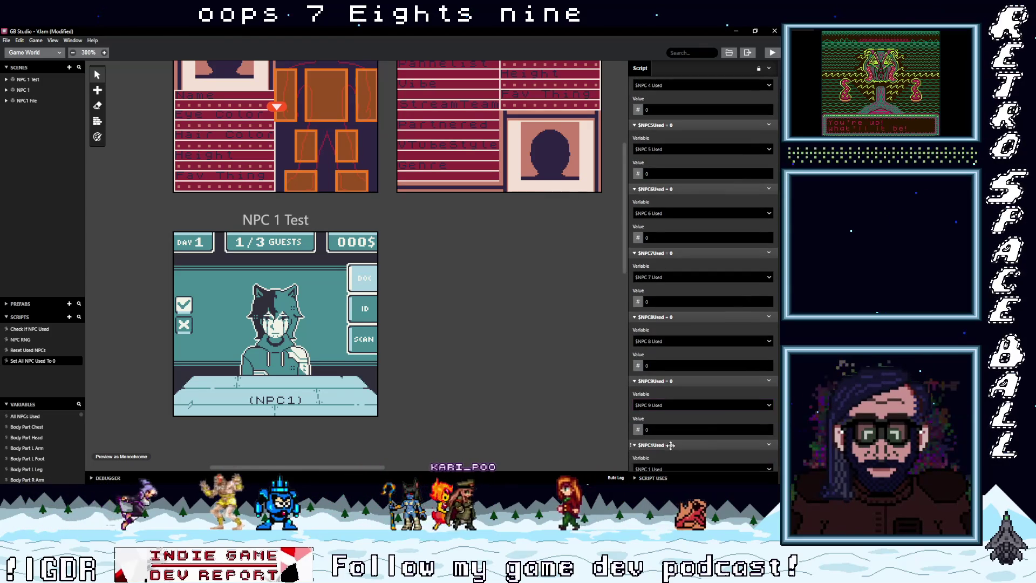
scroll(668, 461, "down", 1)
left_click(662, 416)
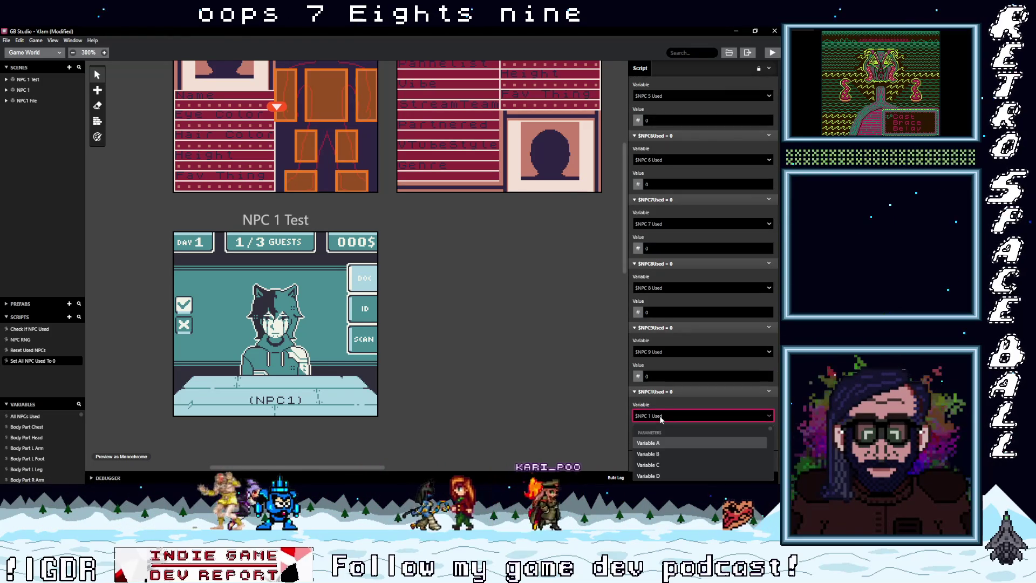
type("b10")
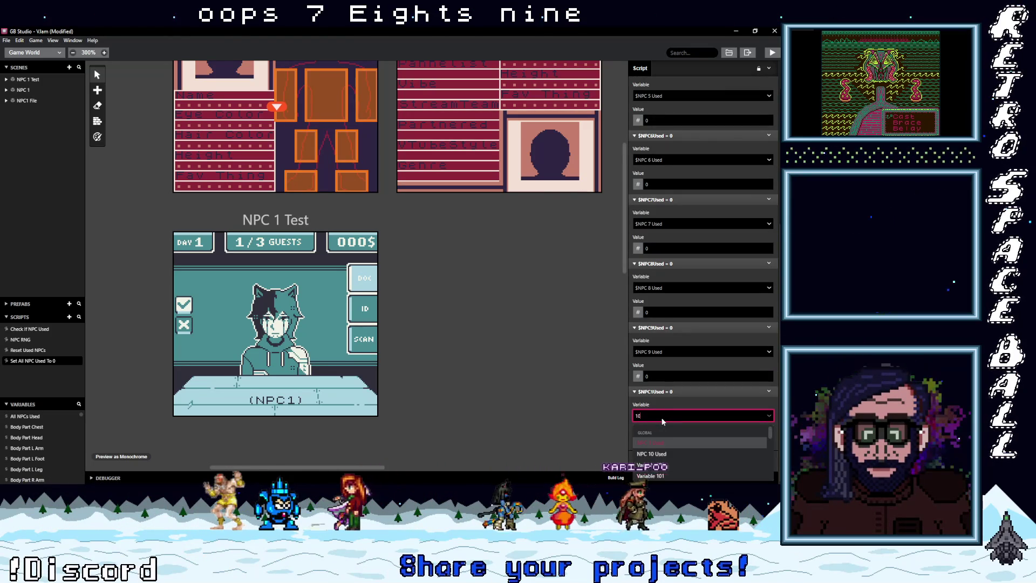
left_click(669, 452)
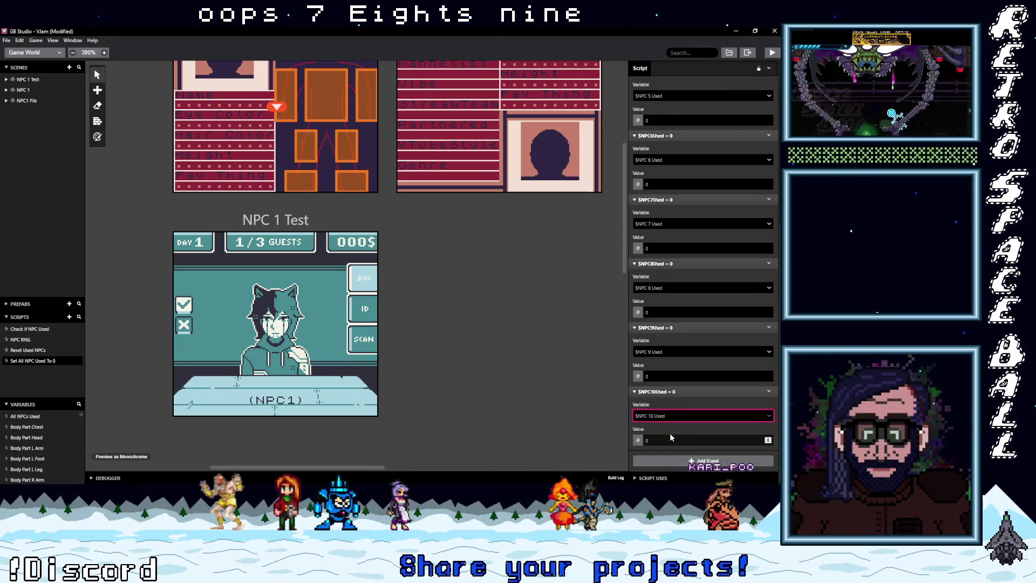
Collapse all the reset events and return to the Reset Used NPCs script.
scroll(674, 387, "up", 4)
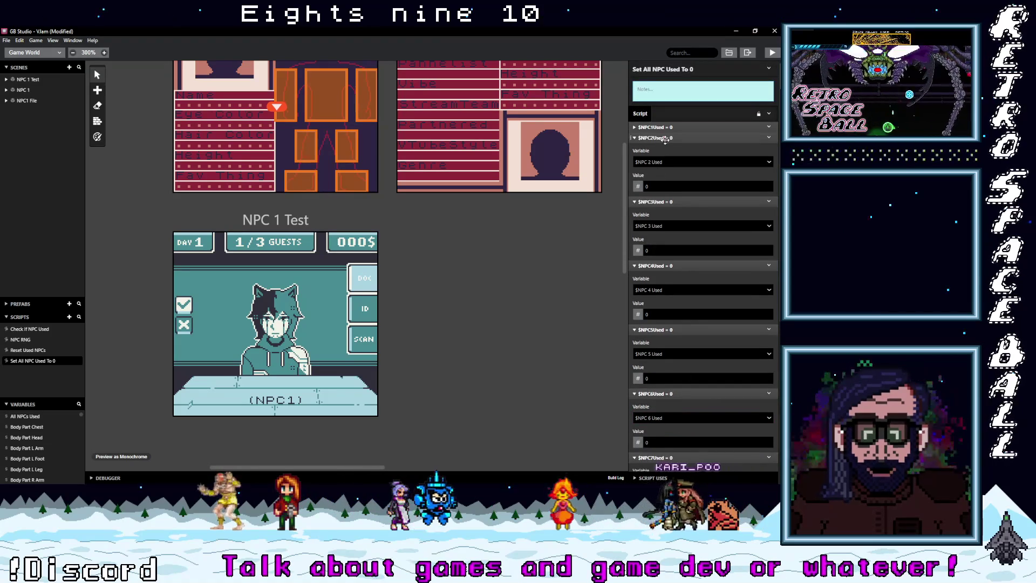
left_click(668, 148)
left_click(669, 158)
left_click(669, 169)
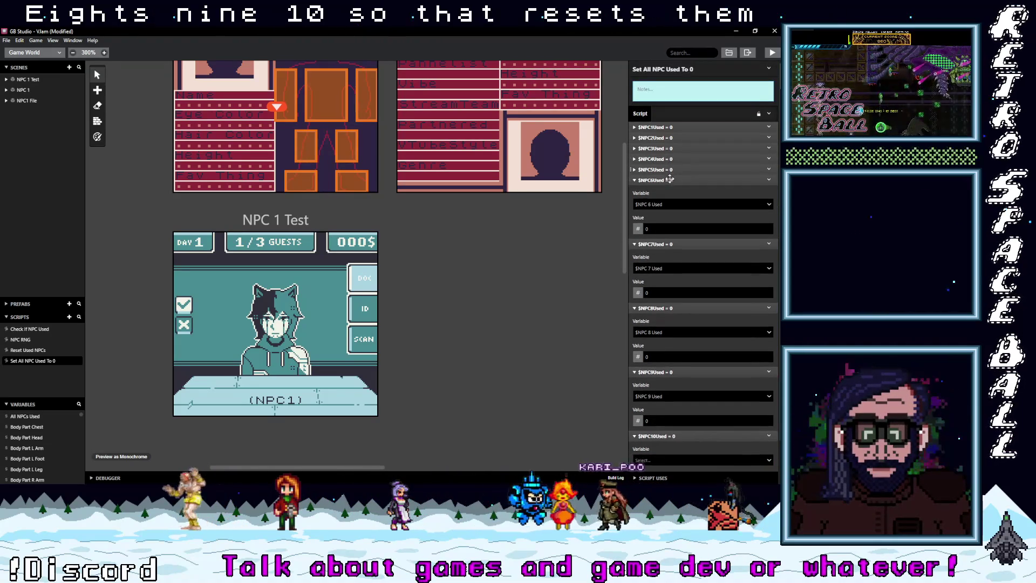
left_click(669, 180)
left_click(669, 190)
left_click(669, 201)
left_click(669, 212)
left_click(669, 223)
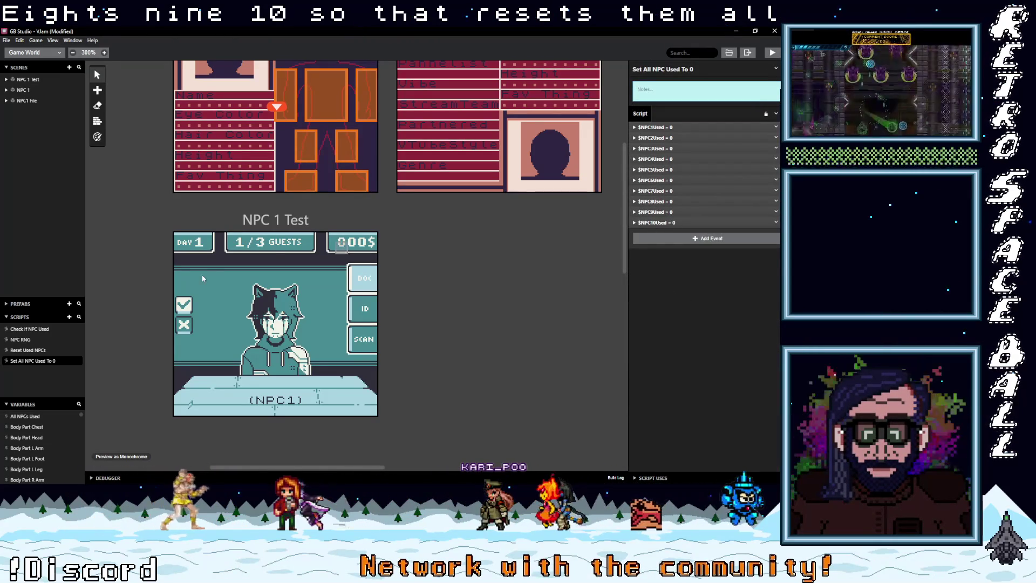
left_click(28, 349)
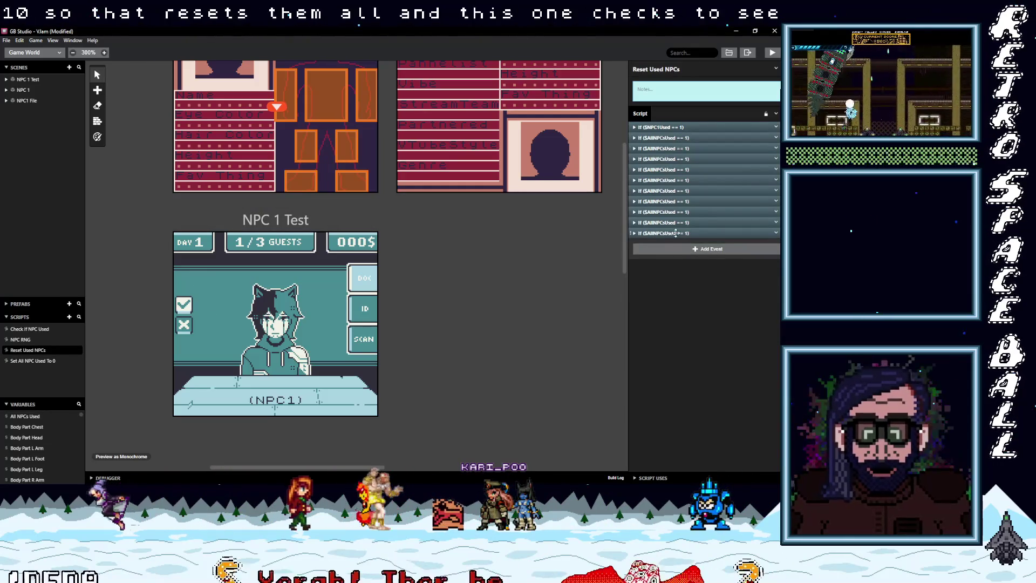
Add the comment 'If all npcs used call script to set them to 0' and drag it above the final If.
left_click(675, 233)
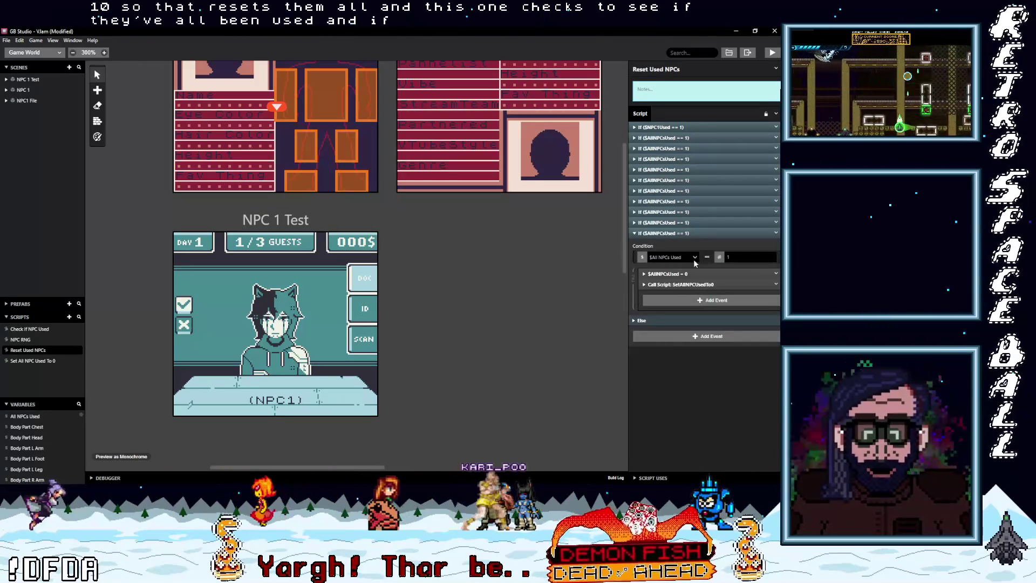
left_click(675, 233)
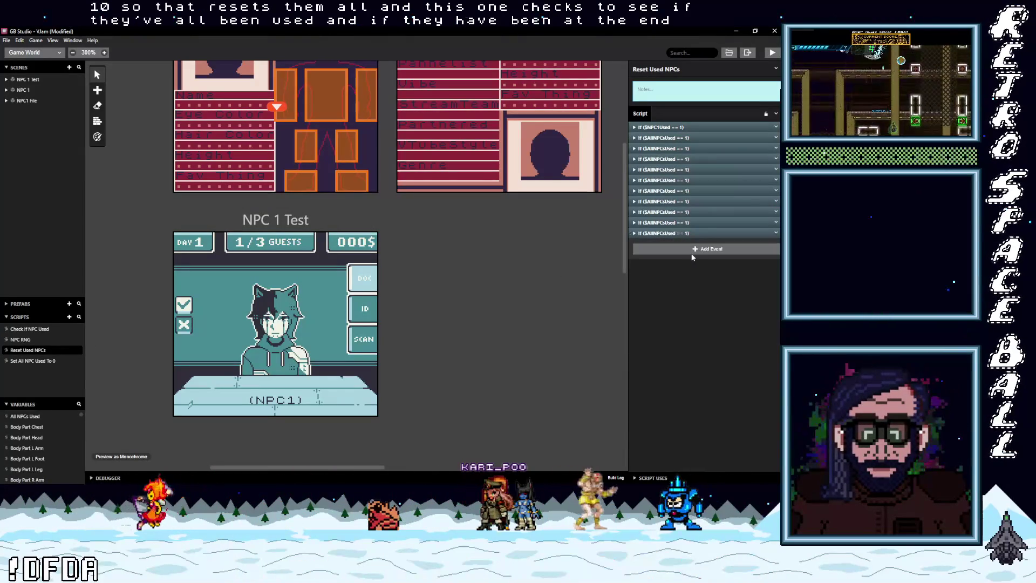
left_click(694, 253)
type("comer")
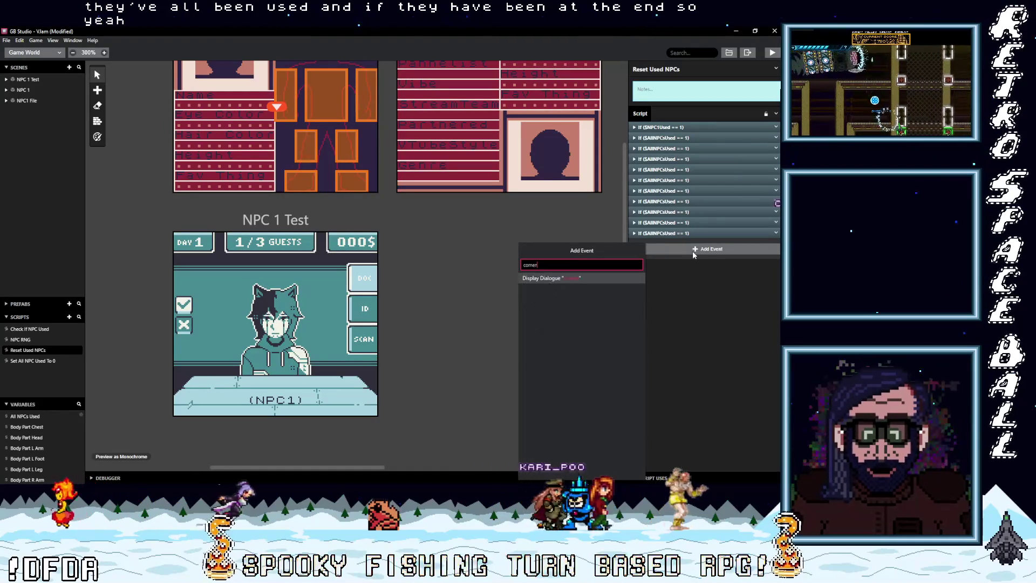
key("BackSpace")
key("BackSpace")
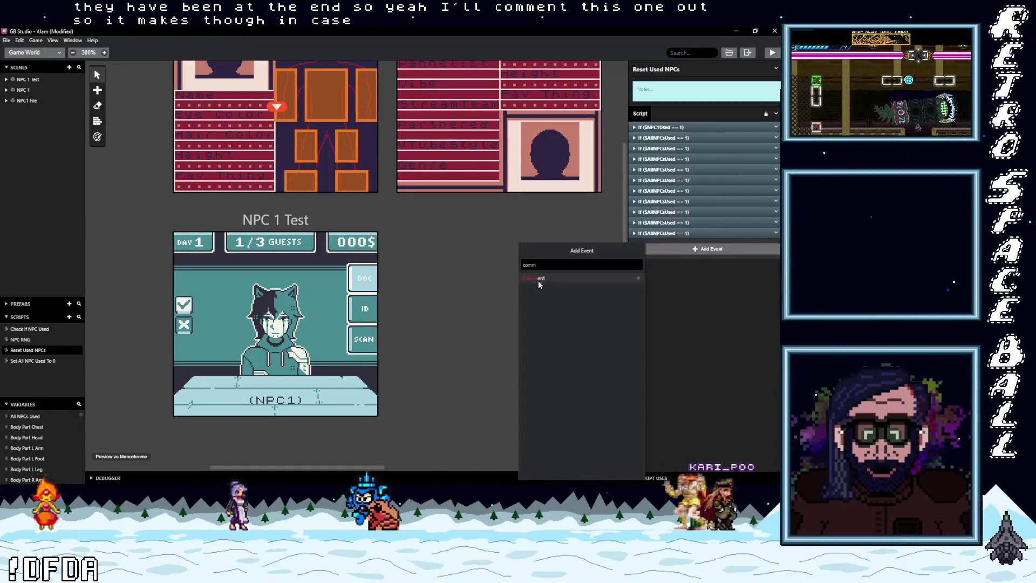
left_click(539, 280)
left_click(686, 266)
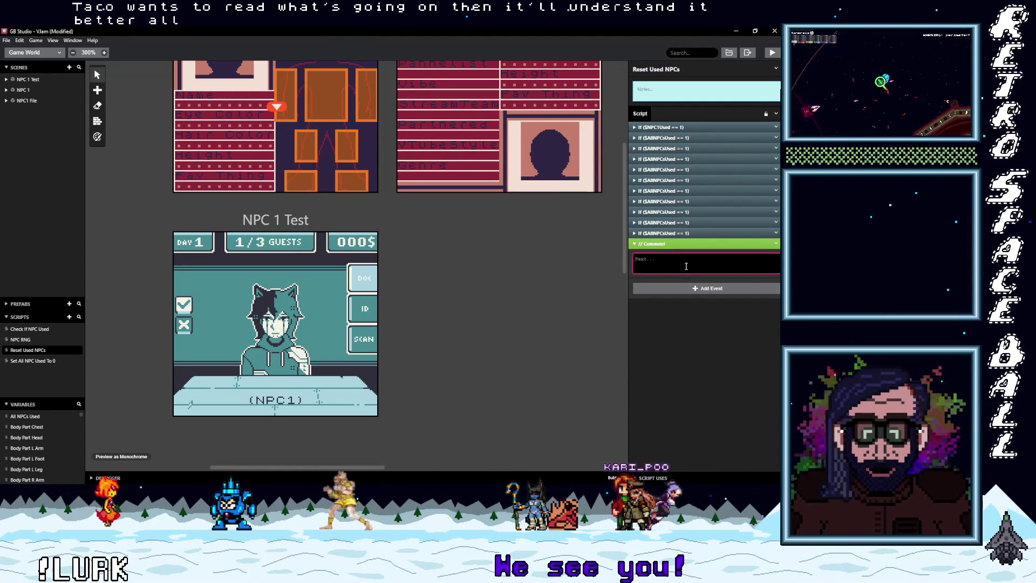
type("If allnpc")
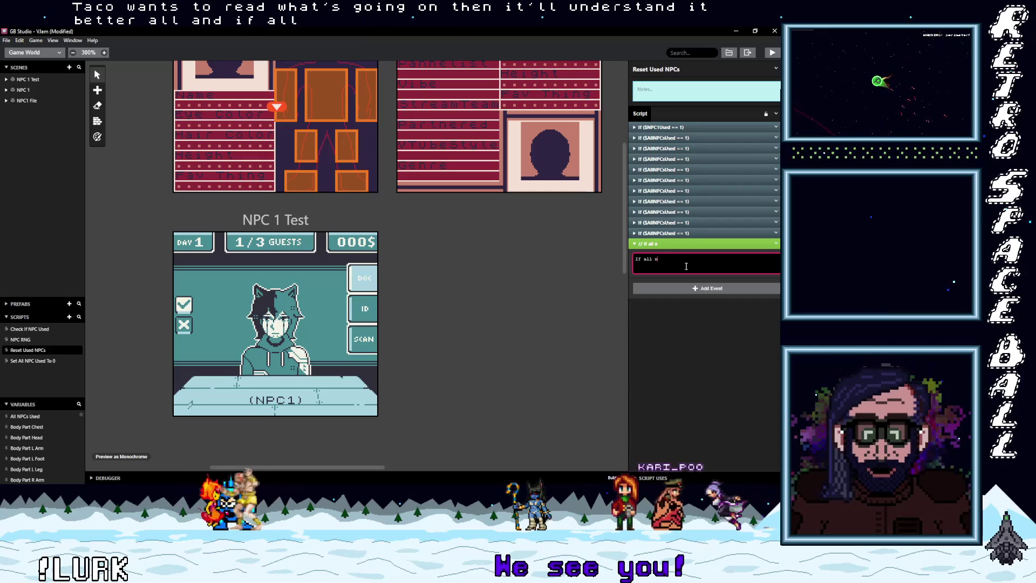
type("s used ")
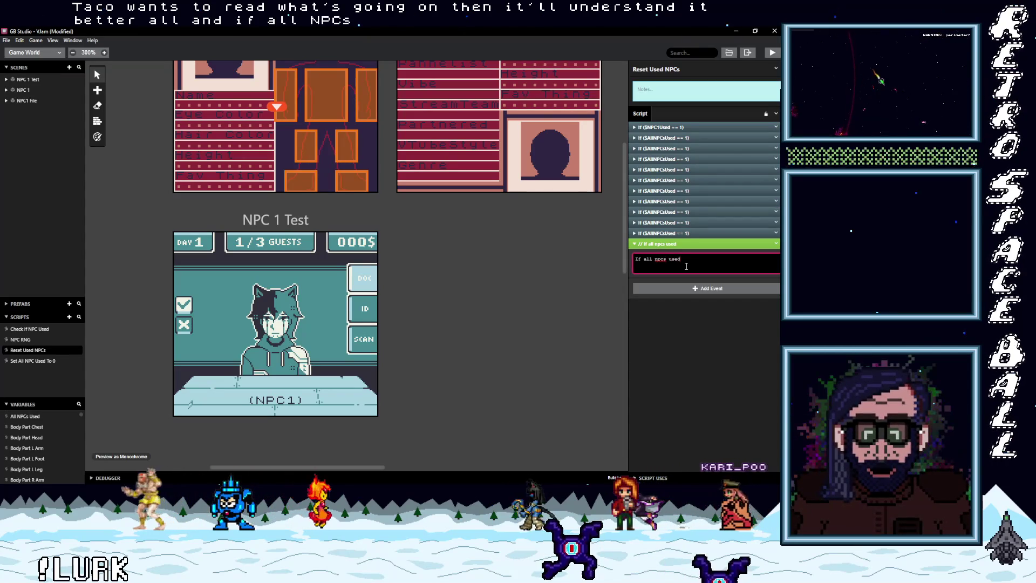
type("call c")
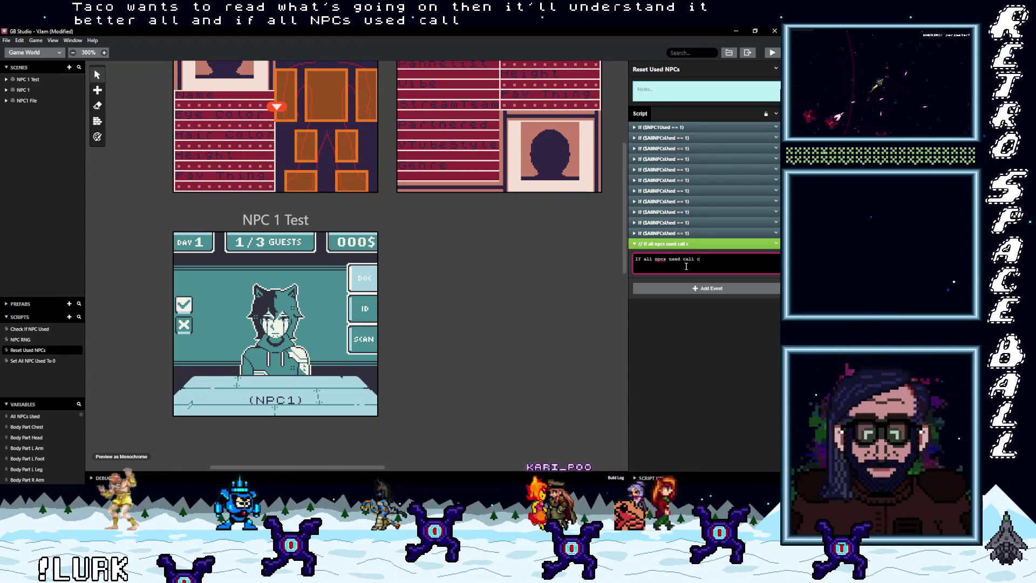
key("BackSpace")
type("scr")
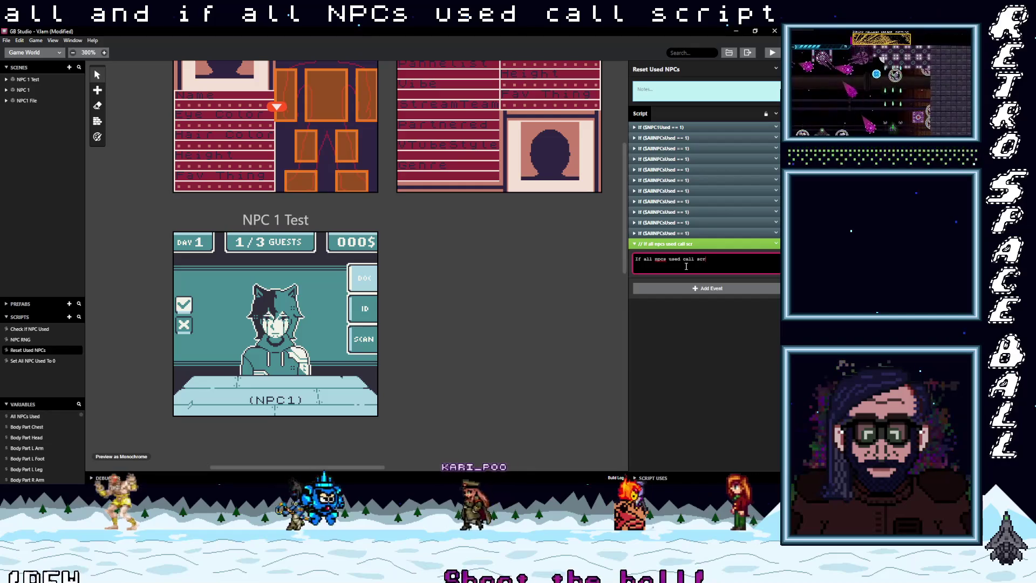
type("ipt to set th")
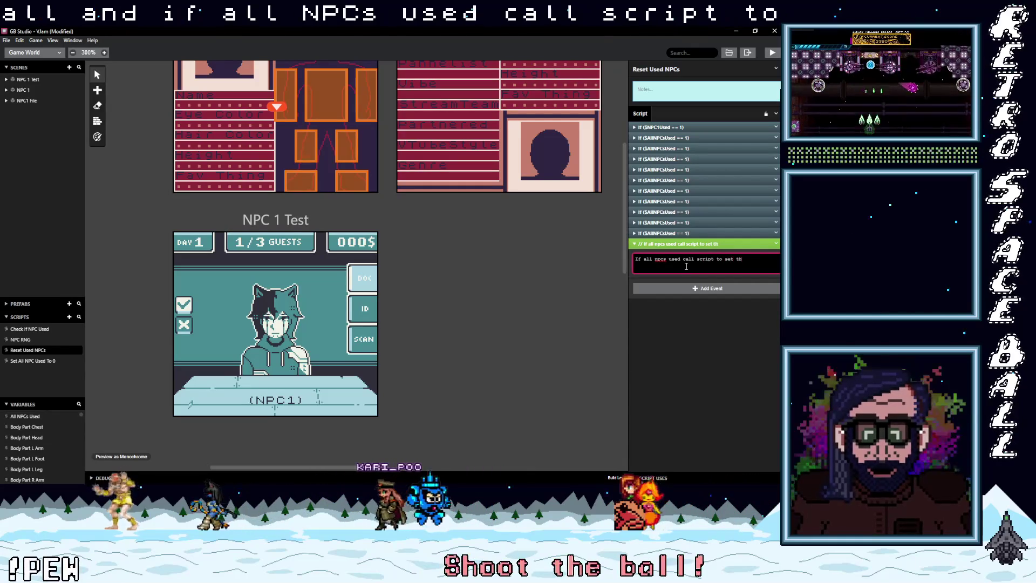
type("em to 0")
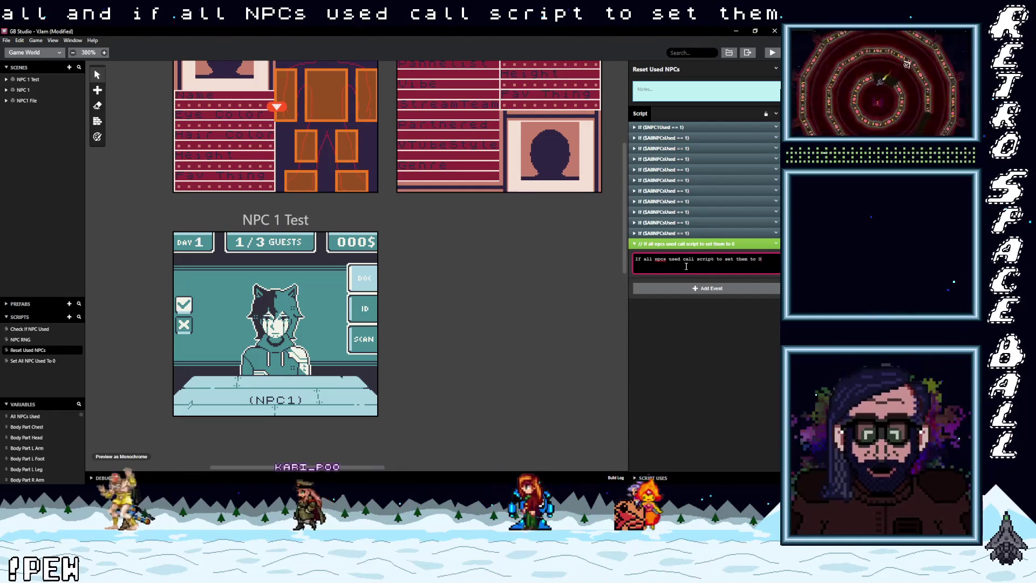
left_click(697, 300)
left_click(681, 243)
left_click_drag(681, 244, 672, 224)
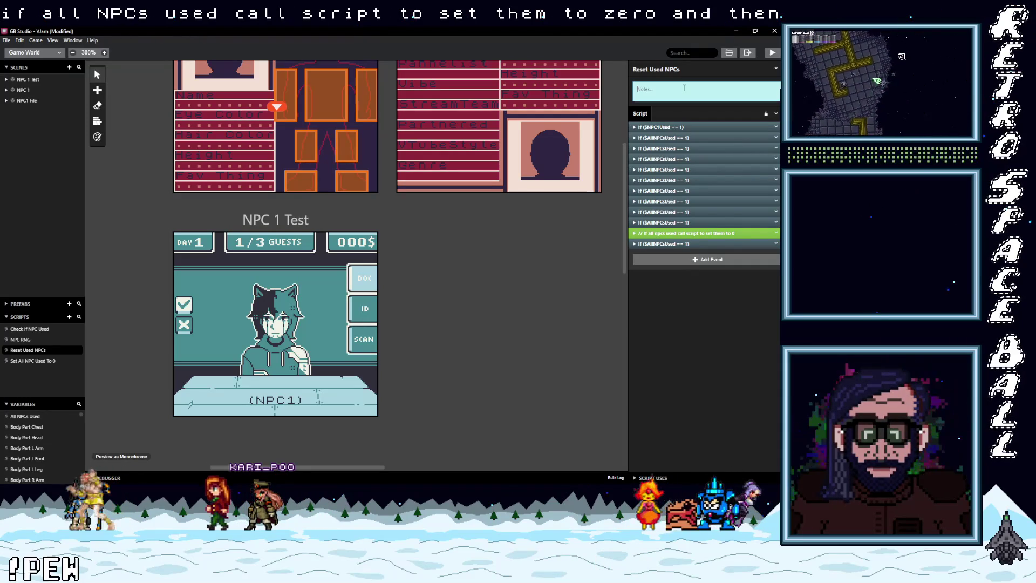
Note that Reset Used NPCs checks all NPCs were used first; Set All NPC Used To 0 resets regardless.
type("this checks i")
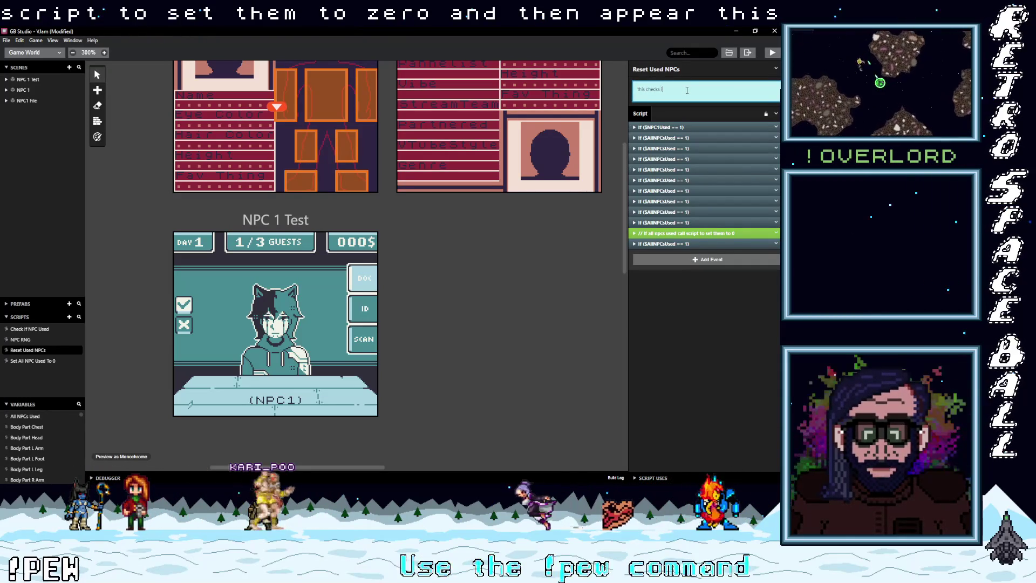
type("f all npcs")
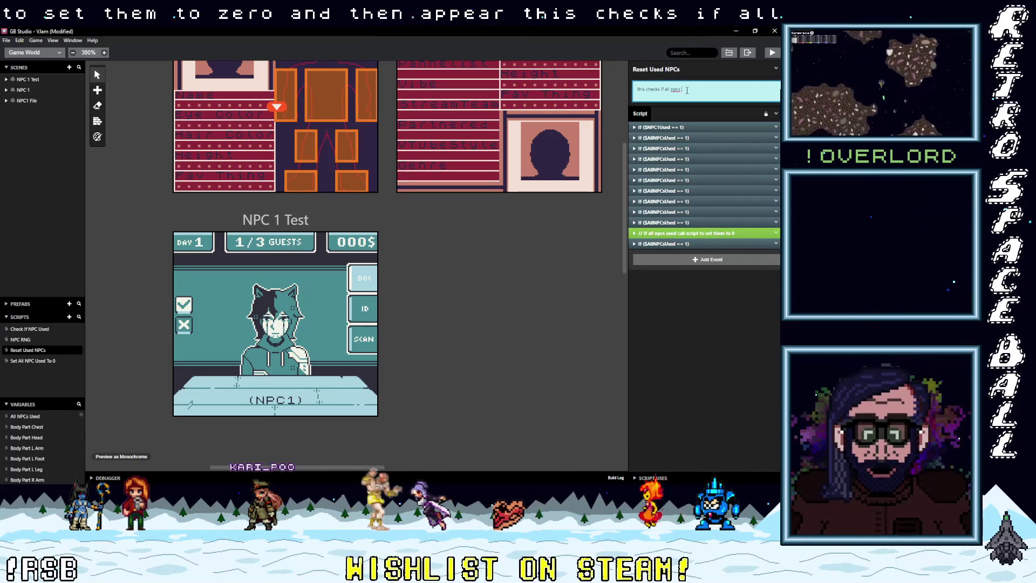
type(" have been use")
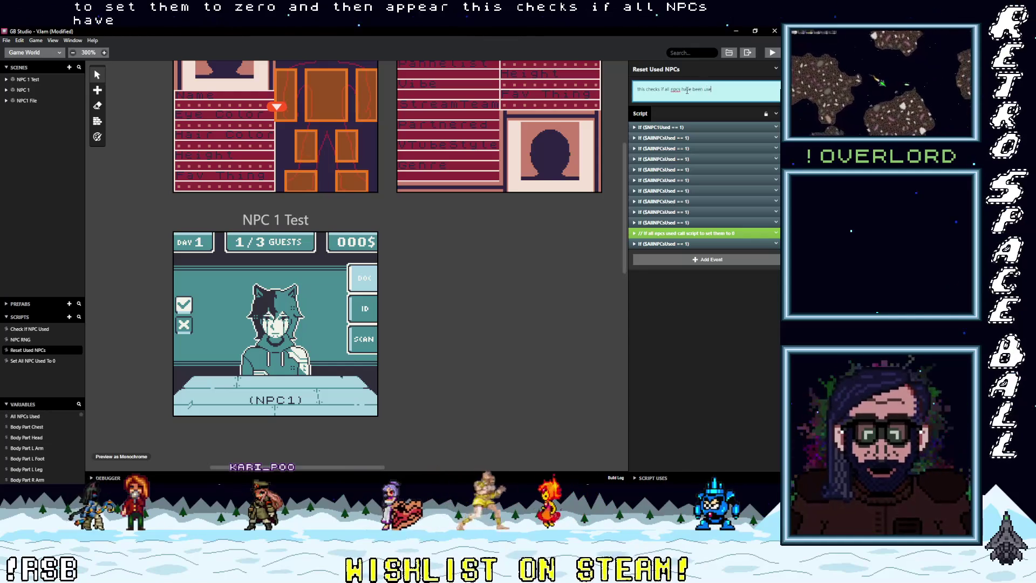
type("d before setting them ba")
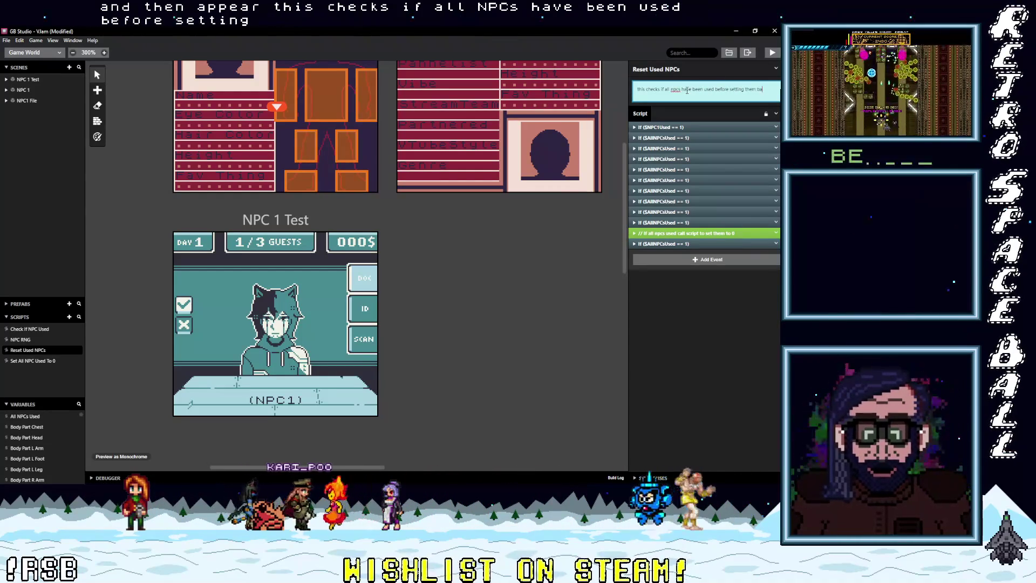
type("ck to ")
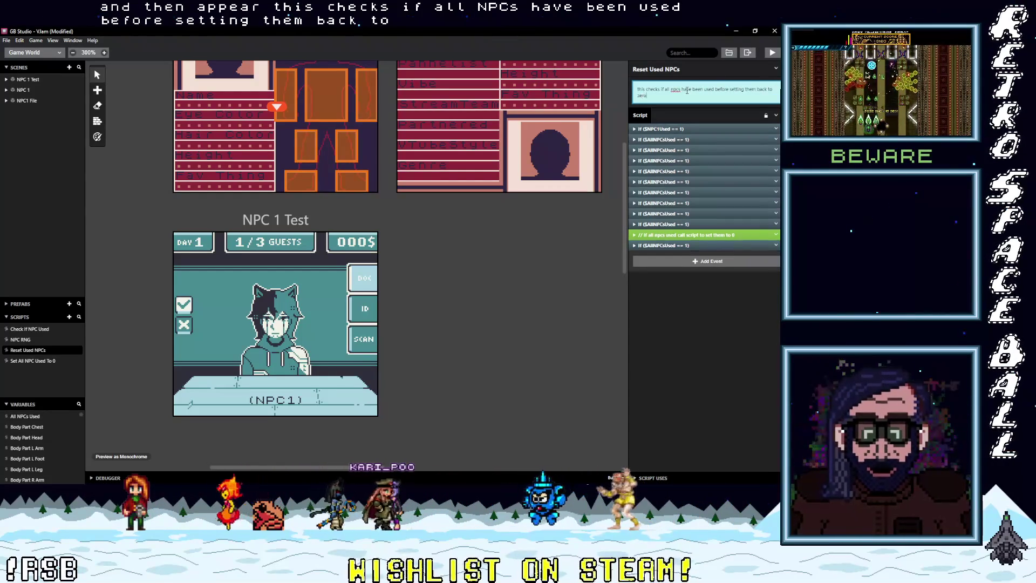
type("zero")
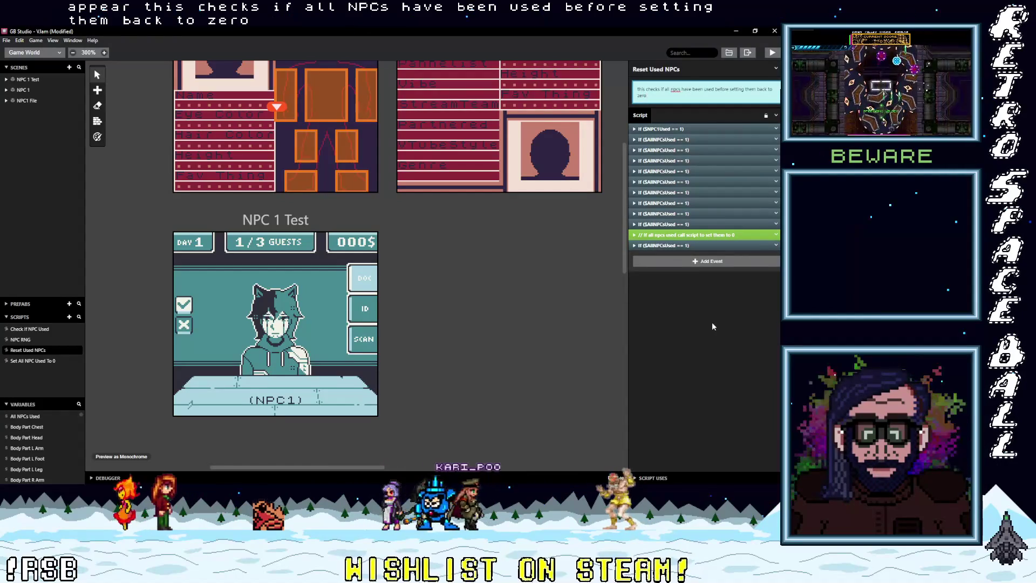
left_click(38, 361)
left_click(672, 89)
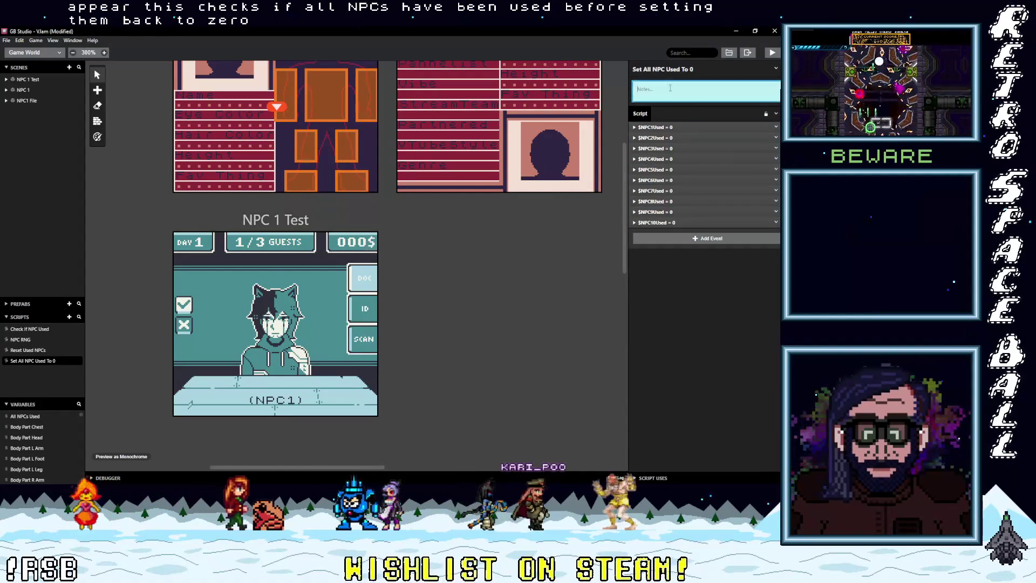
type("This sets them back to zero regardless of if they")
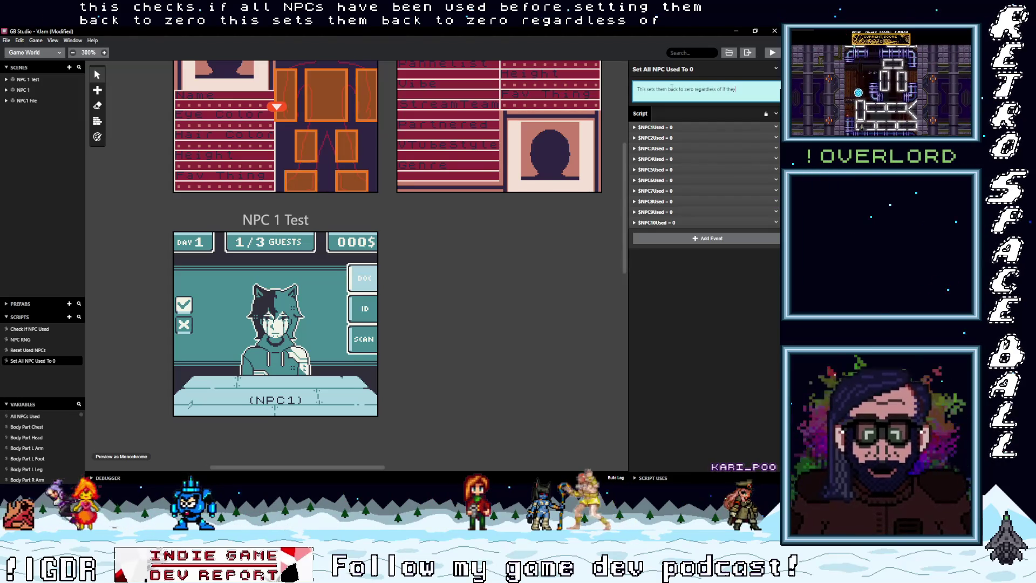
type("'ve all been used")
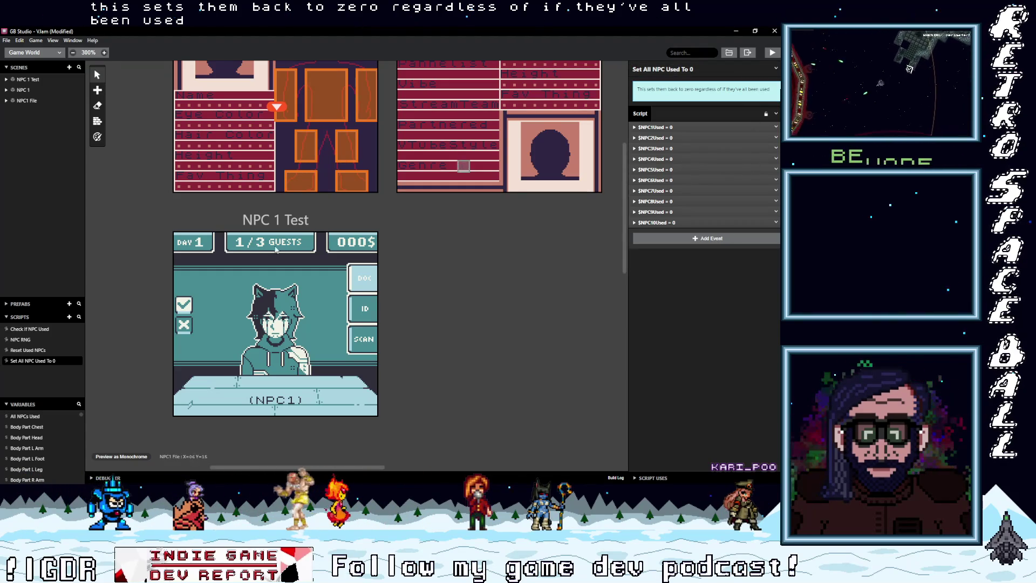
left_click(20, 340)
Describe the script: it picks a random number, resets NPCs if all were used, otherwise calls NPC RNG again.
left_click(655, 91)
type("this gene")
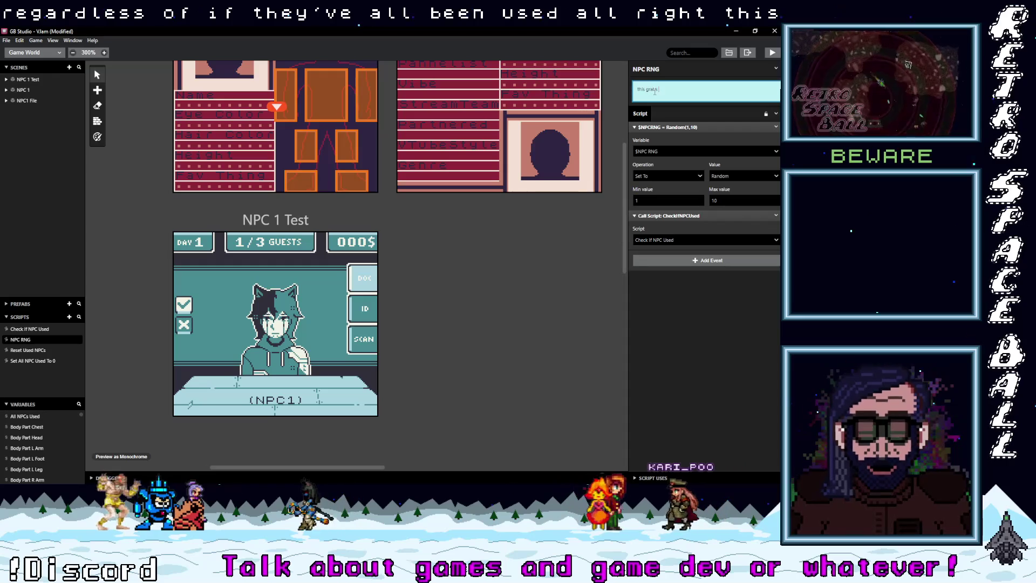
type("ra")
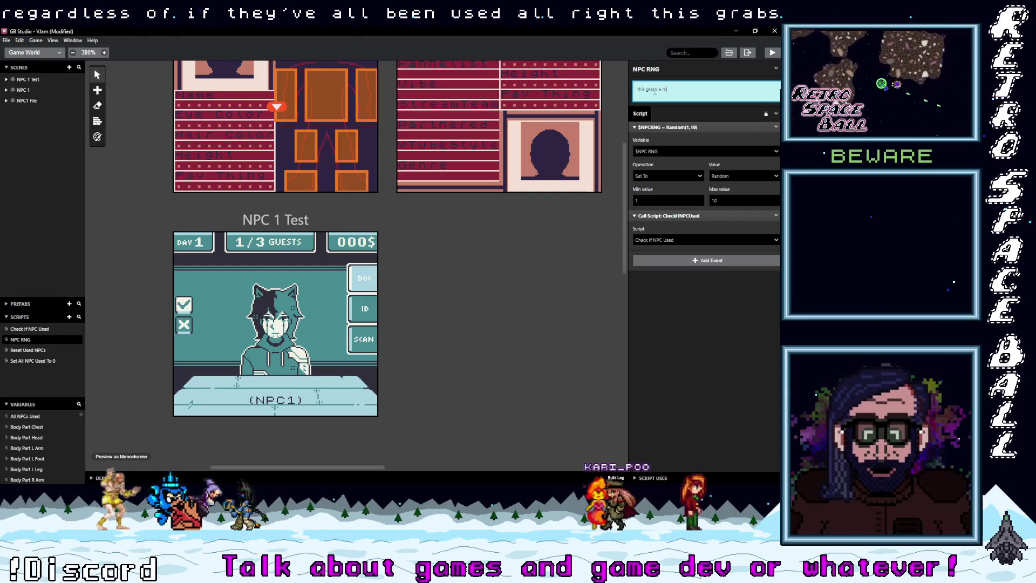
type("ndom nu")
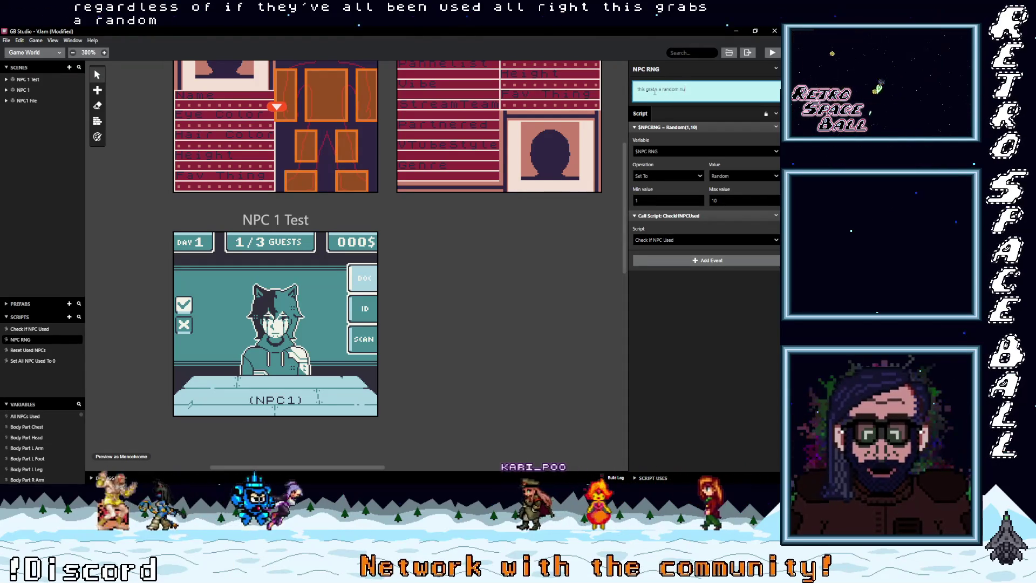
type("mber and th")
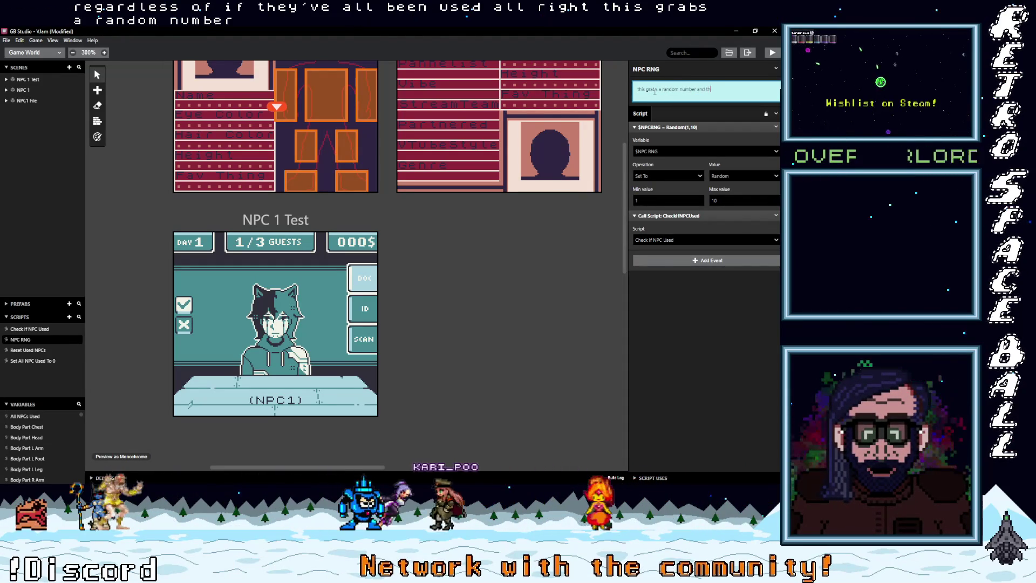
type("en checks i")
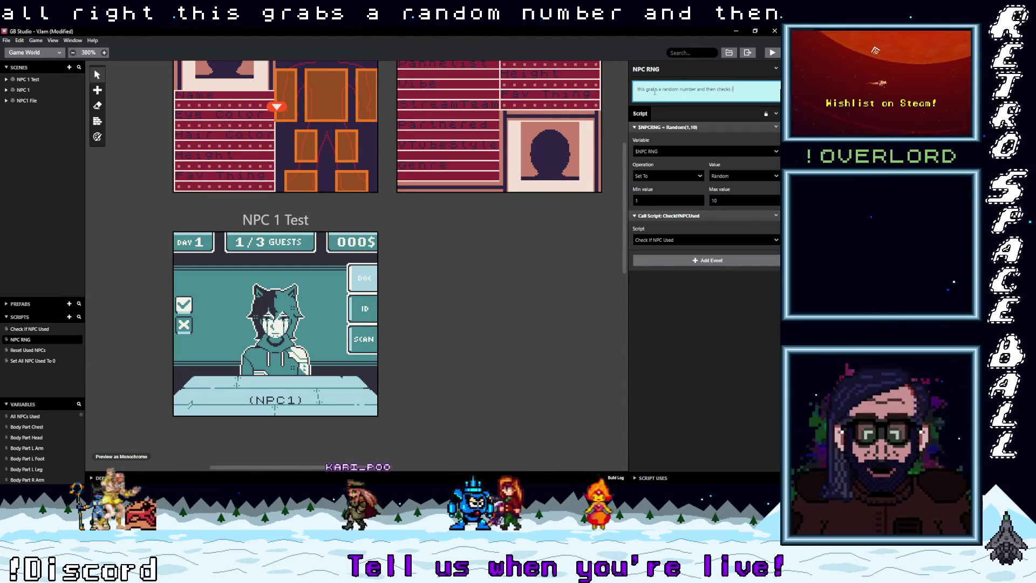
type("f that n")
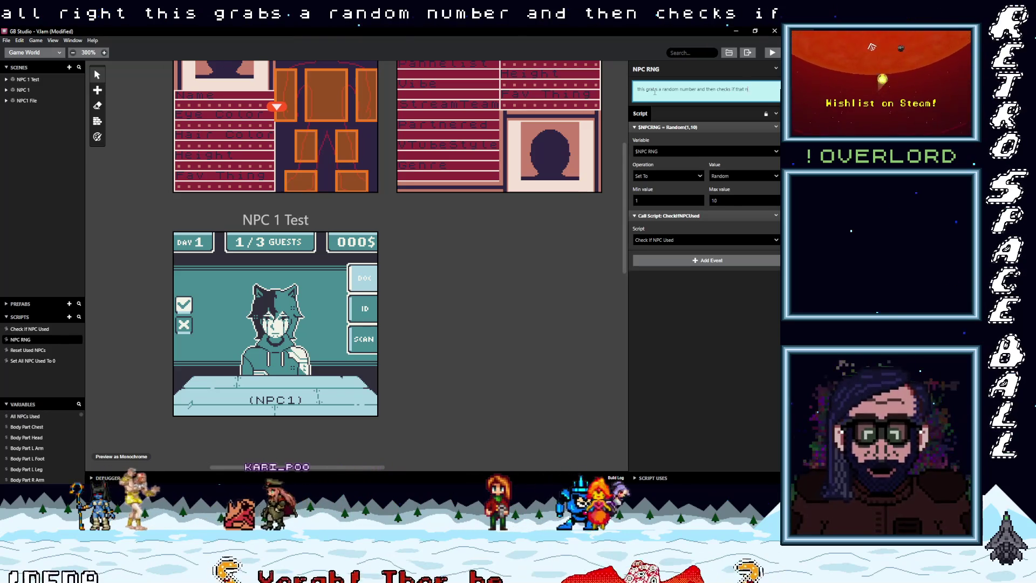
type("umber has ")
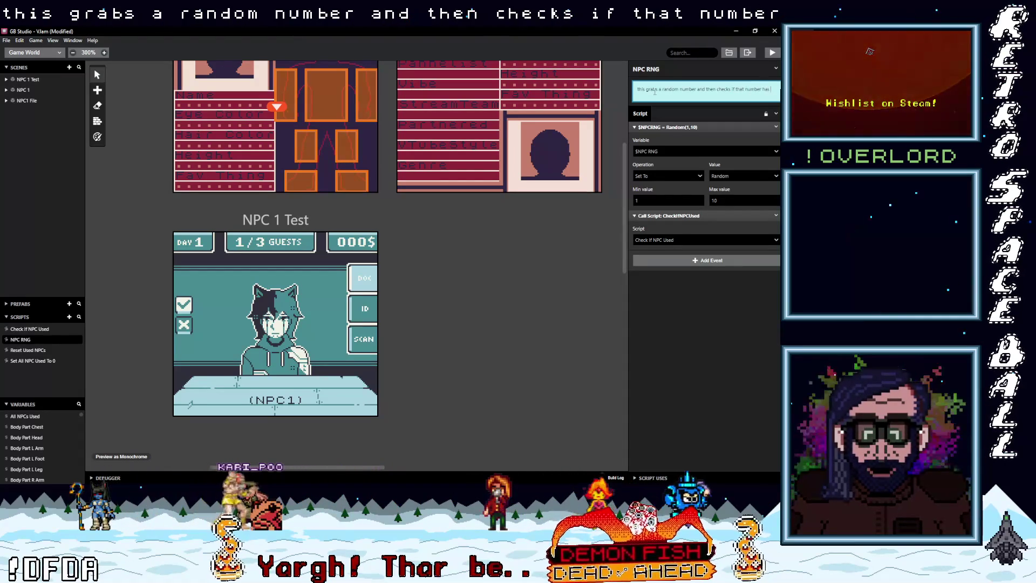
type("been used.")
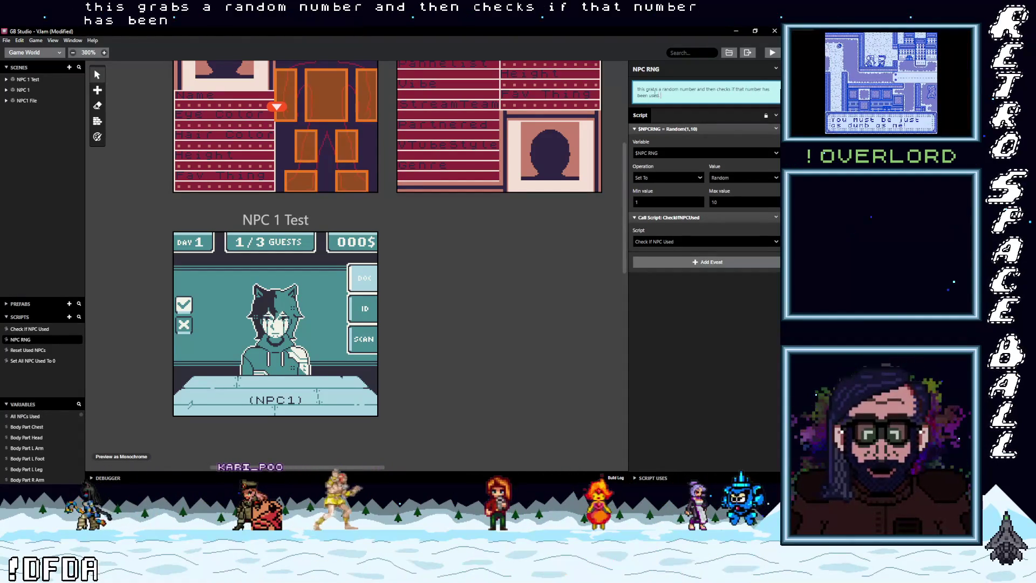
key("BackSpace")
key("BackSpace")
key("BackSpace")
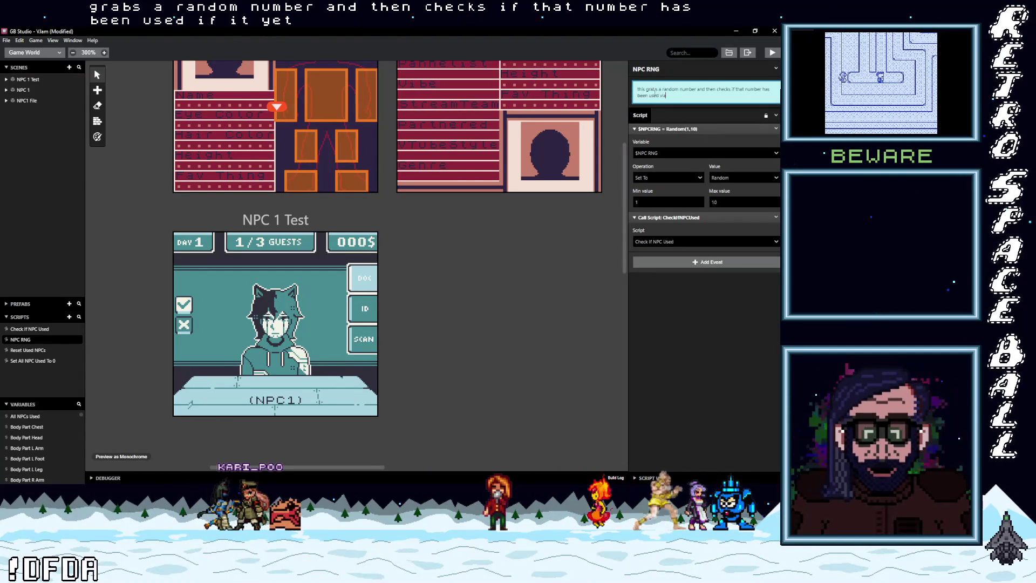
type("script")
key("Return")
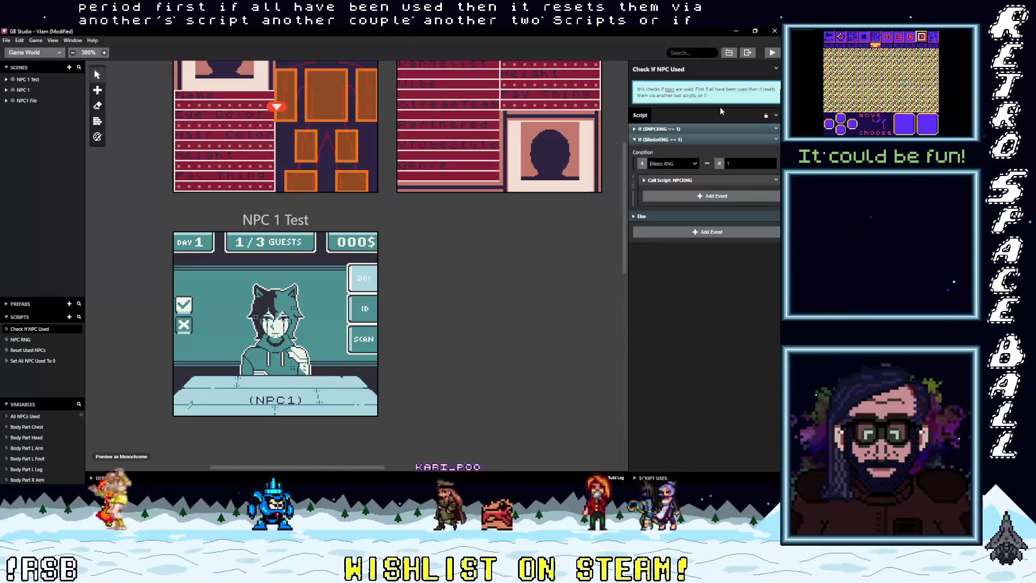
type(" they haven'")
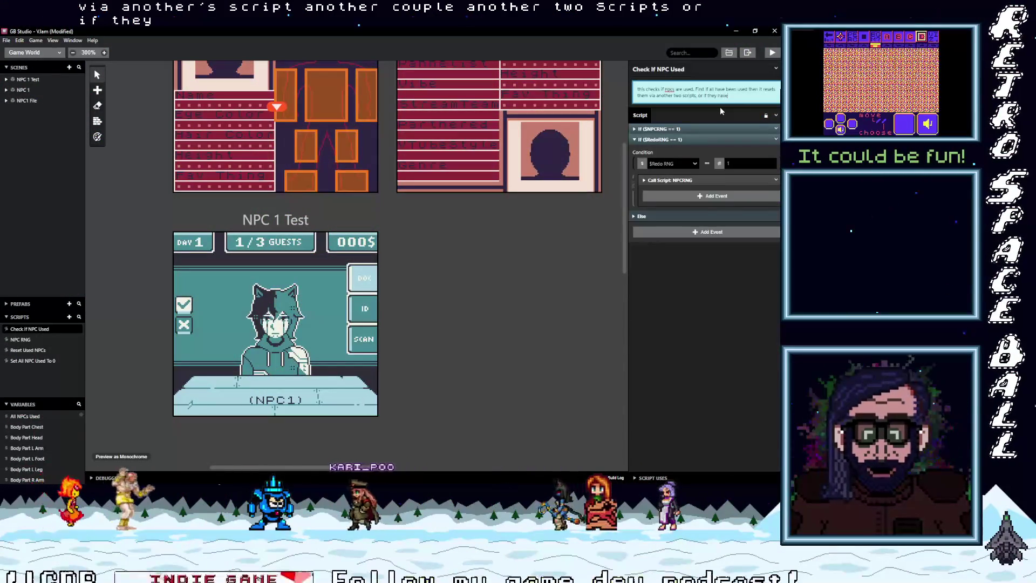
type("ed then it")
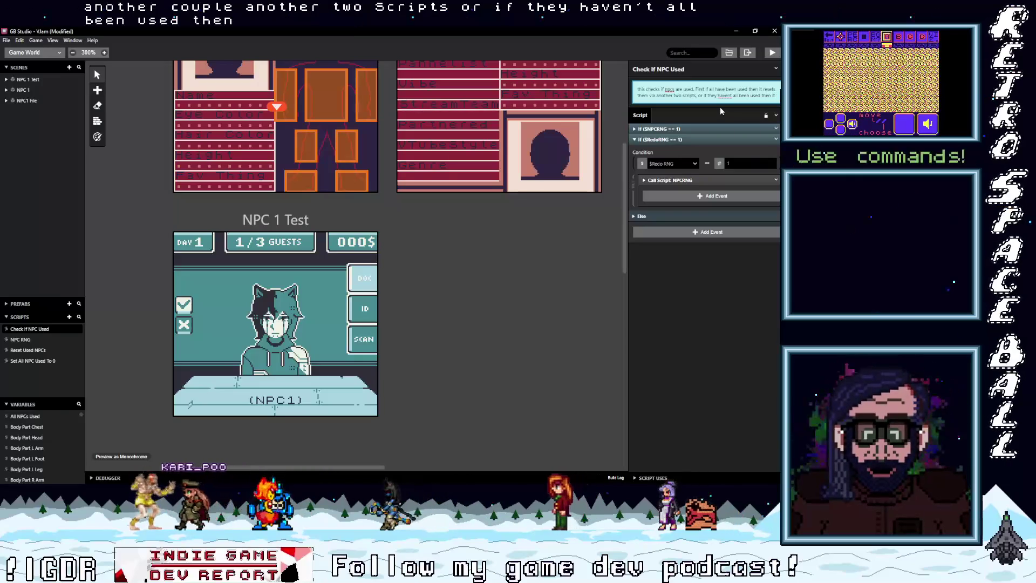
type(" calls")
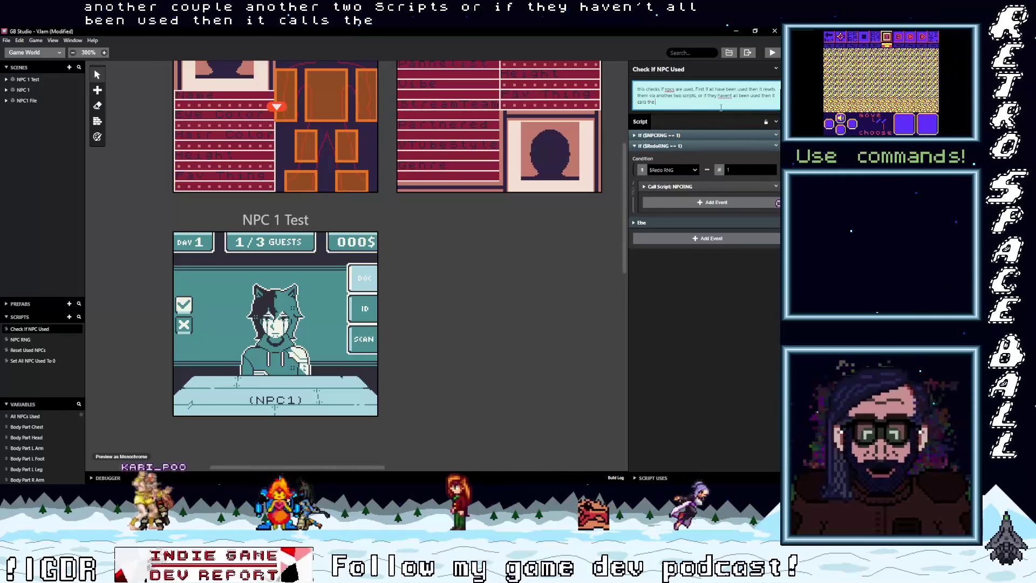
type(" the NPC RNG Script again.")
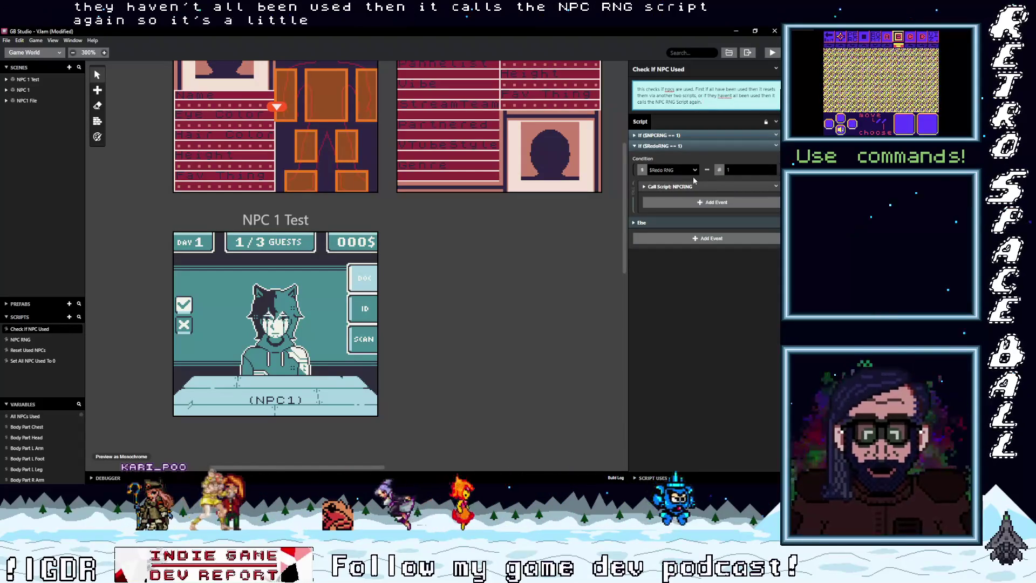
left_click(688, 145)
Inspect the $NPCRNG == 1, $RedoRNG == 1 and nested $NPC1Used checks, then collapse $RedoRNG == 1.
left_click(687, 145)
left_click(675, 135)
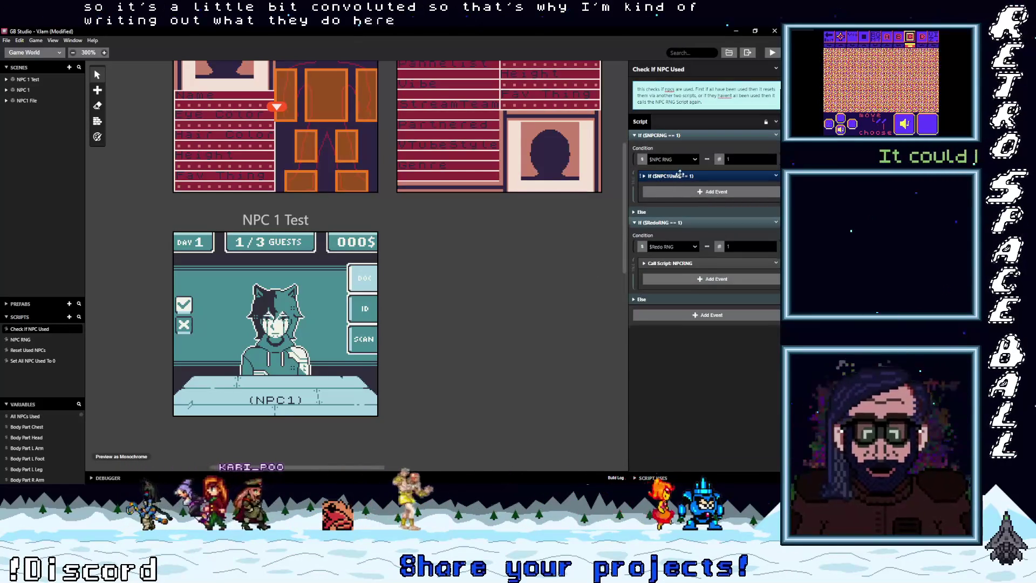
left_click(680, 175)
left_click(680, 176)
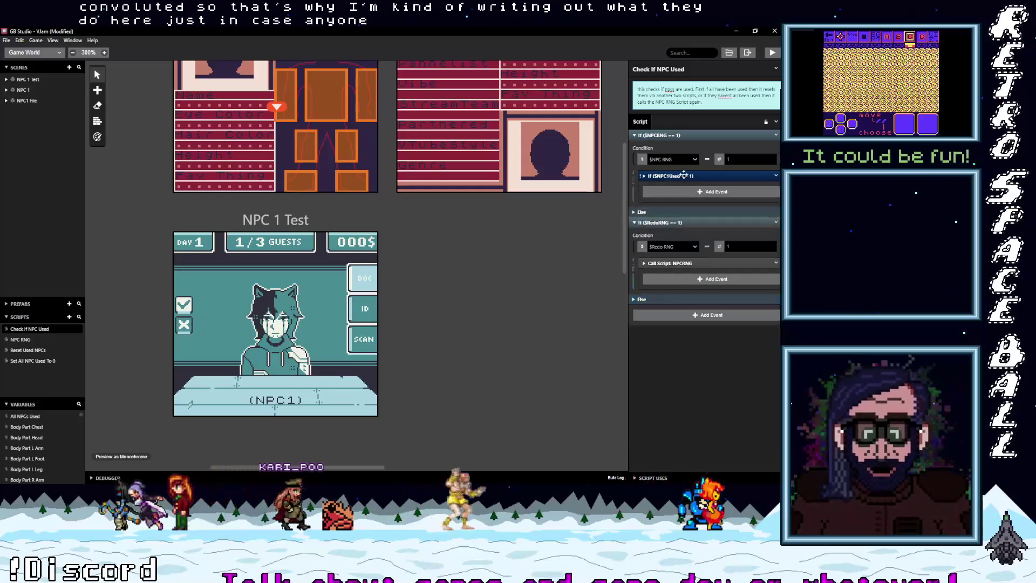
left_click(677, 222)
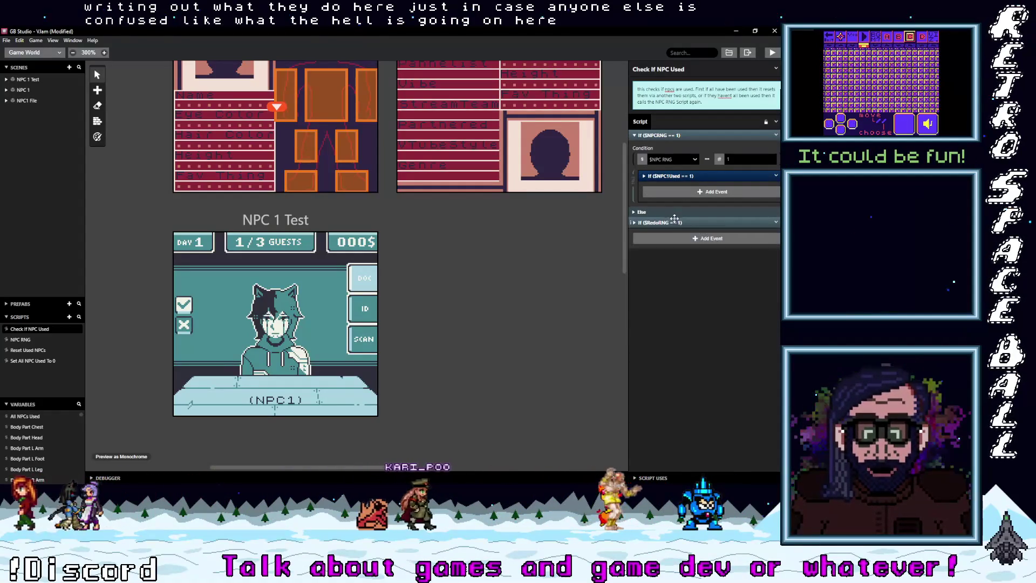
Insert a Comment event just above the $RedoRNG == 1 check.
left_click(688, 240)
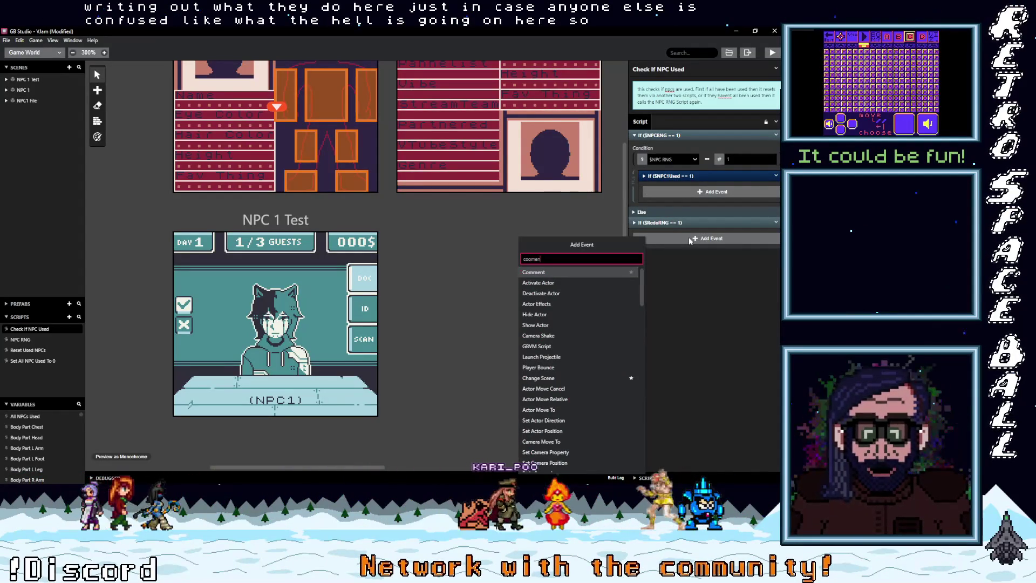
type("co")
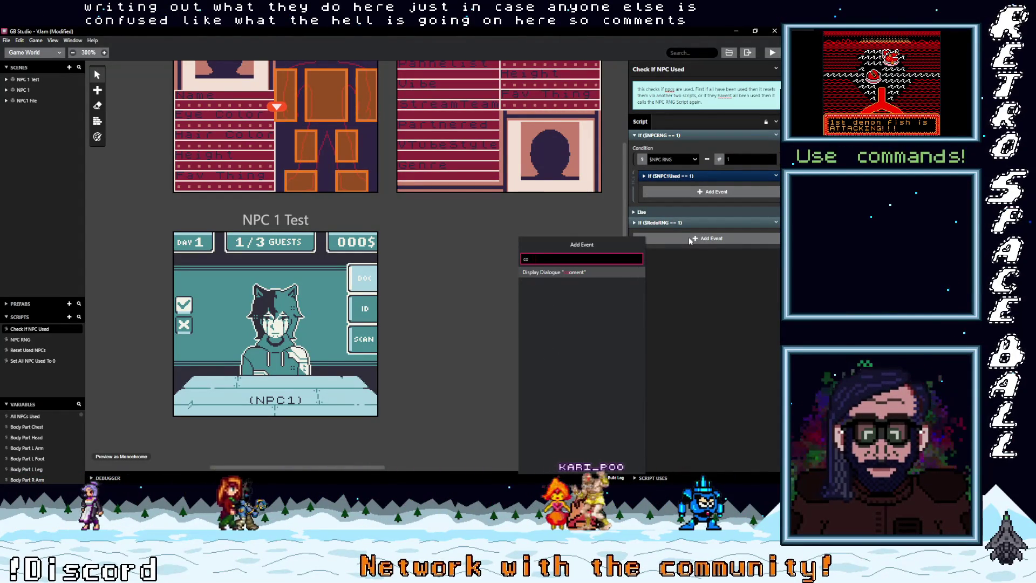
type("m")
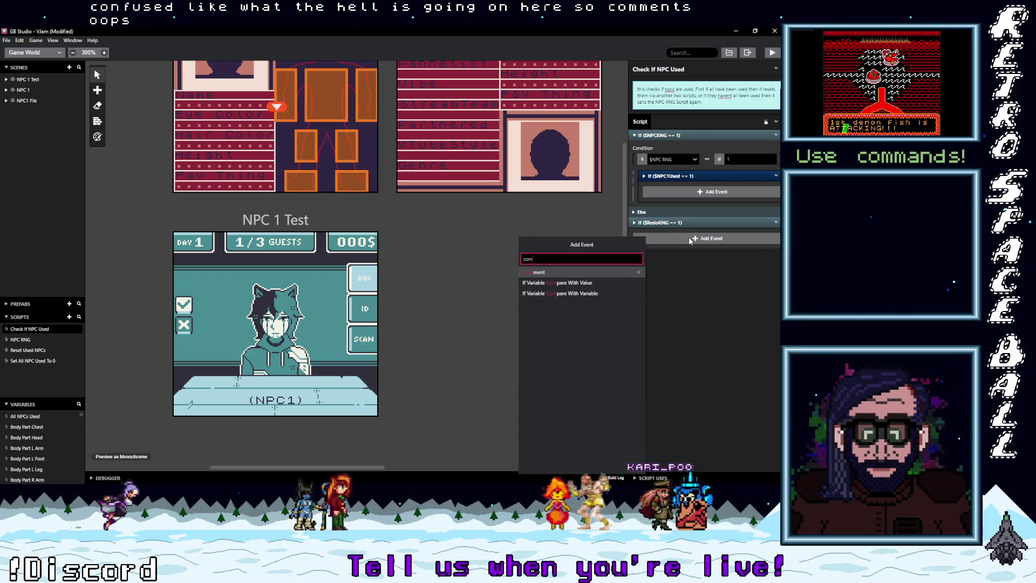
left_click(566, 272)
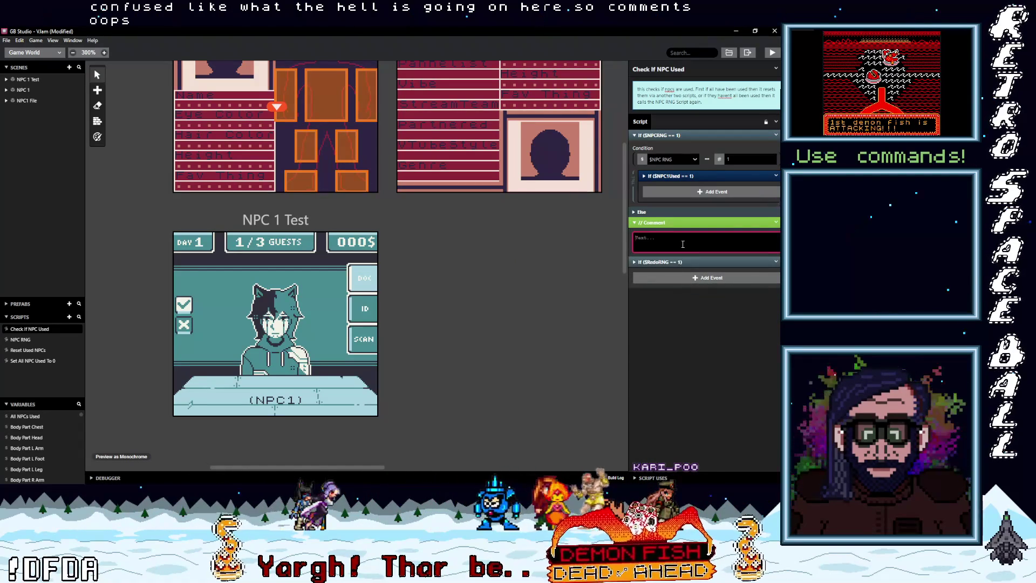
Give the comment the text 'NPC Chosen has been used but not all npcs'.
type("NP")
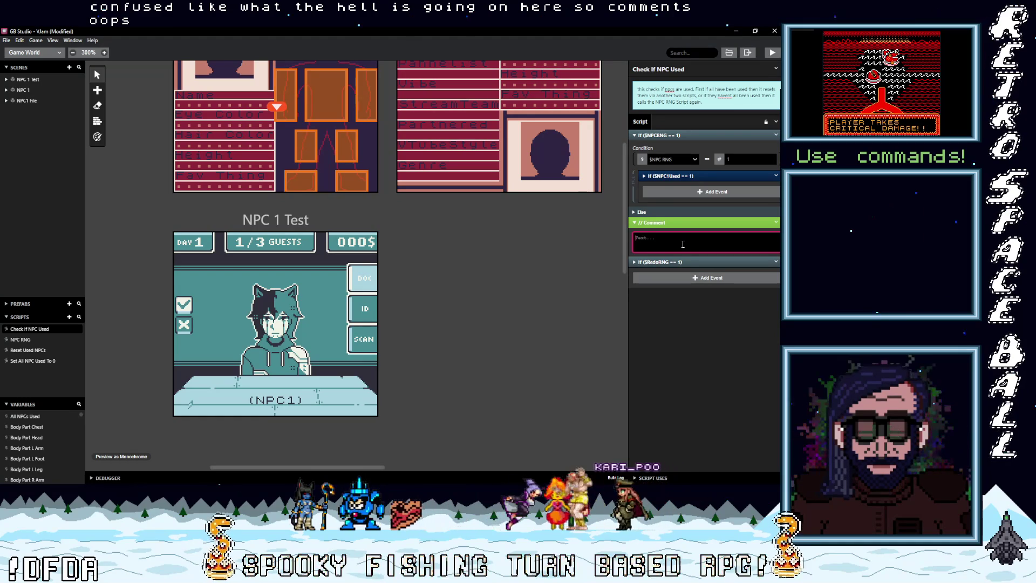
type("C")
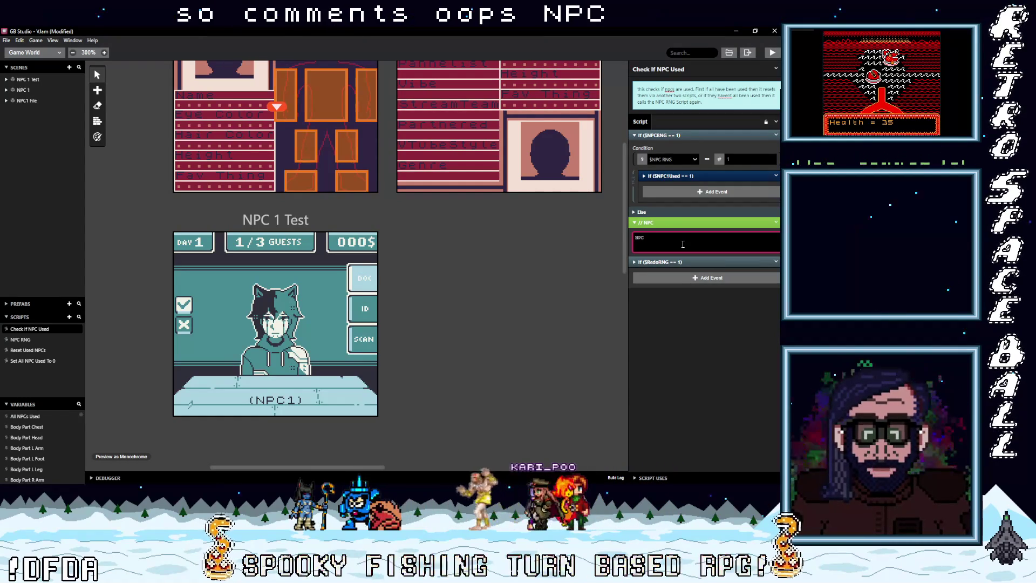
key("BackSpace")
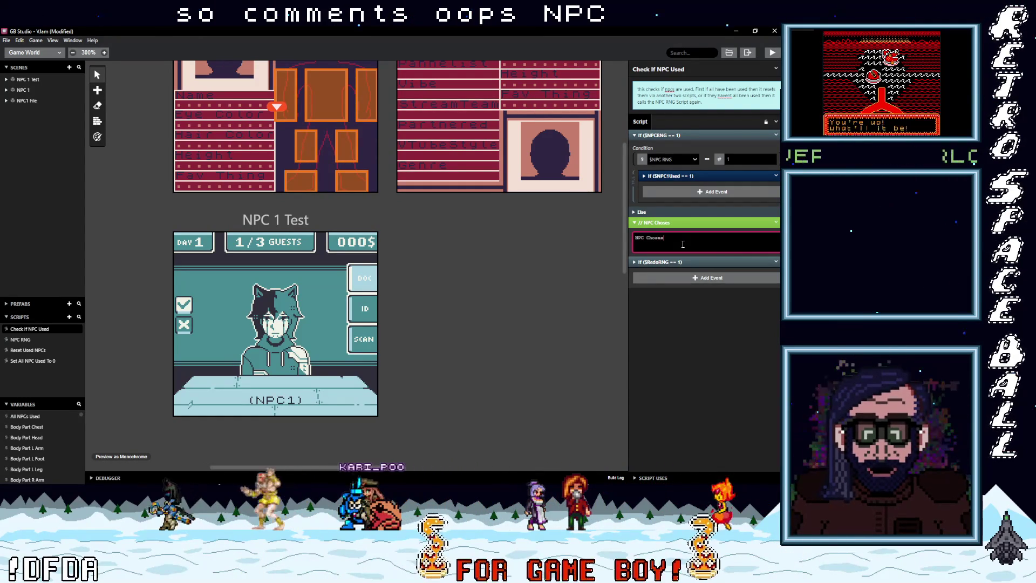
key("BackSpace")
type("n has been used ")
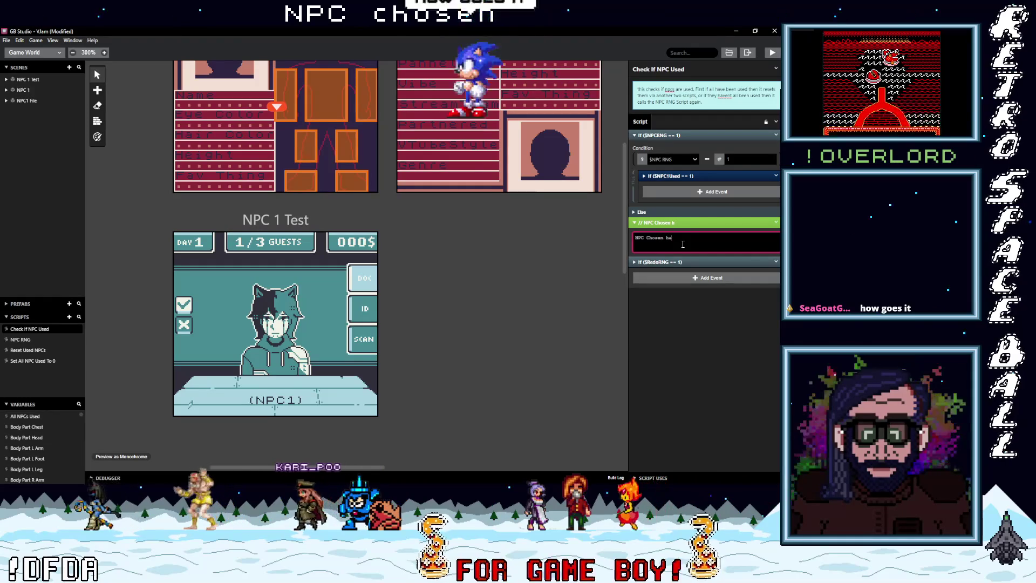
type("bu")
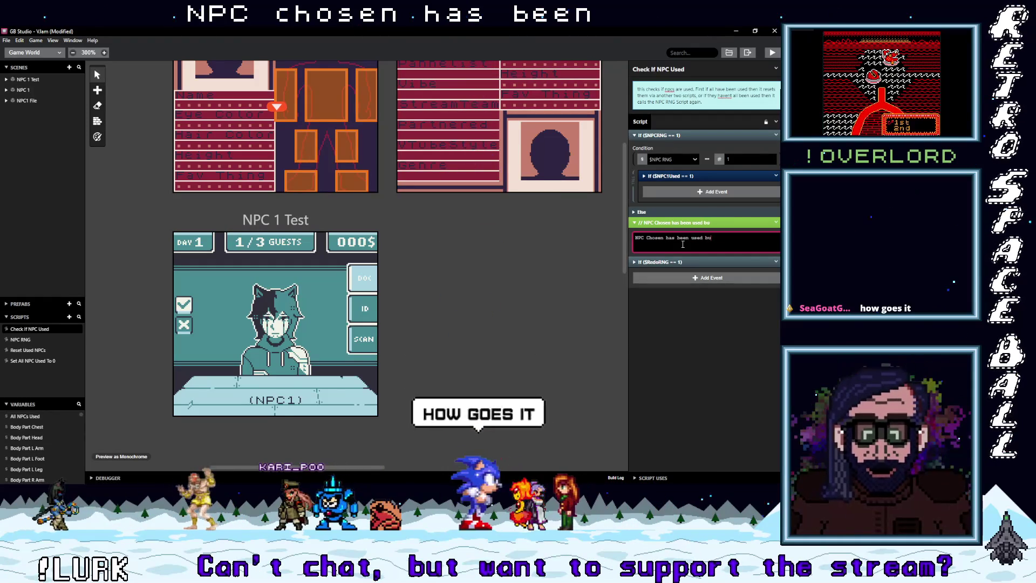
type("t not all npcs")
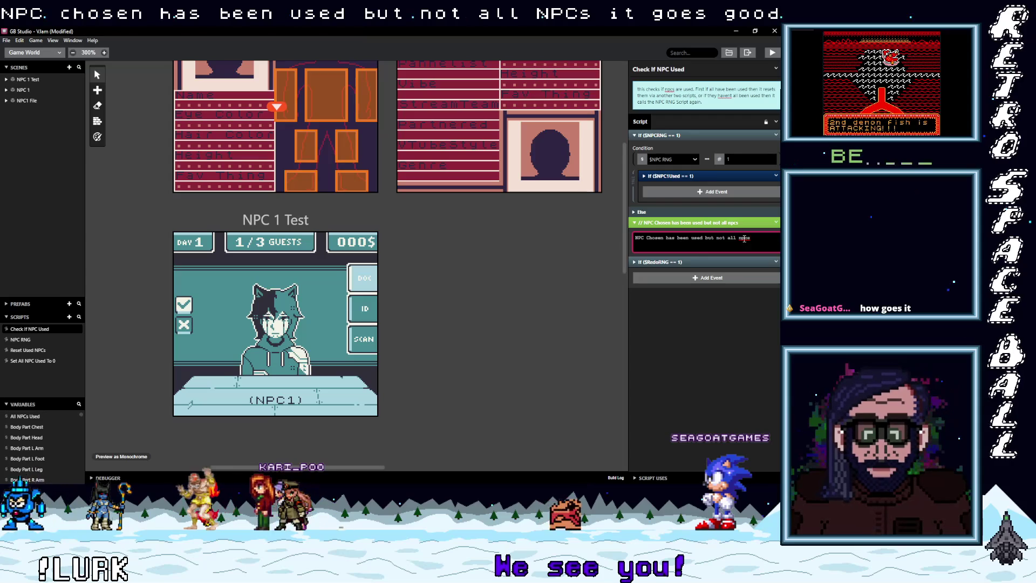
left_click(679, 262)
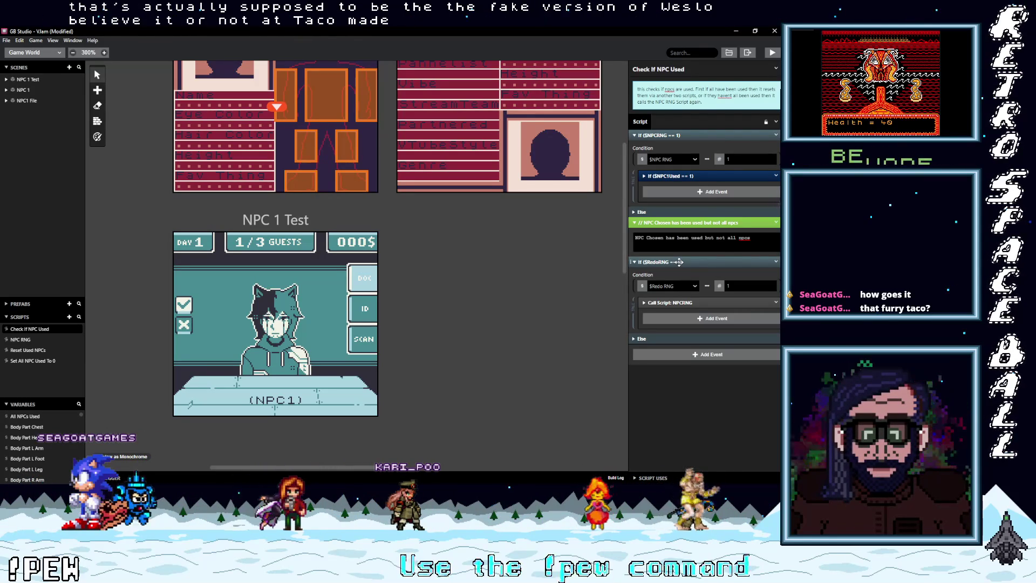
left_click(757, 239)
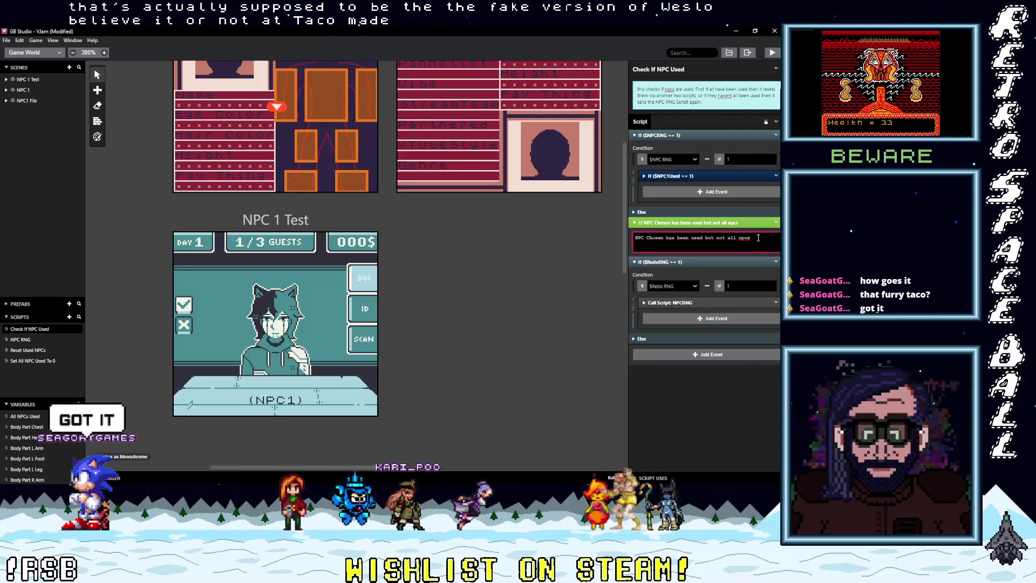
Copy the If $NPCRNG == 1 block and place the duplicate directly below the original.
left_click(709, 223)
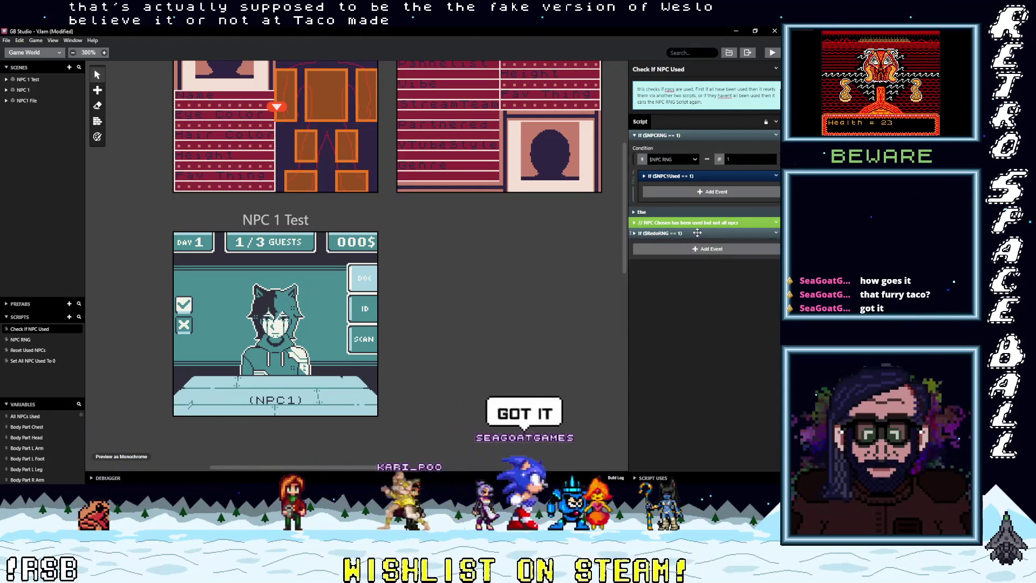
left_click(693, 234)
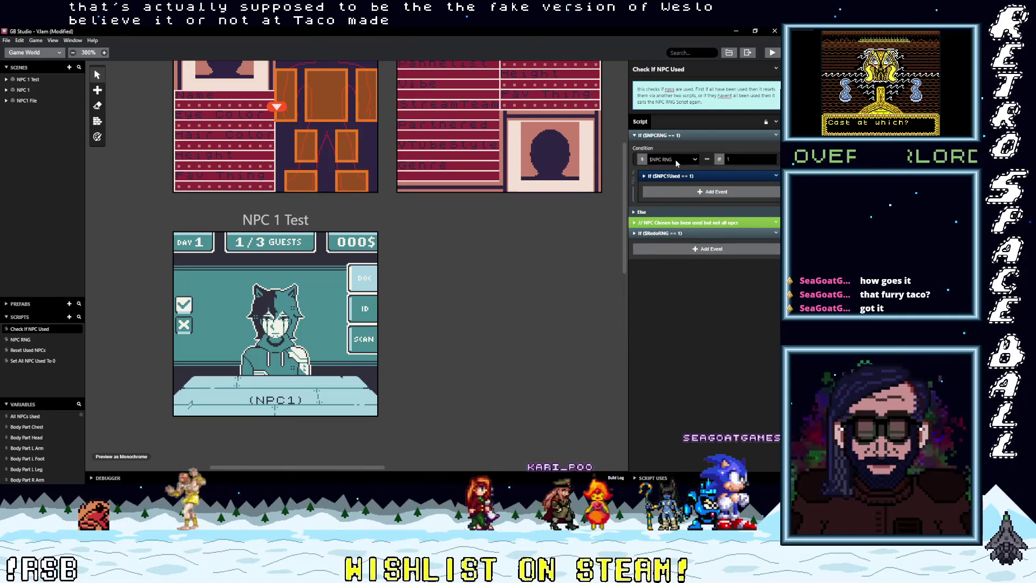
left_click(673, 135)
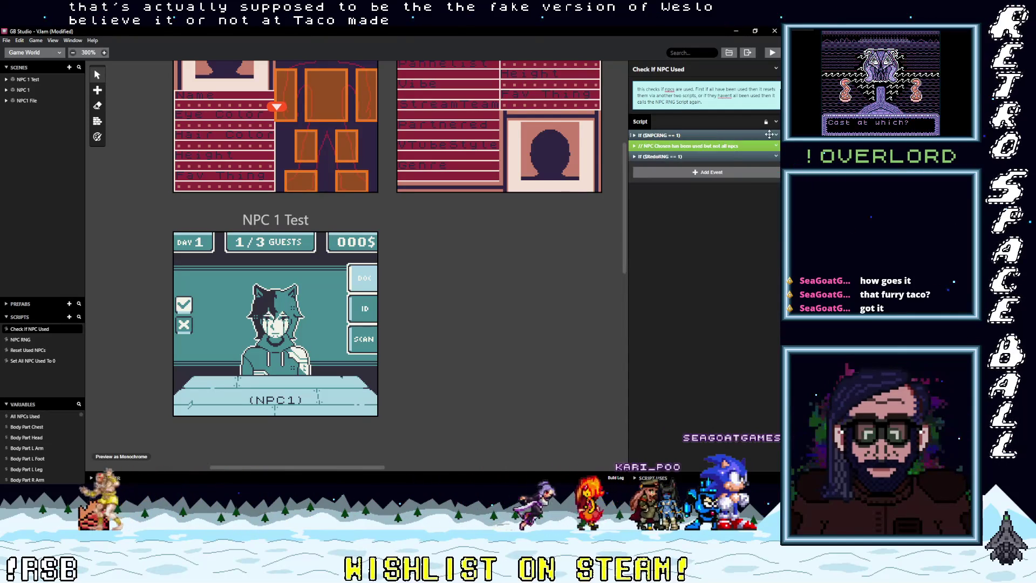
left_click(776, 135)
left_click(748, 213)
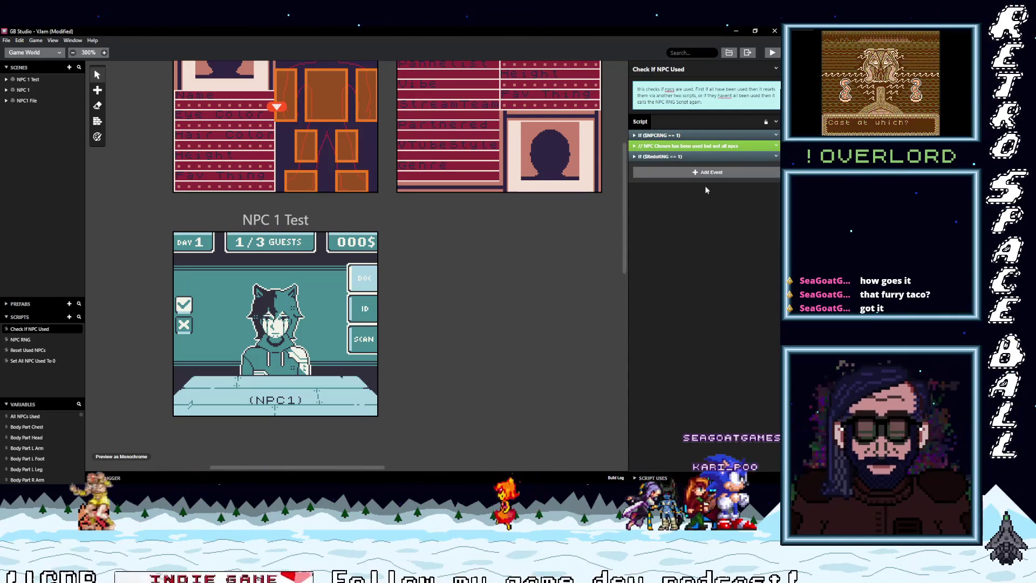
left_click_drag(681, 136, 686, 149)
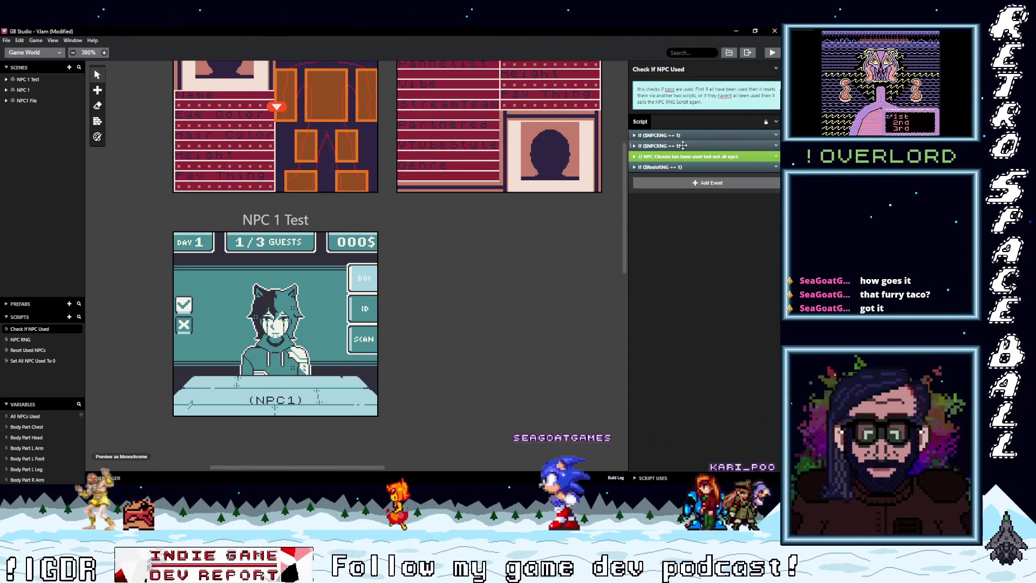
left_click(664, 146)
left_click(694, 187)
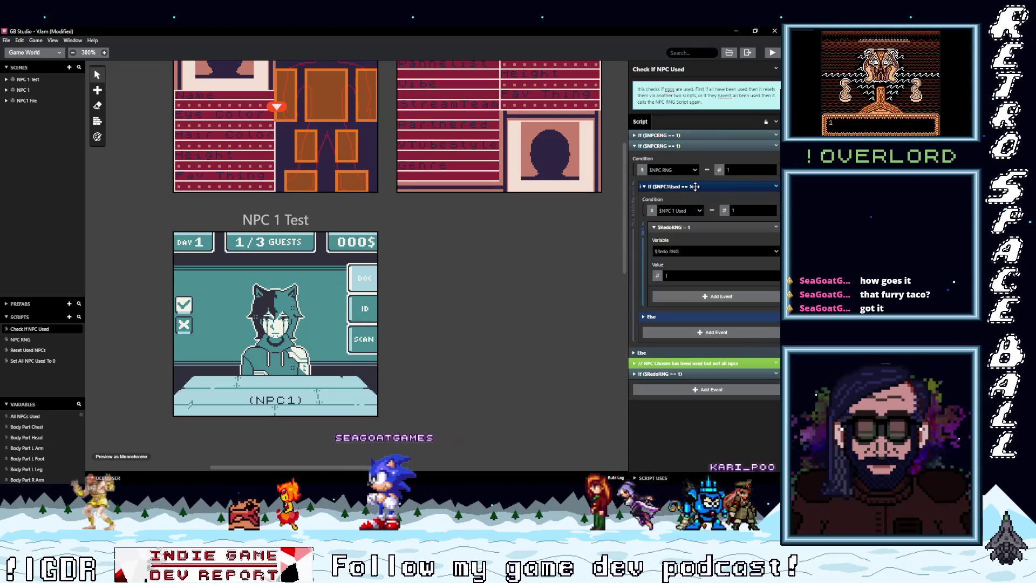
Change the copied block's comparison value to $NPCRNG == 2.
left_click(695, 187)
left_click(695, 186)
left_click(695, 186)
left_click(696, 185)
left_click(696, 186)
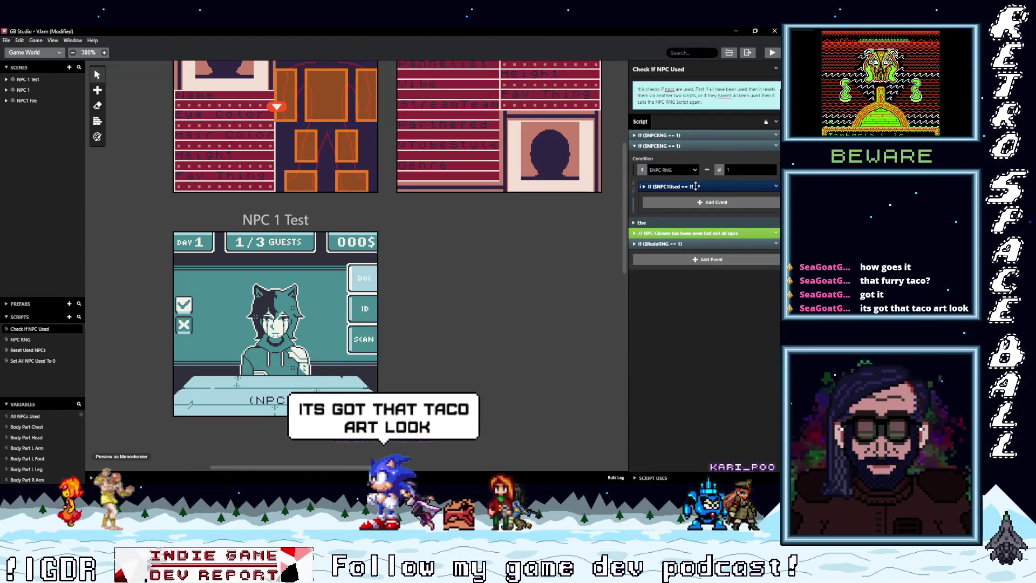
left_click(696, 187)
left_click(737, 169)
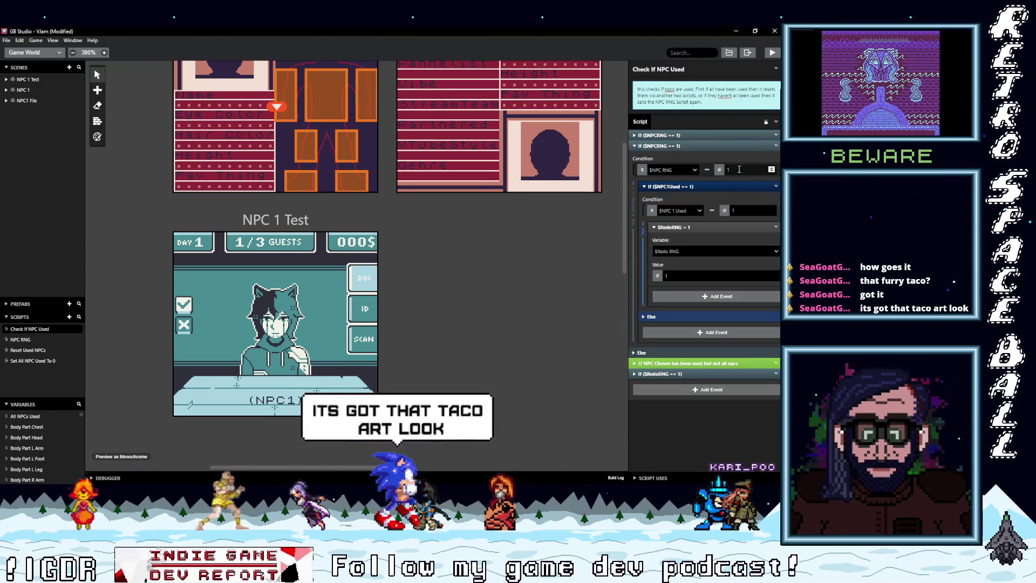
type("2")
Make the nested check test $NPC2Used == 1 and expand it to show its events.
left_click(692, 212)
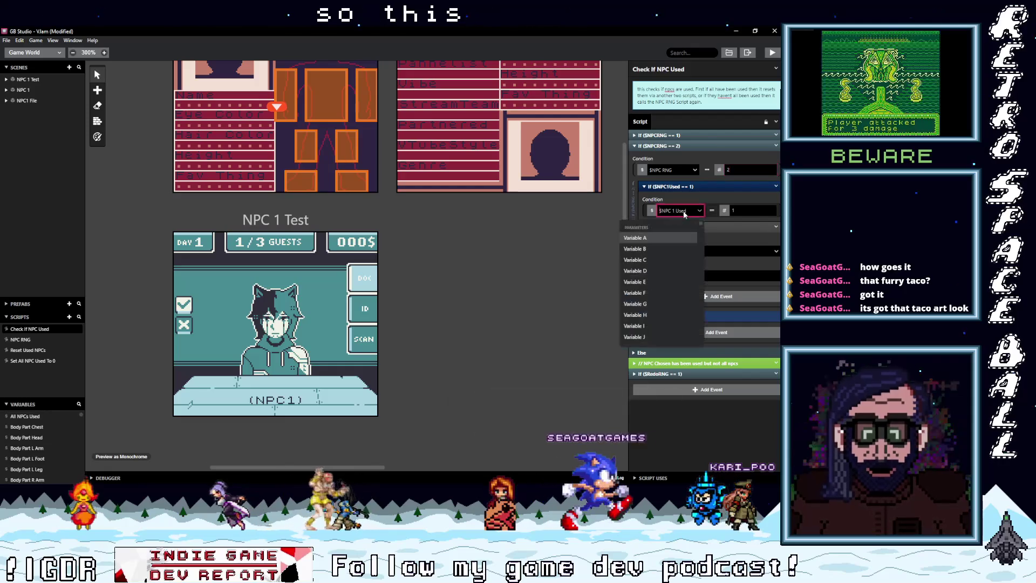
type("npc")
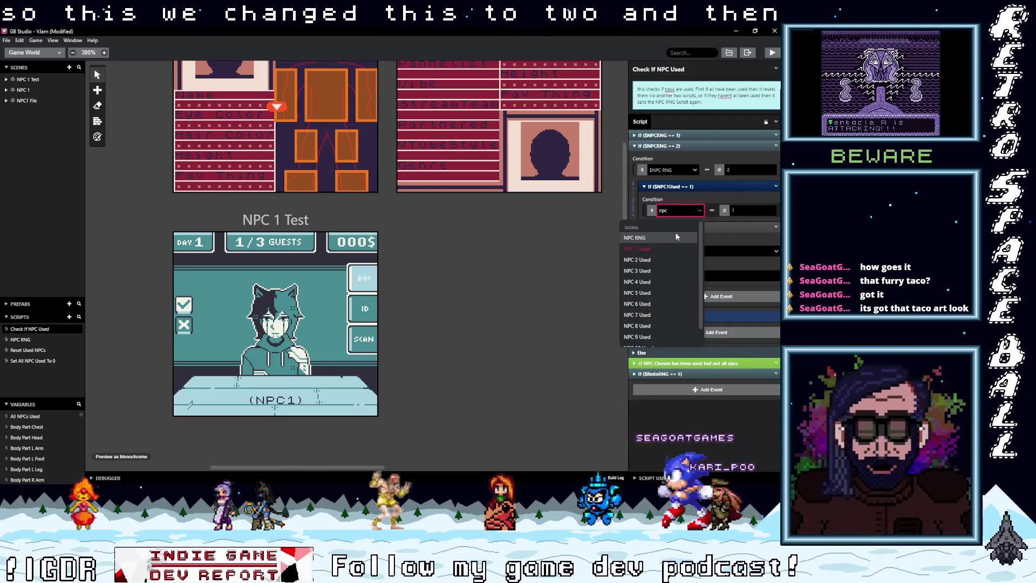
left_click(652, 260)
left_click(684, 184)
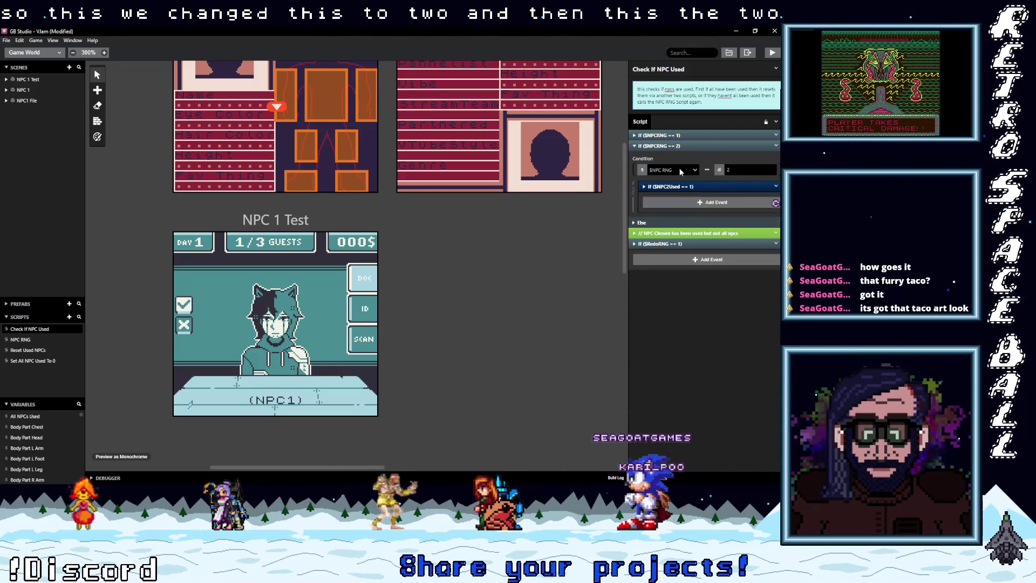
left_click(683, 146)
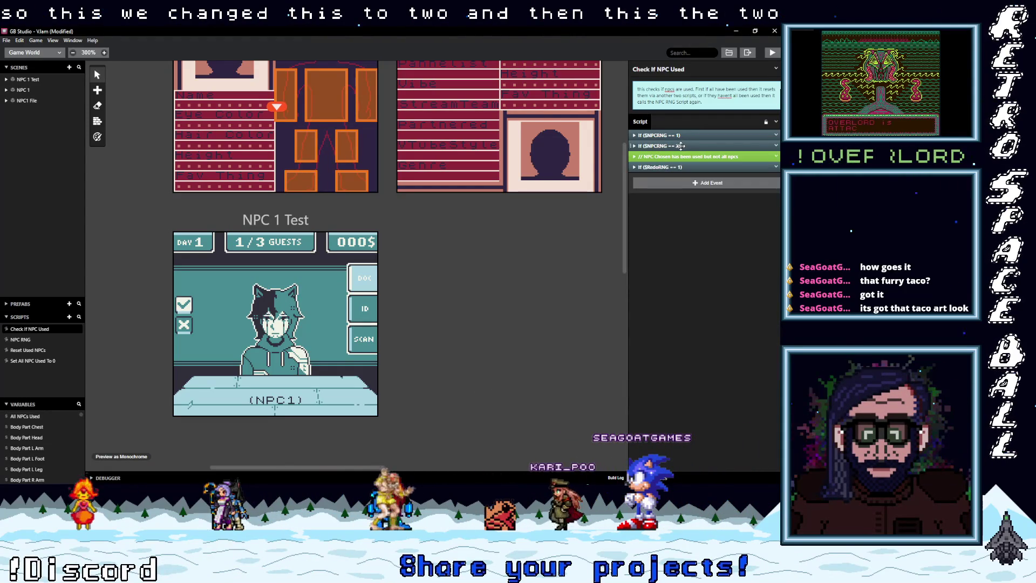
left_click(681, 146)
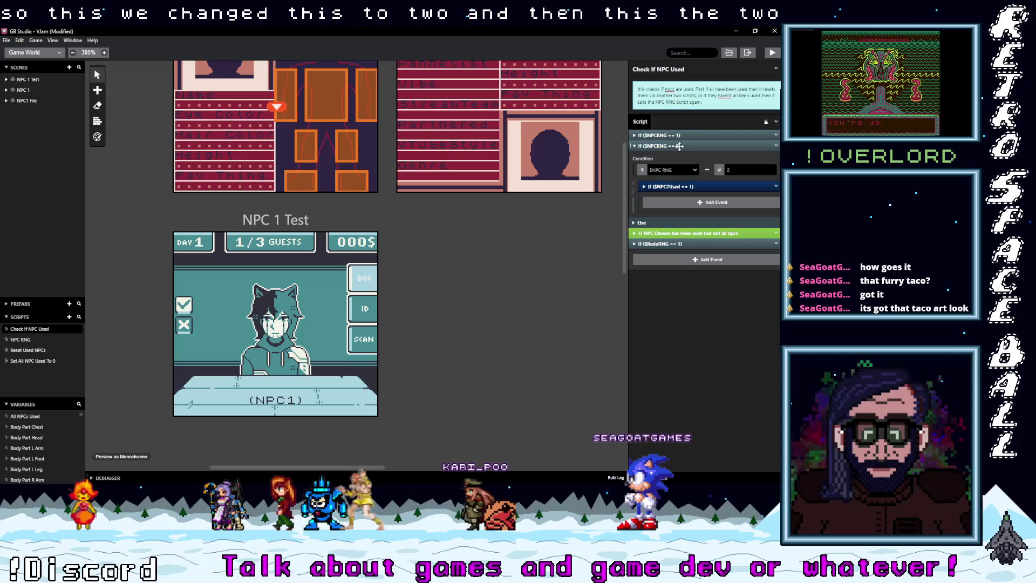
left_click(667, 185)
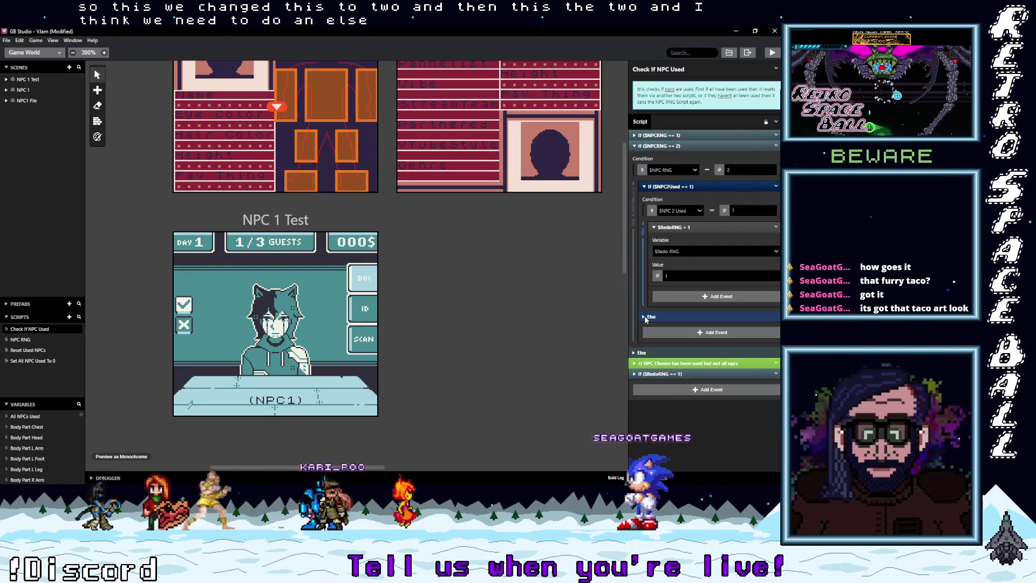
Copy the $RedoRNG = 1 event into the NPC 2 check's Else branch with value 0.
left_click(646, 317)
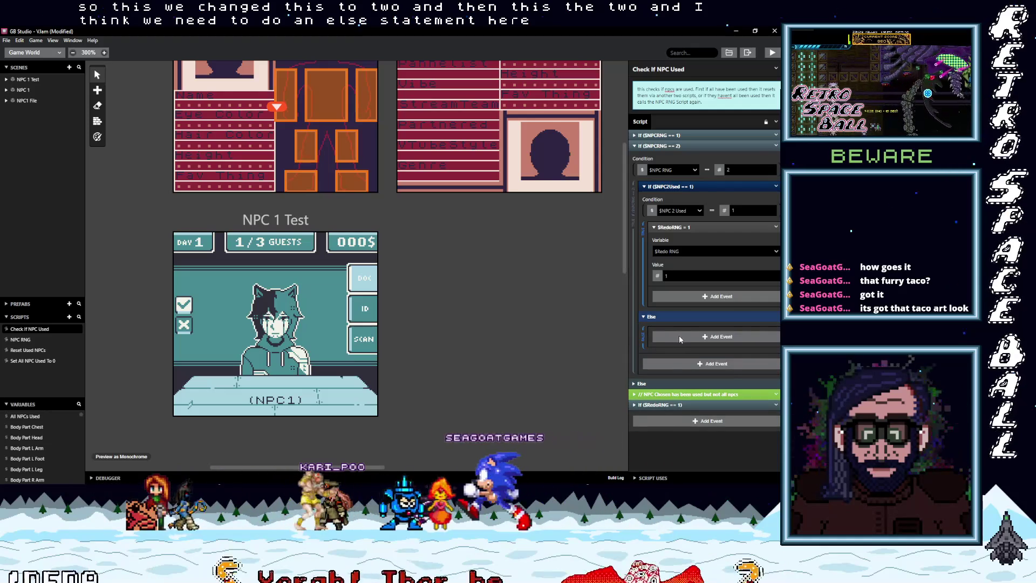
left_click(776, 229)
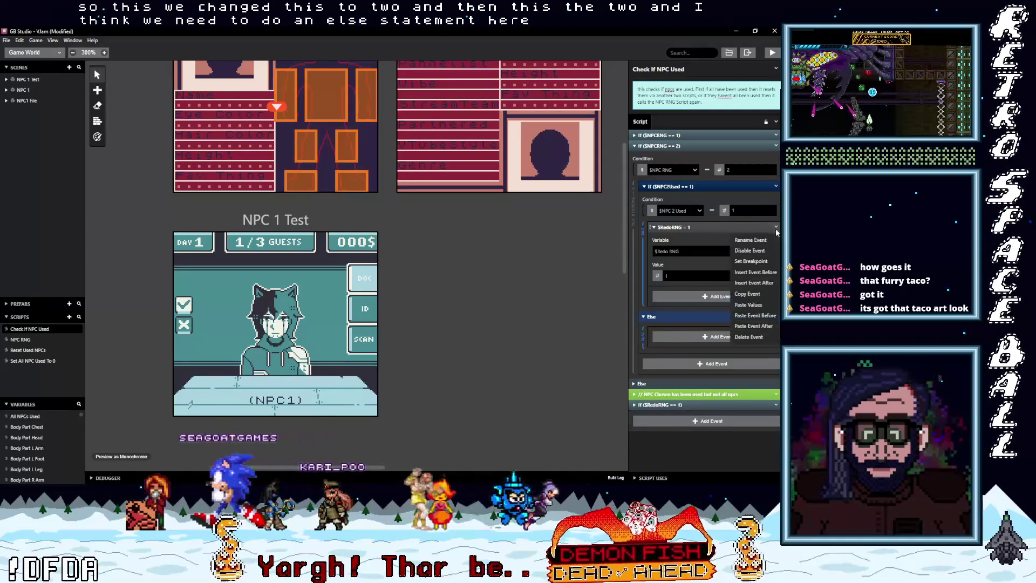
left_click(747, 294)
left_click(716, 337, "alt")
double_click(682, 395)
type("0")
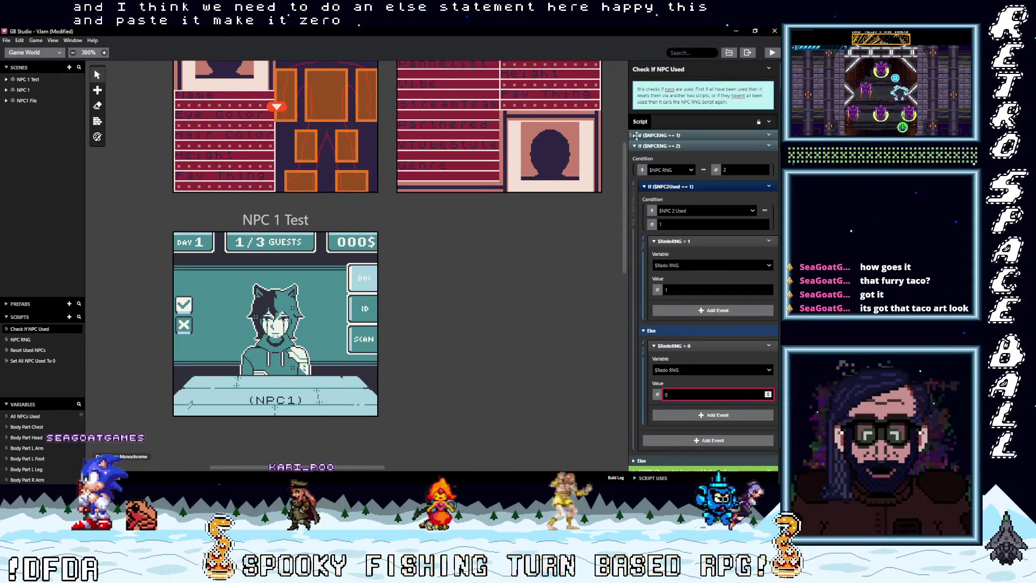
Set $RedoRNG to 0 in the Else branch of the NPC 1 check.
left_click(636, 135)
left_click(645, 322)
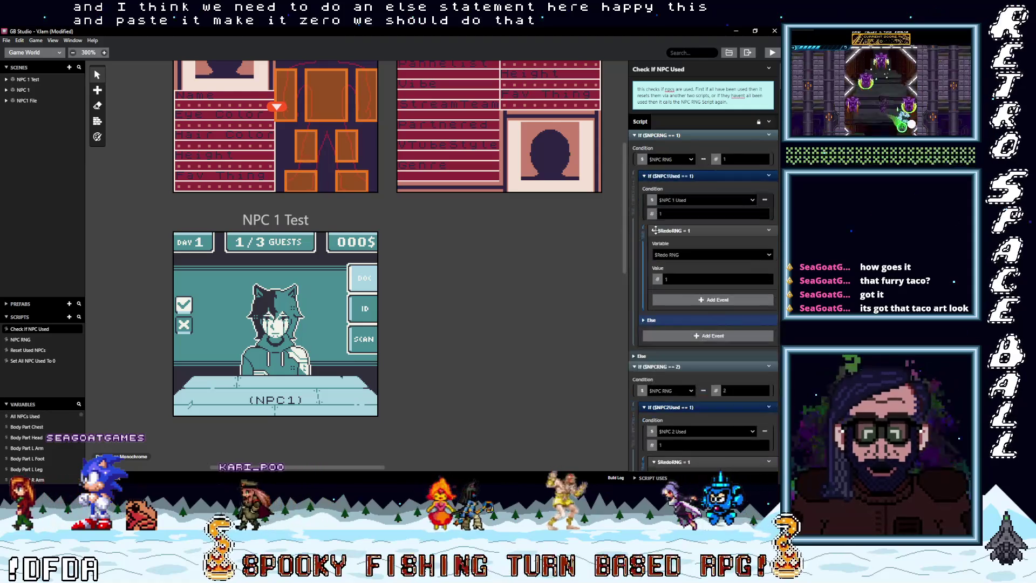
left_click(646, 321)
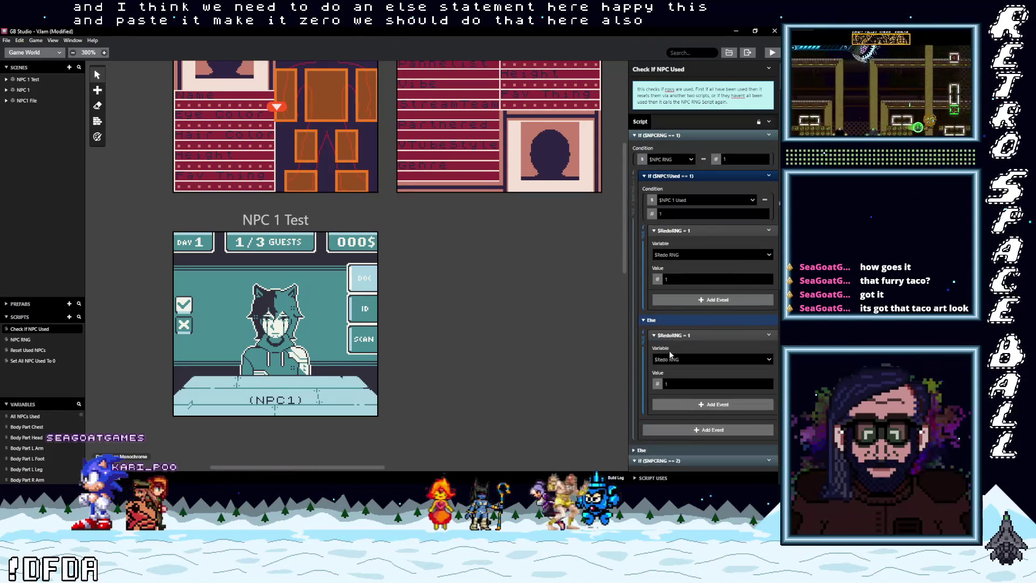
double_click(696, 384)
type("0")
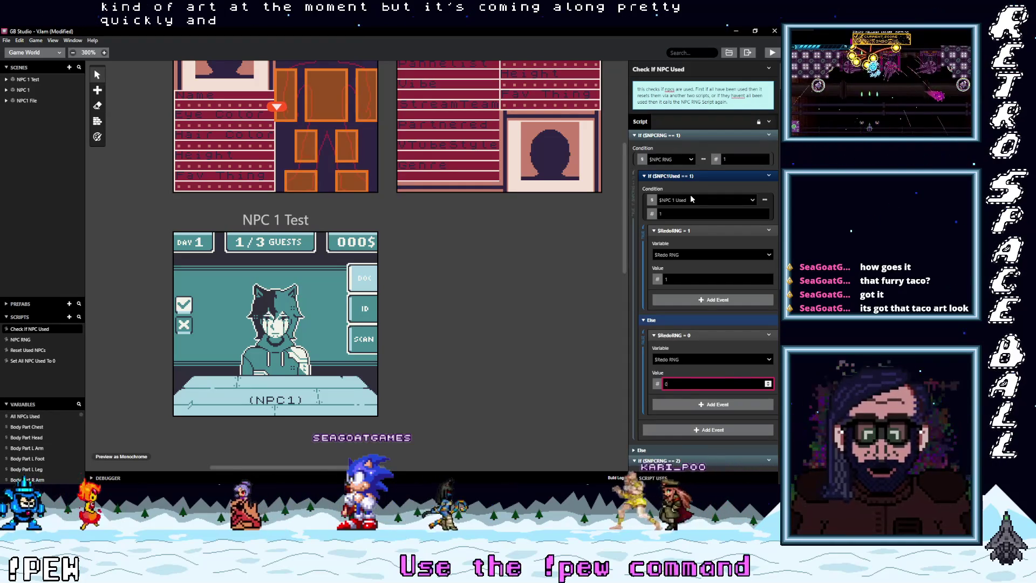
scroll(475, 335, "up", 3)
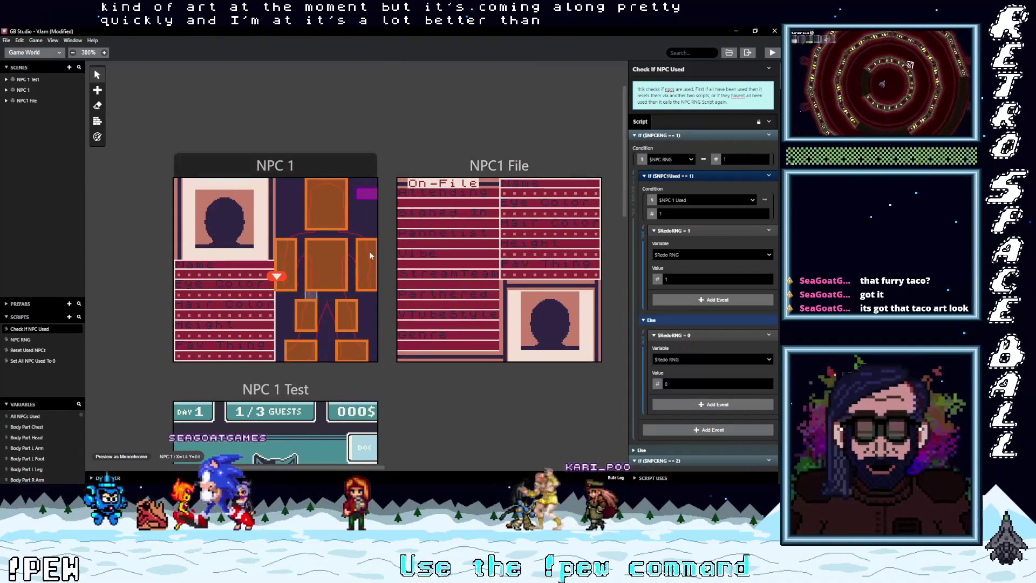
scroll(488, 373, "down", 3)
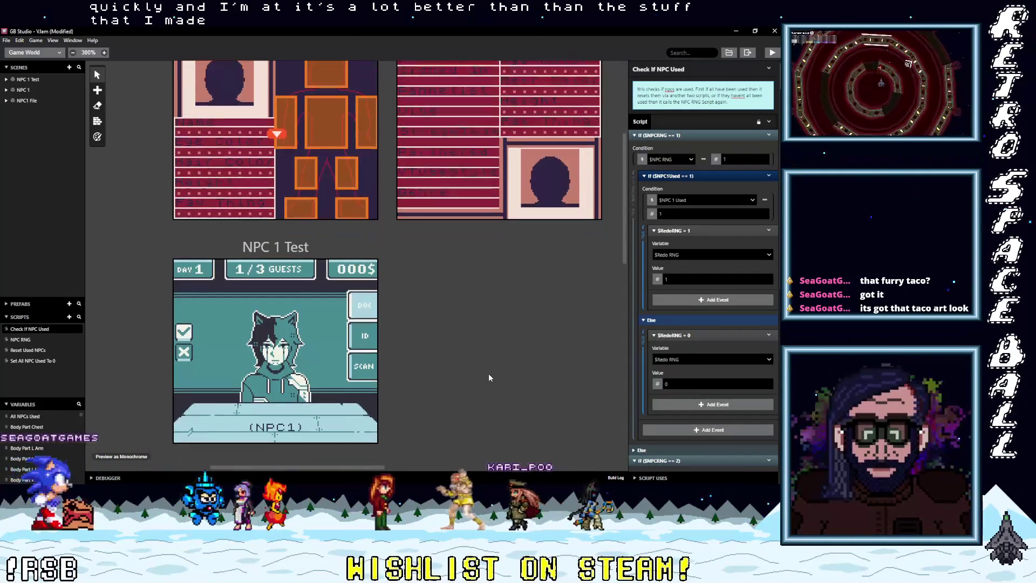
scroll(489, 377, "up", 3)
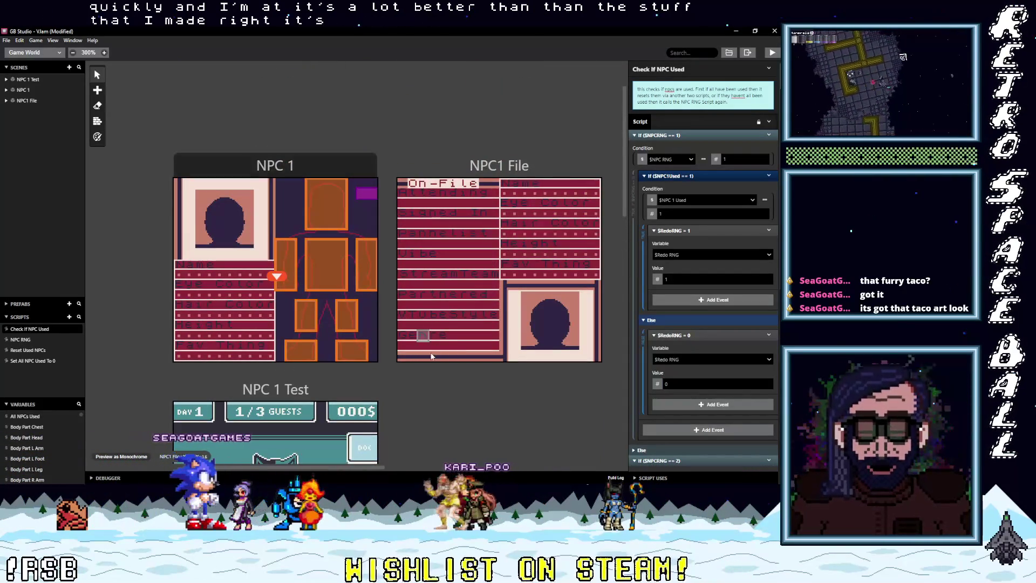
scroll(432, 365, "down", 1)
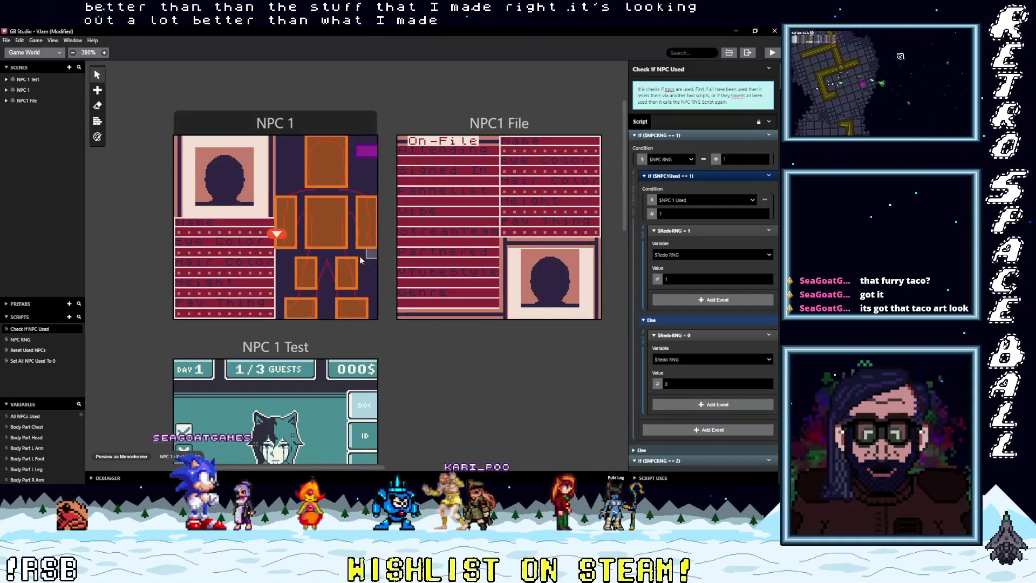
scroll(462, 351, "down", 3)
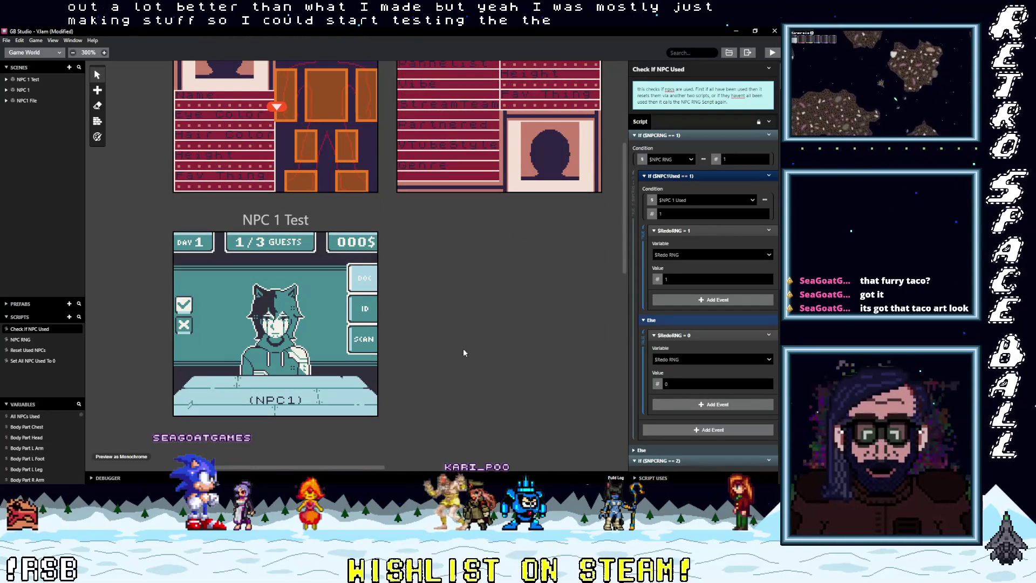
Return to the Check If NPC Used script and collapse the If ($NPCRNG == 1) and == 2 blocks.
left_click(278, 225)
left_click(453, 266)
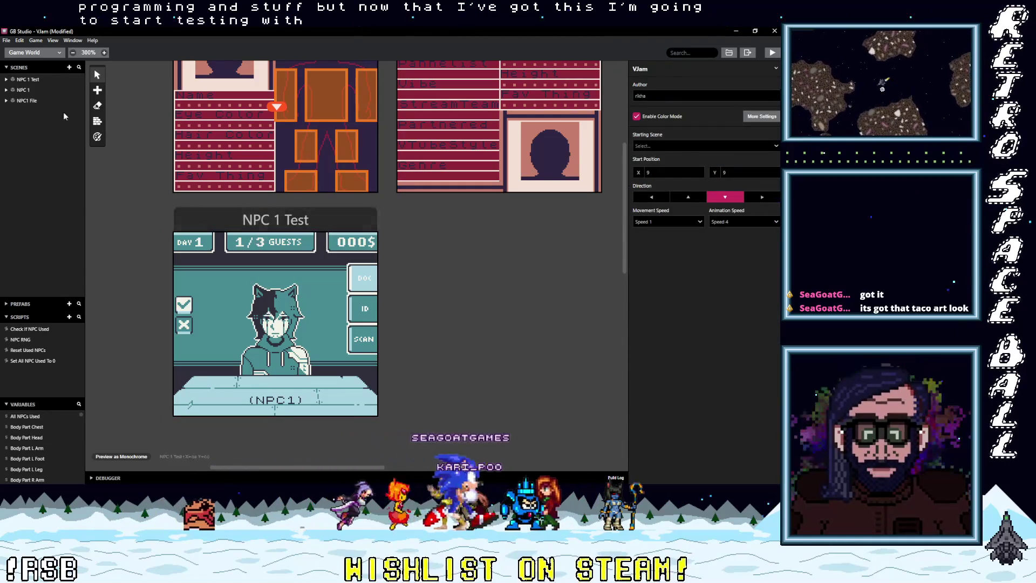
left_click(34, 361)
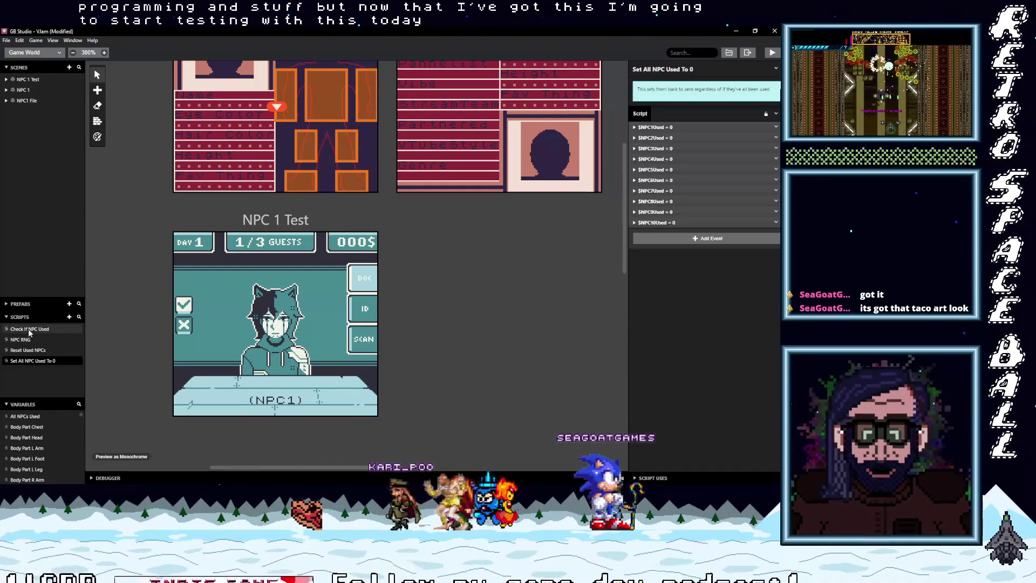
left_click(29, 330)
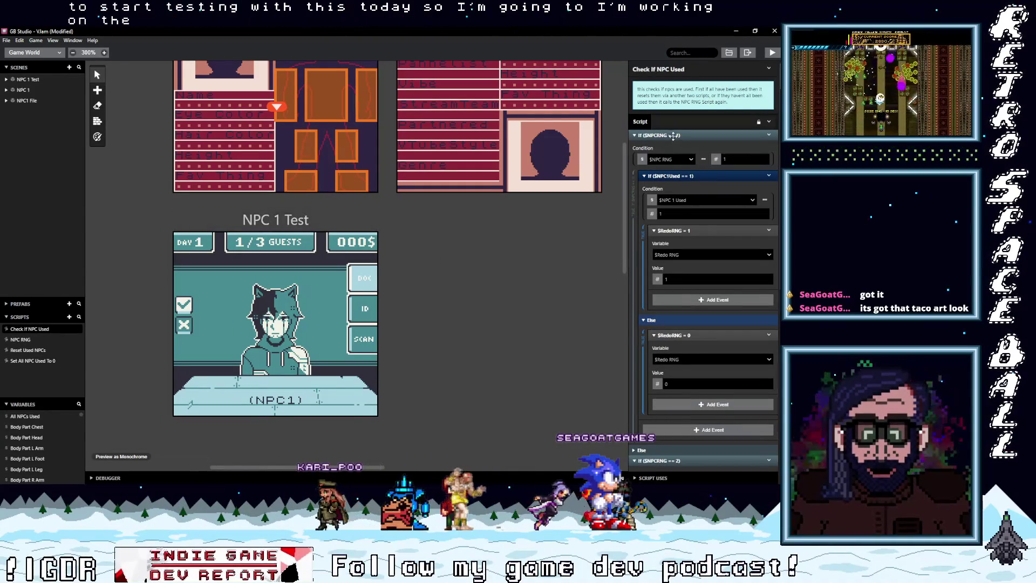
left_click(675, 136)
left_click(675, 145)
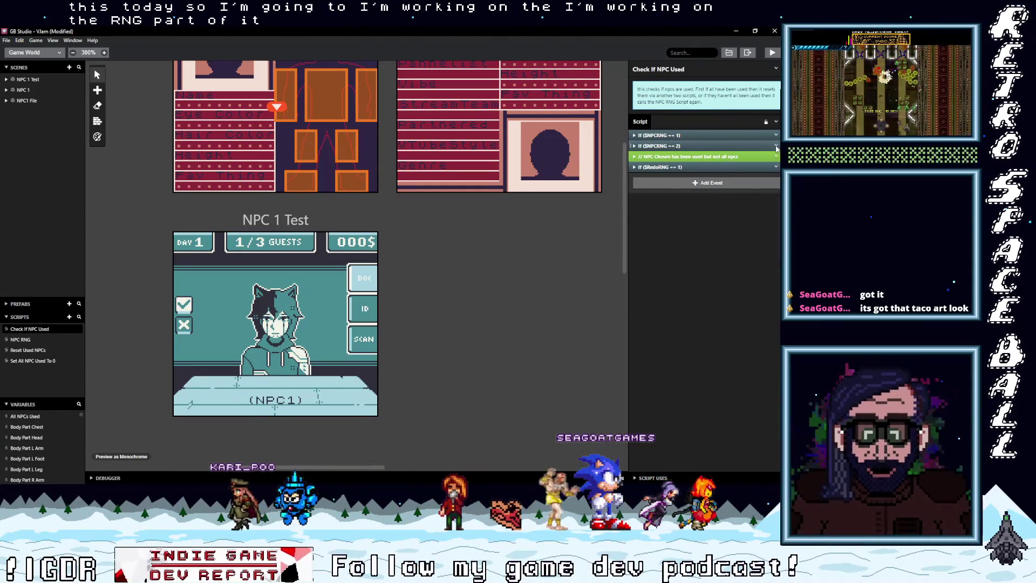
Paste a block before the comment and make it $NPCRNG == 3 testing NPC 3 Used.
right_click(732, 156)
left_click(755, 245)
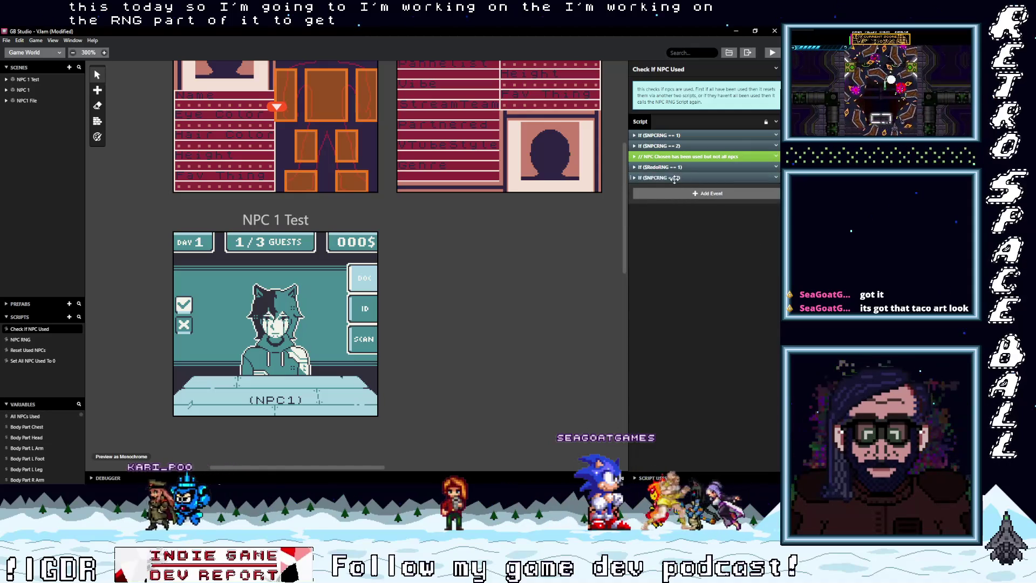
left_click(676, 156)
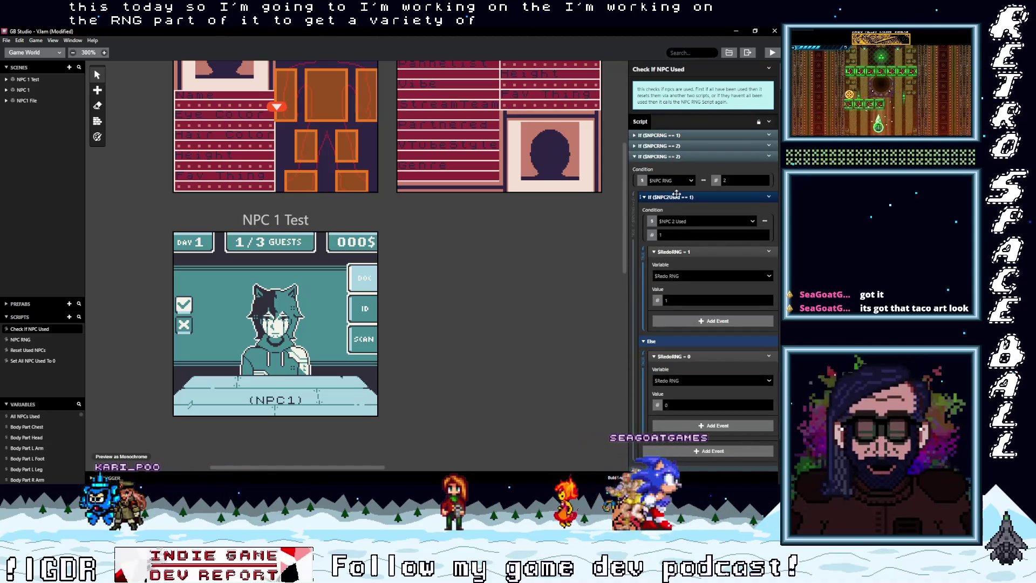
left_click(718, 182)
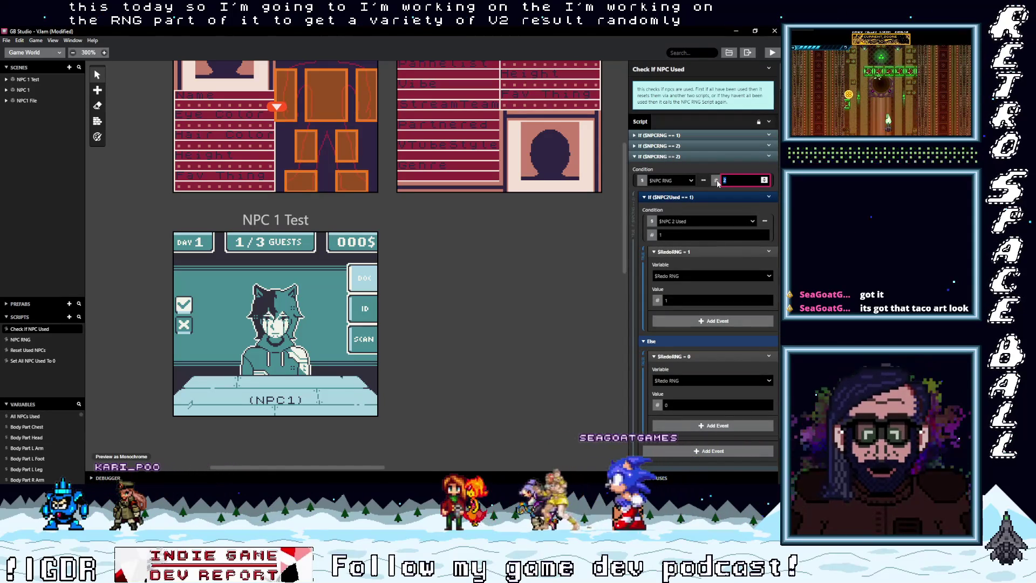
type("3")
left_click(688, 220)
type("npc")
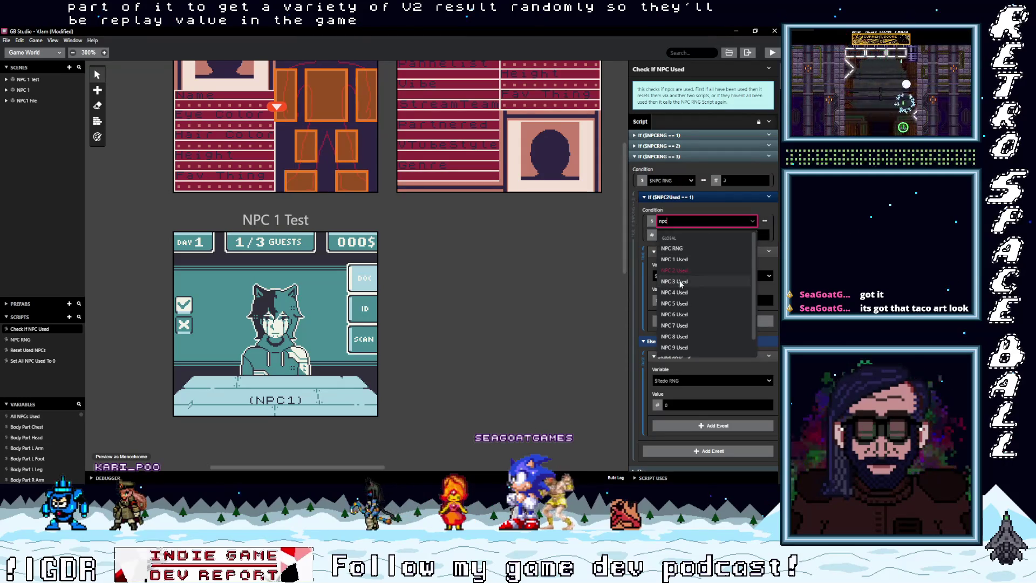
left_click(682, 281)
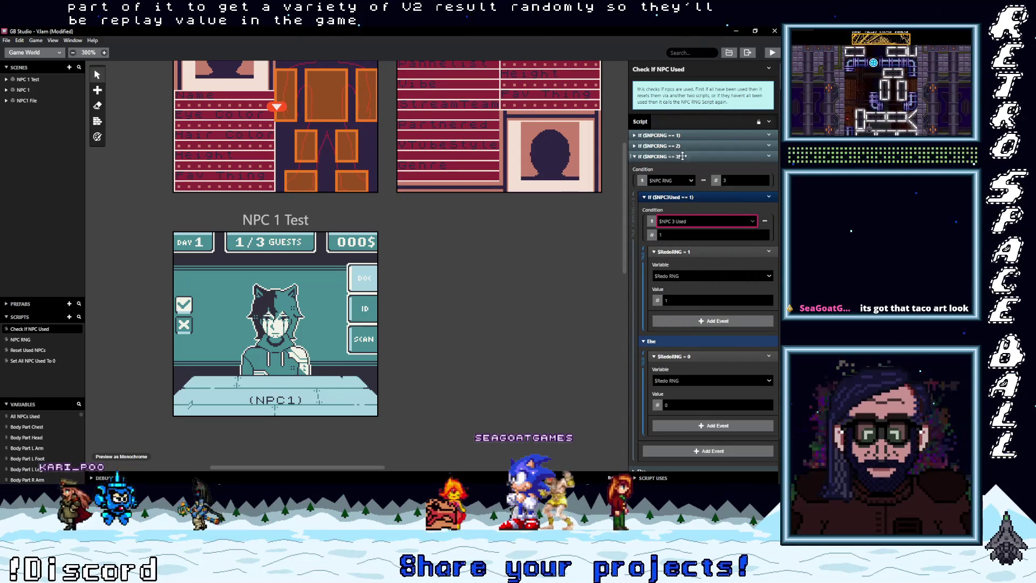
left_click(683, 156)
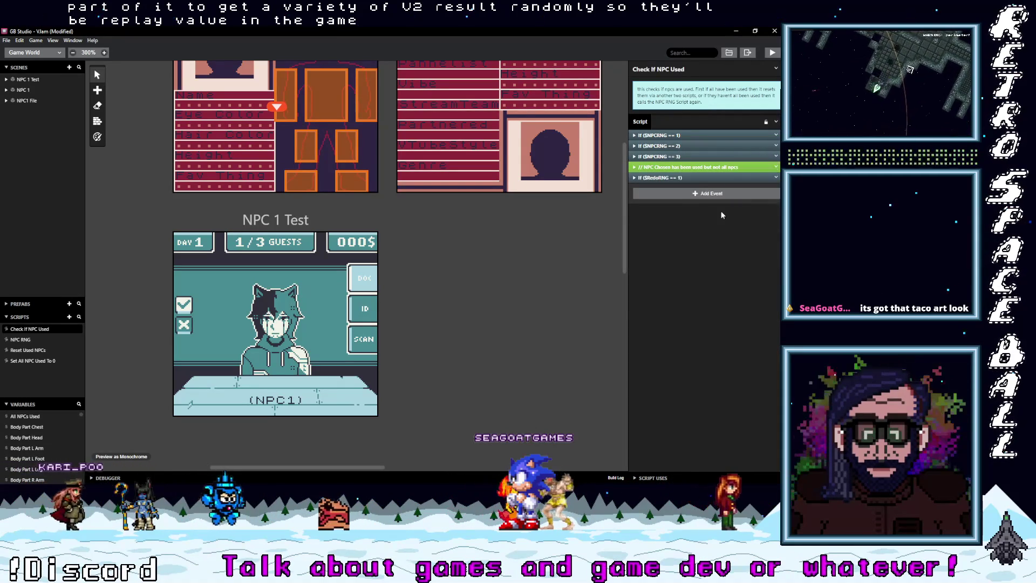
Paste another block and make it the $NPCRNG == 4 check testing NPC 4 Used.
left_click(674, 193, "alt")
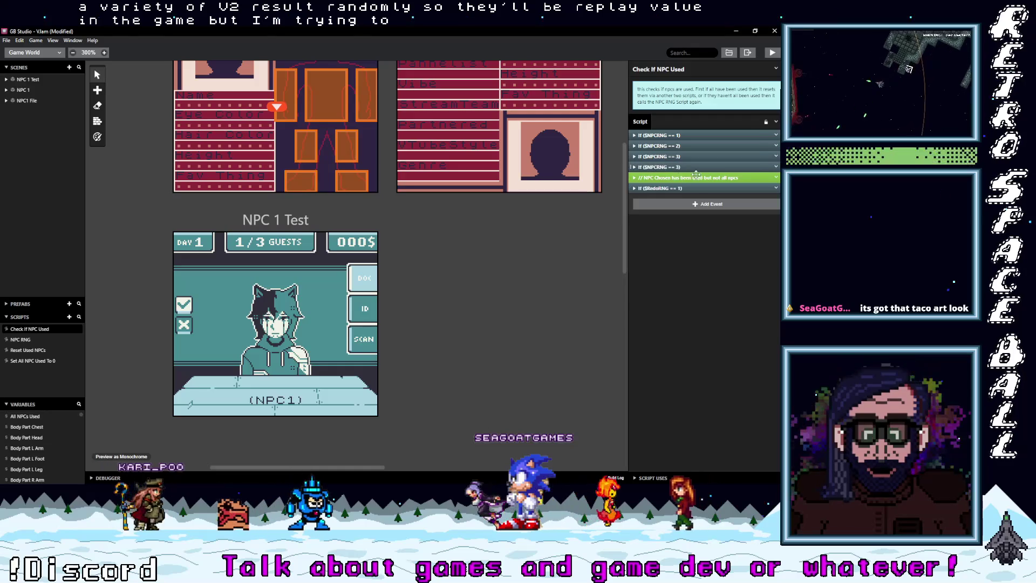
left_click(692, 170)
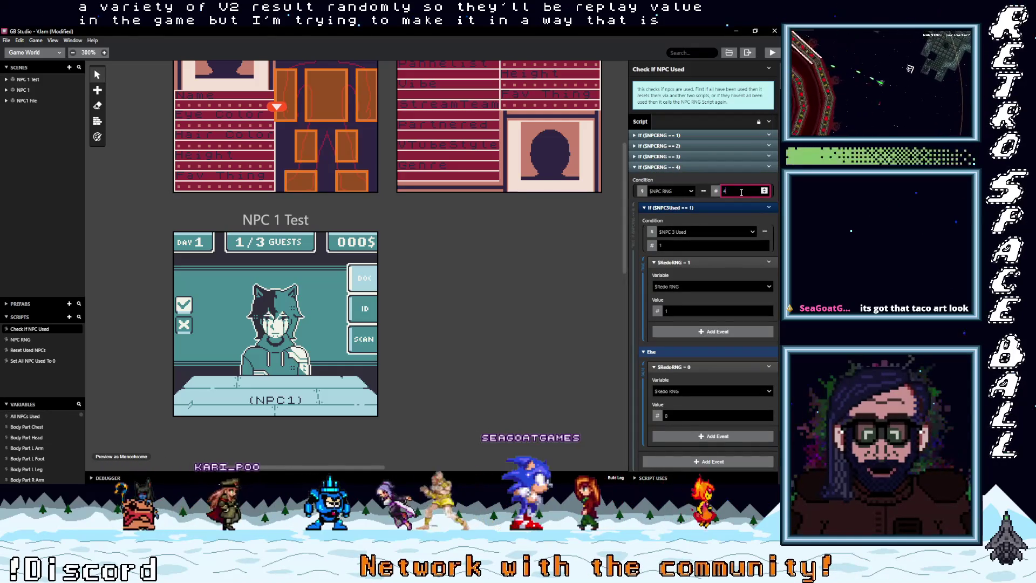
left_click(695, 228)
type("npc")
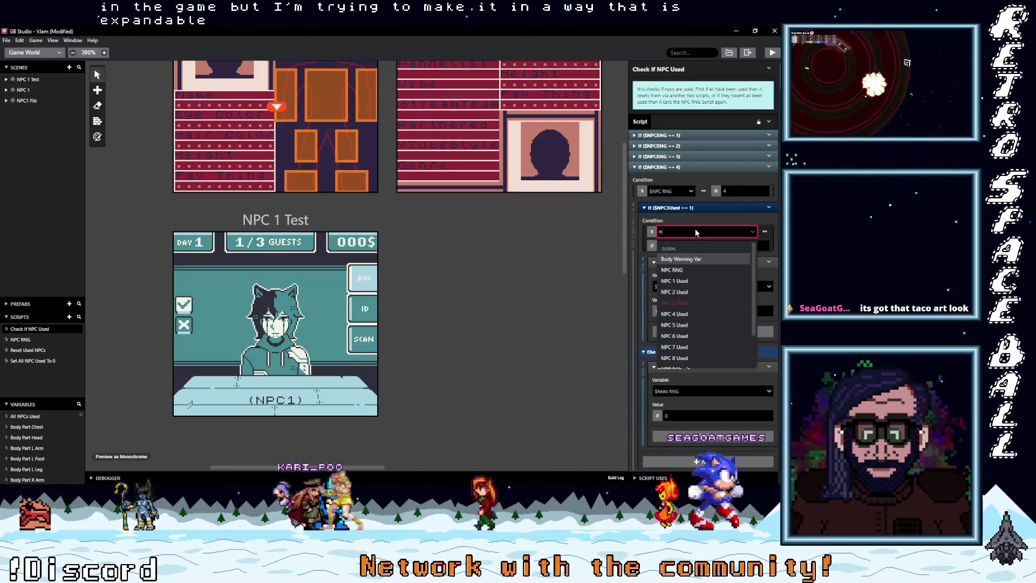
left_click(686, 303)
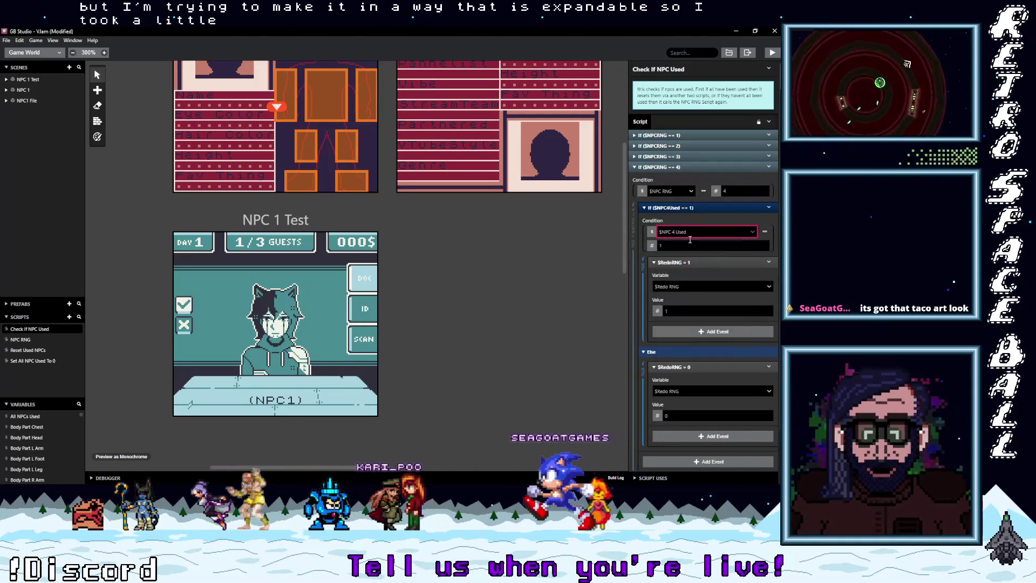
left_click(686, 170)
Move the last pasted block below the == 4 block and start editing its value and variable.
left_click_drag(682, 200, 682, 179)
left_click(684, 178)
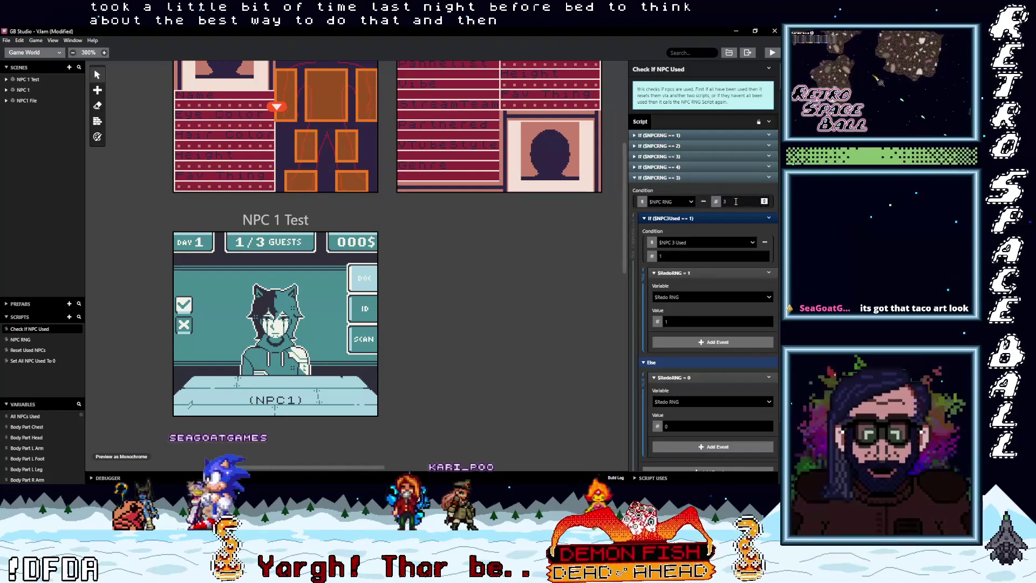
type("4")
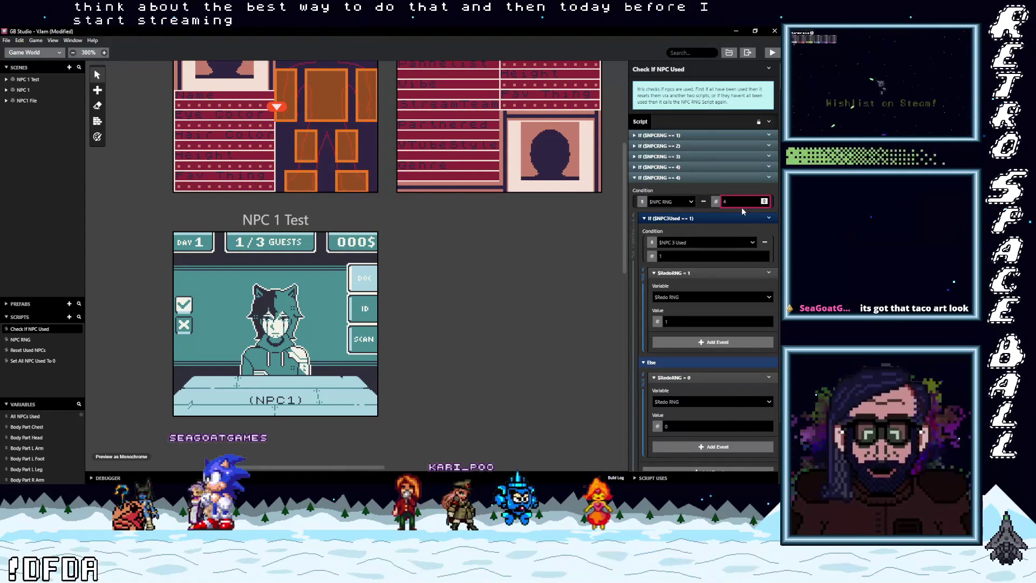
type("5")
left_click(688, 244)
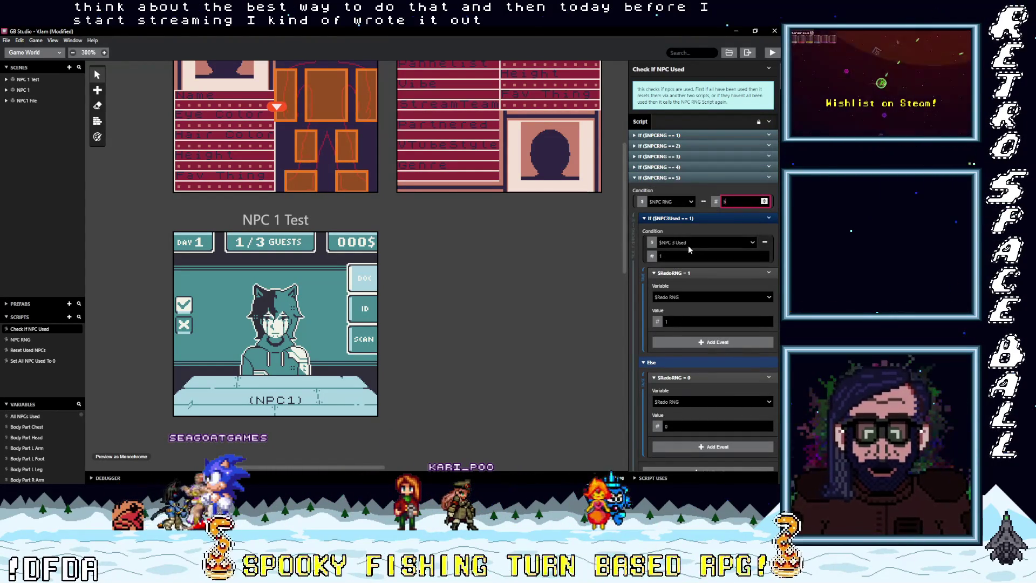
type("cp")
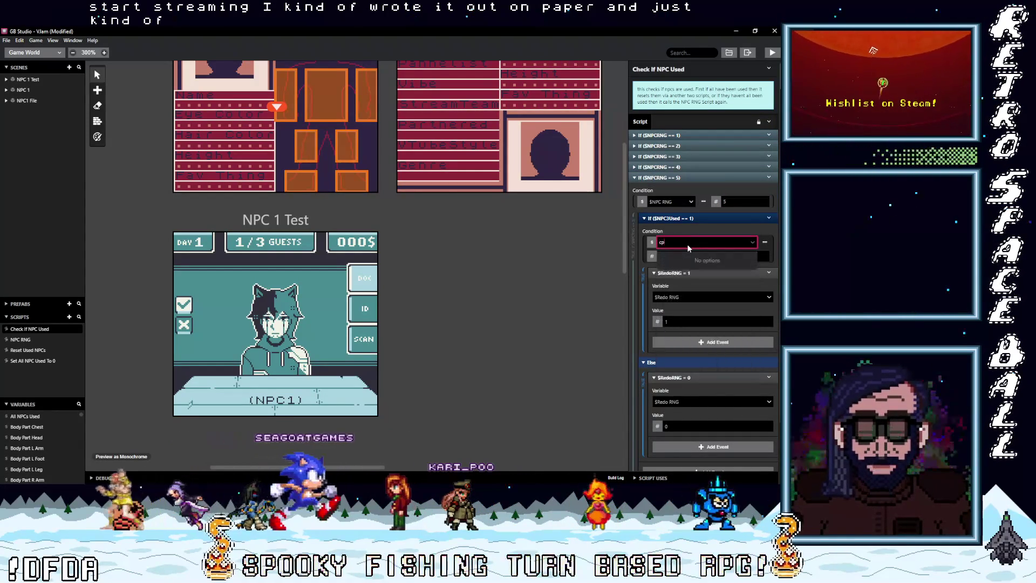
key("BackSpace")
key("BackSpace")
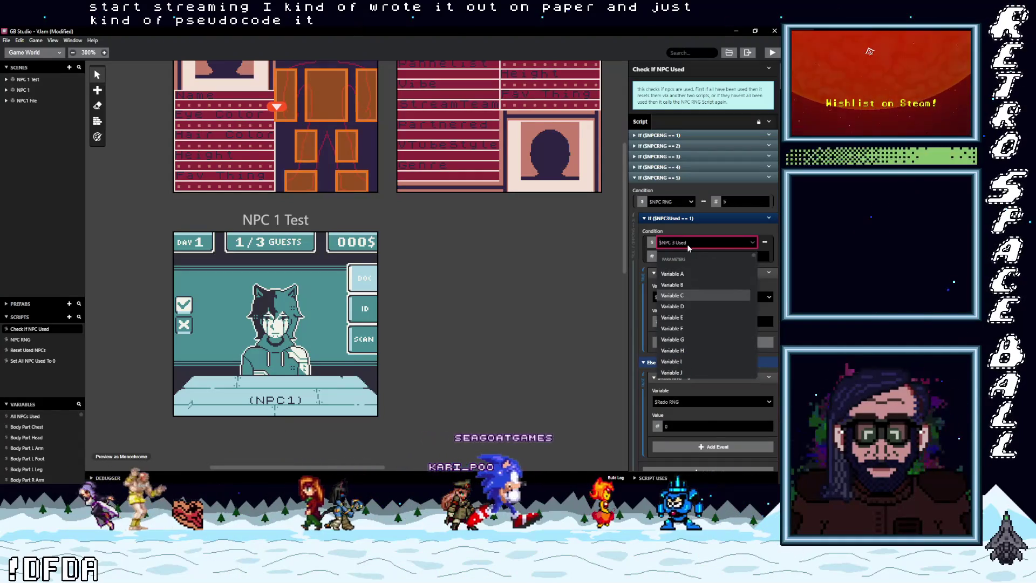
type("npc")
left_click(670, 318)
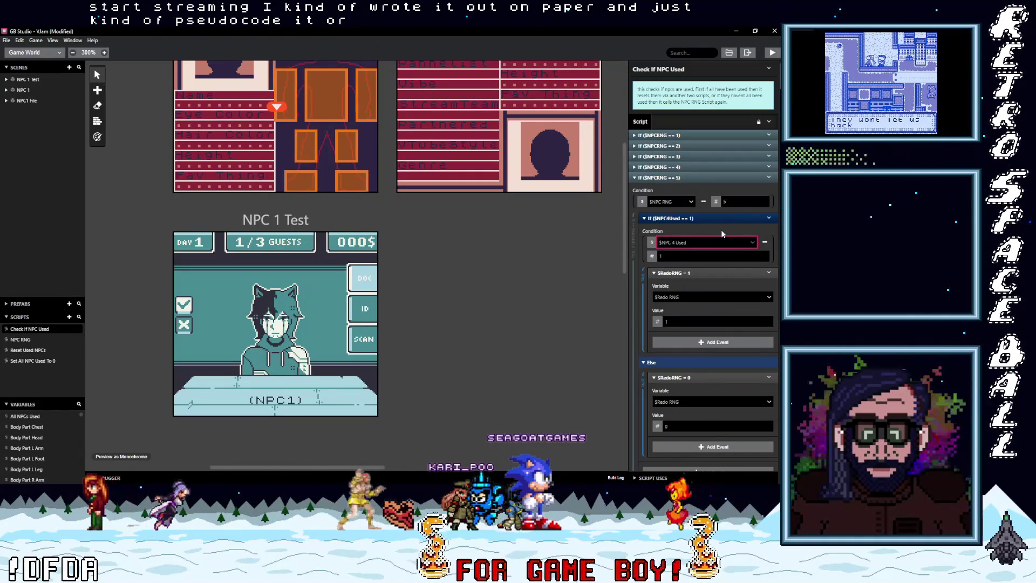
Set that block to $NPCRNG == 5 with its inner check testing NPC 5 Used.
double_click(722, 203)
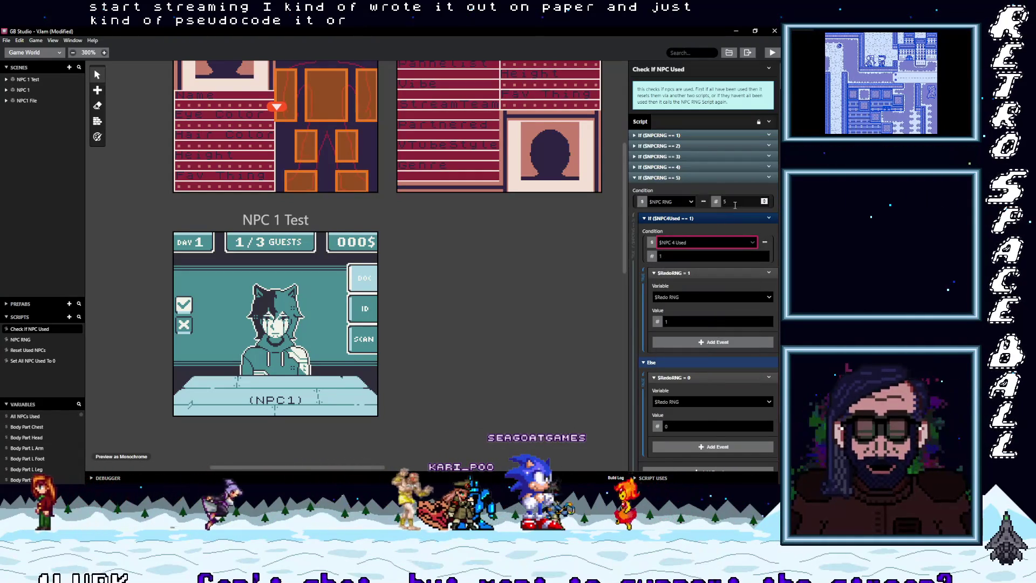
left_click(696, 241)
type("npv")
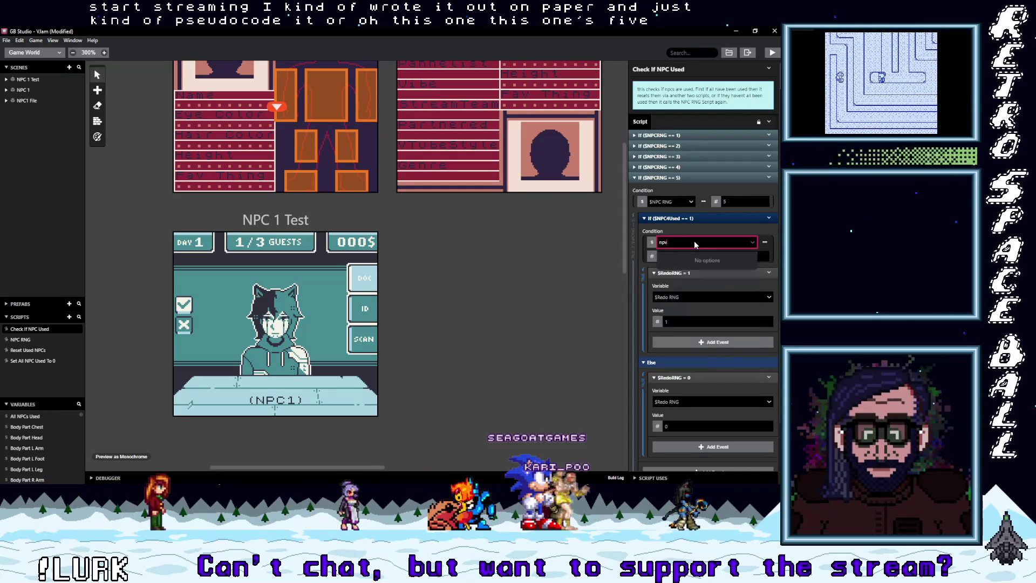
key("BackSpace")
type("c 5")
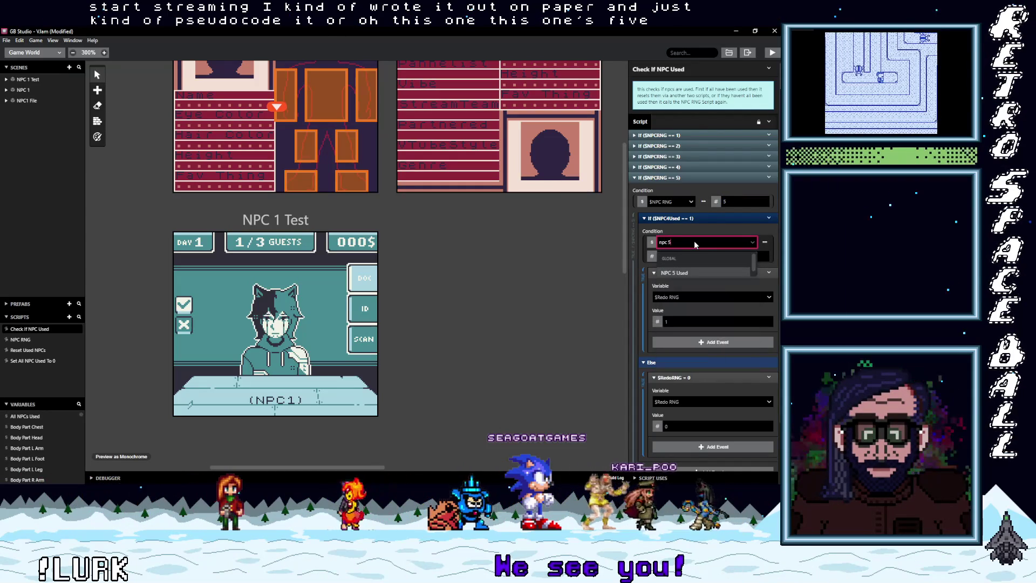
key("Return")
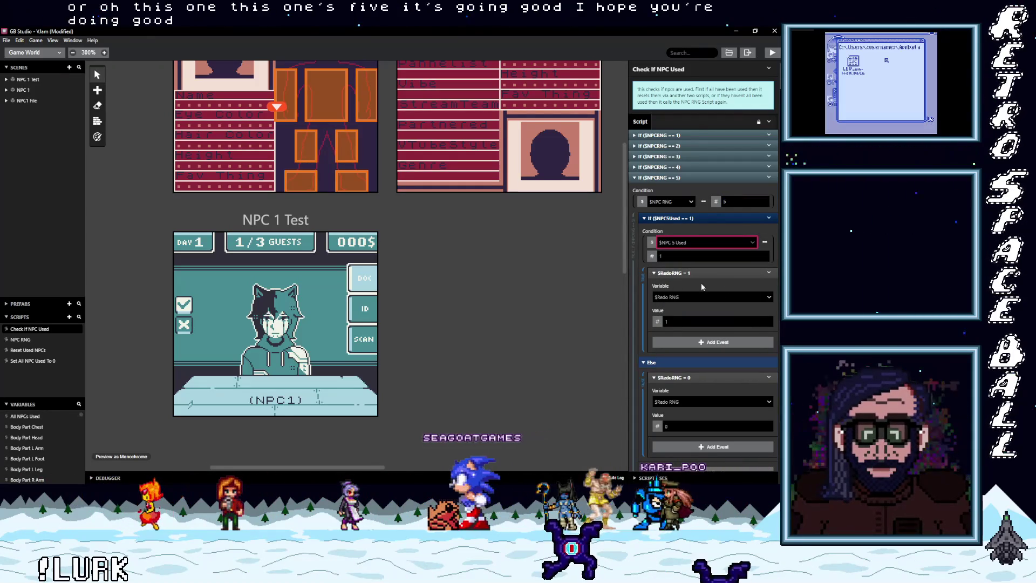
left_click(705, 179)
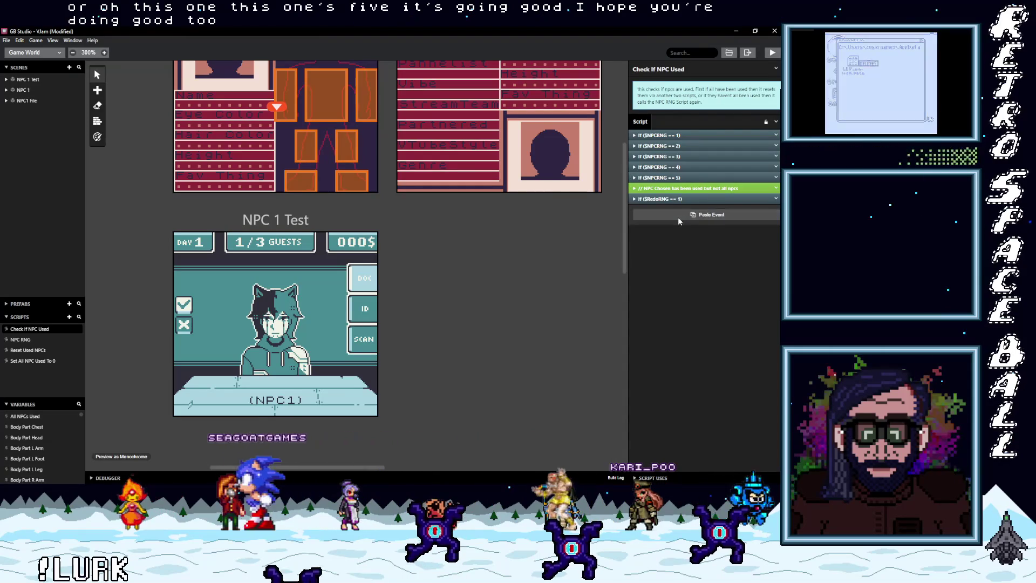
Paste a block as $NPCRNG == 6 testing NPC 6 Used, placed above the comment.
left_click(683, 216, "alt")
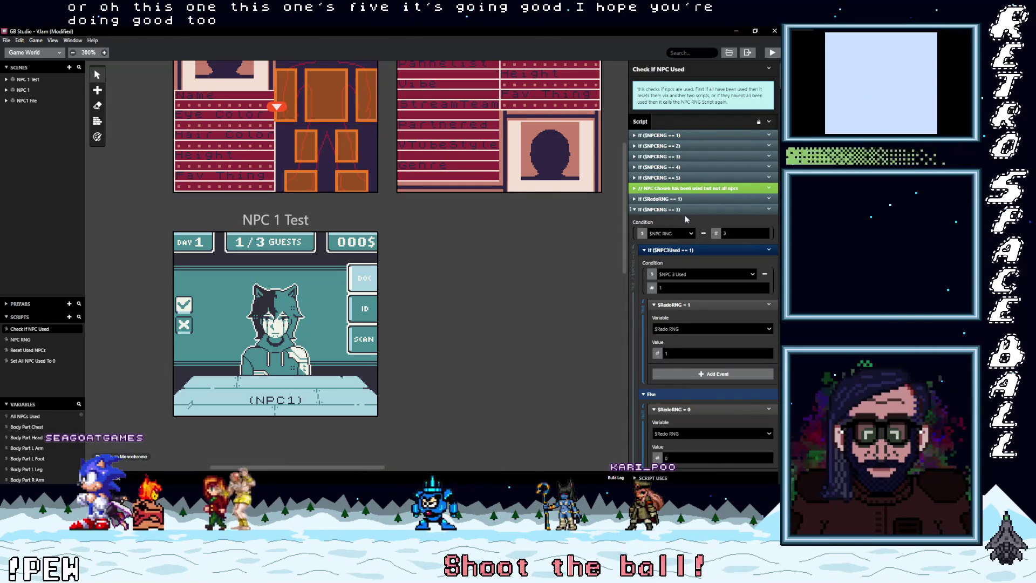
double_click(730, 233)
type("6")
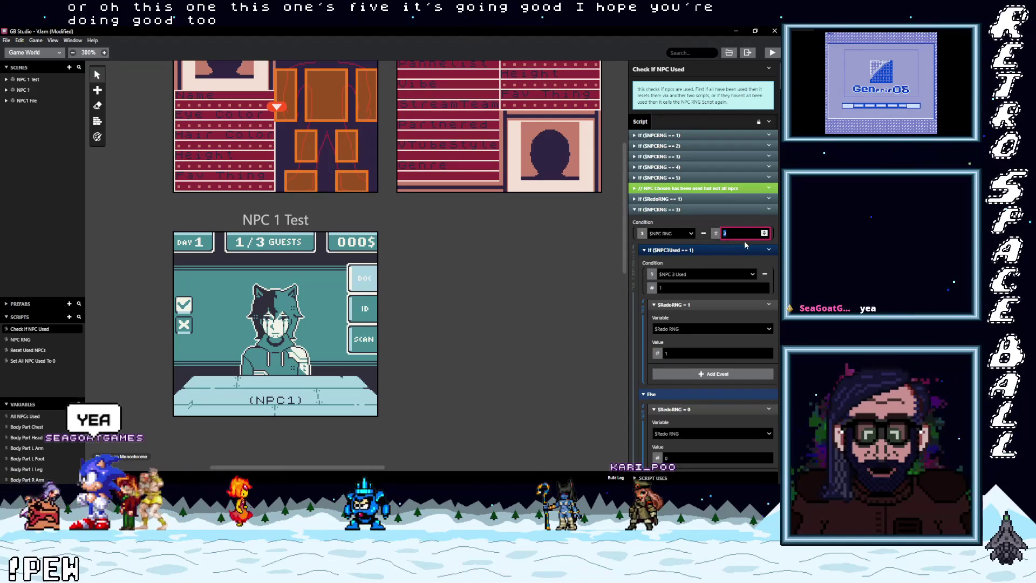
left_click(694, 275)
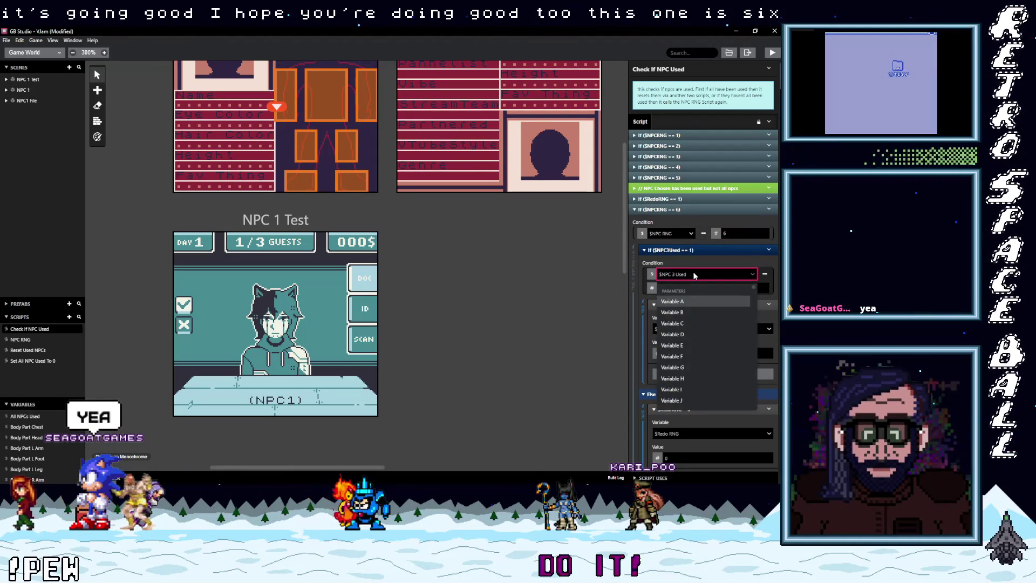
type("npc 6")
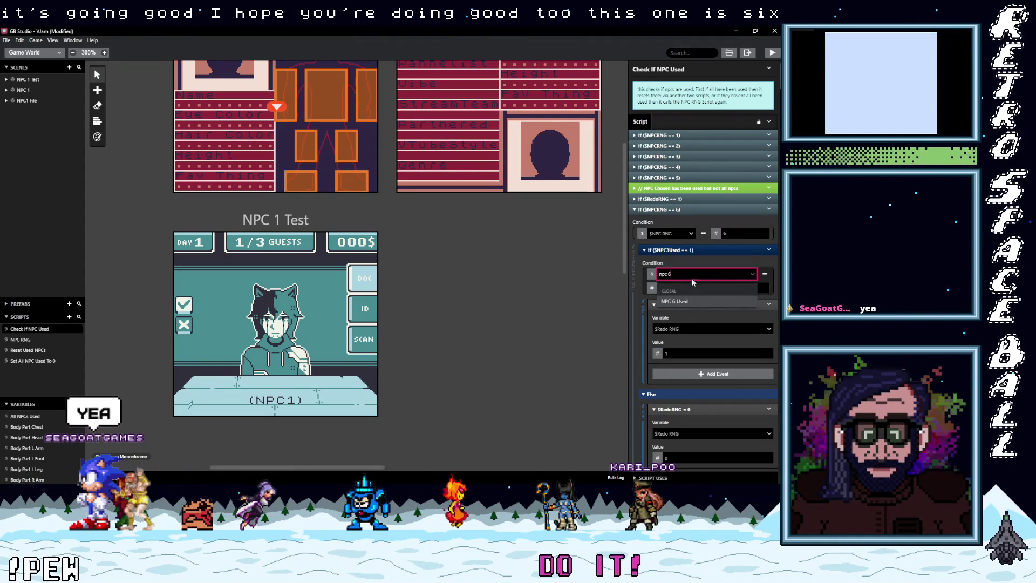
left_click(685, 303)
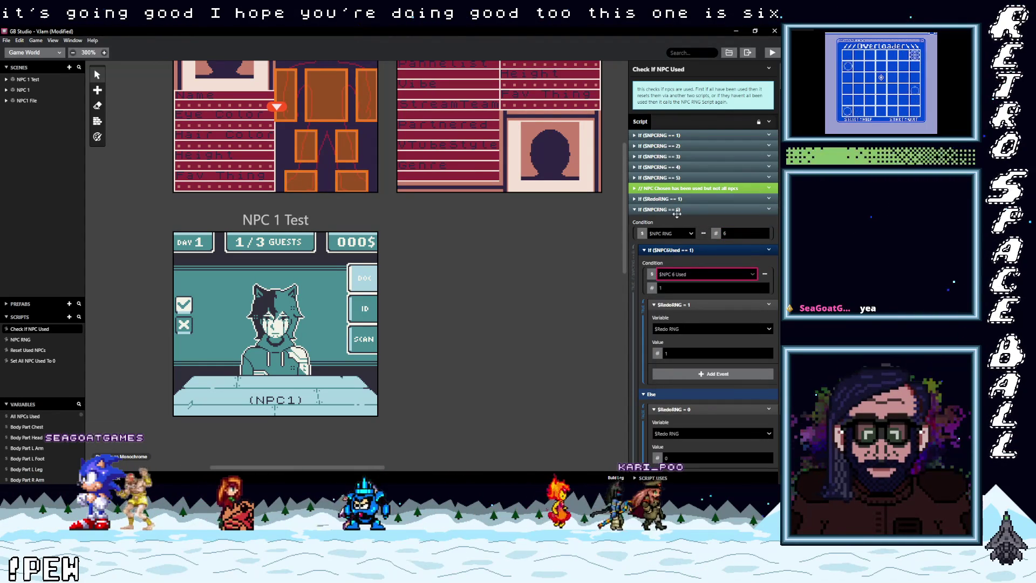
left_click(728, 210)
left_click_drag(689, 209, 689, 189)
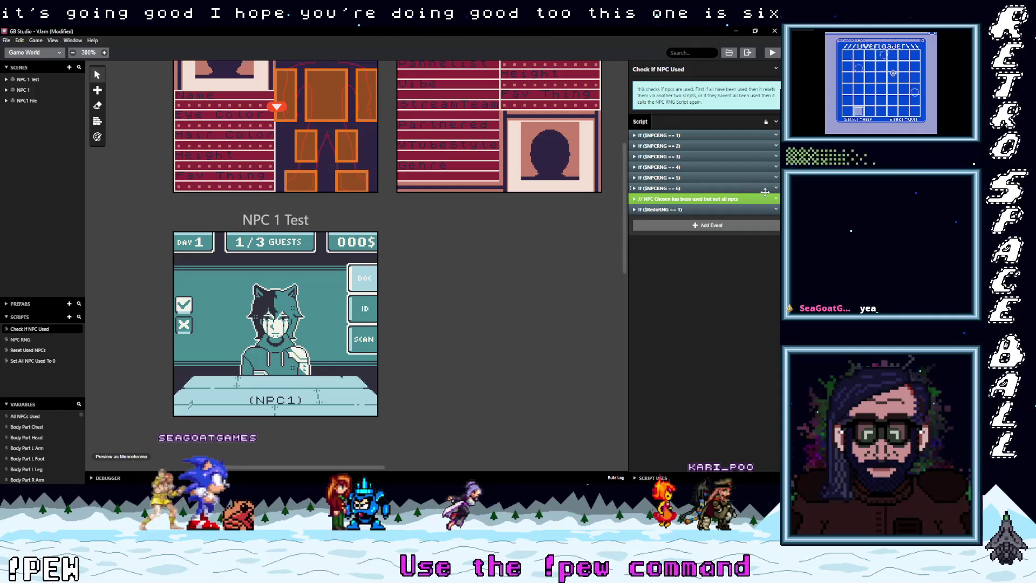
Copy the RNG 6 check and paste the duplicate at the end of the script.
right_click(731, 198)
left_click(757, 266)
left_click(681, 227, "alt")
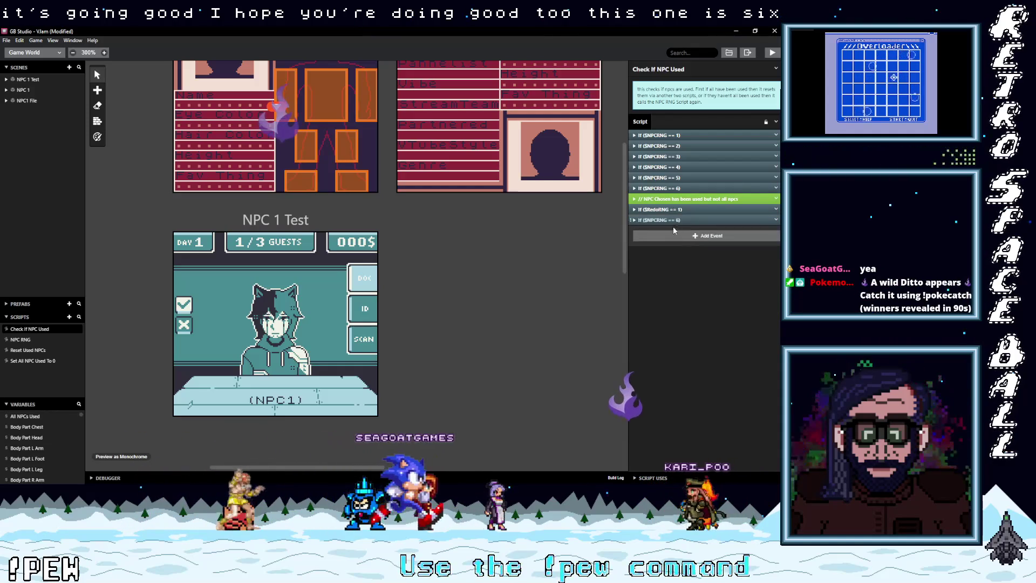
left_click(675, 221)
double_click(729, 244)
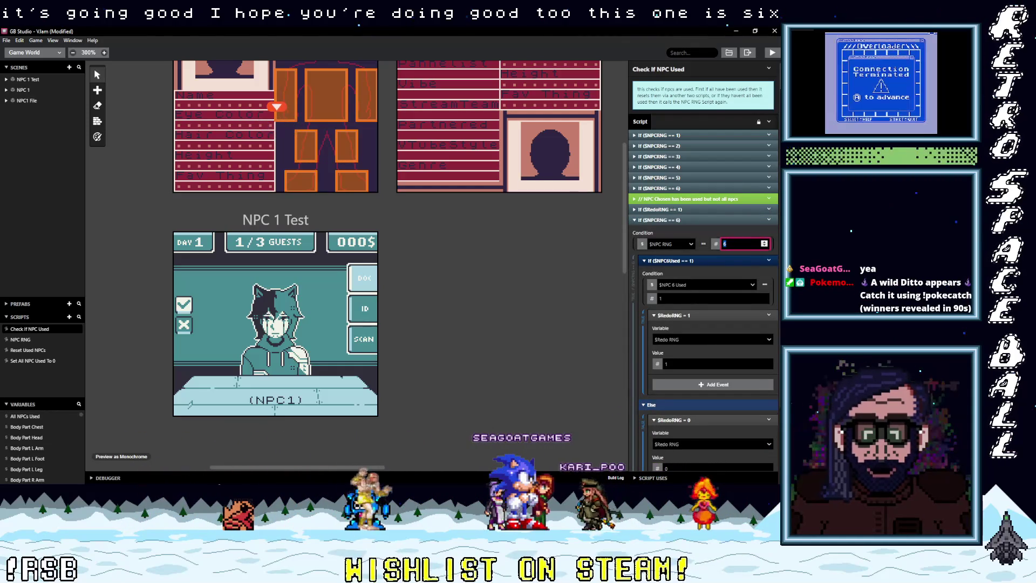
key("alt+Tab")
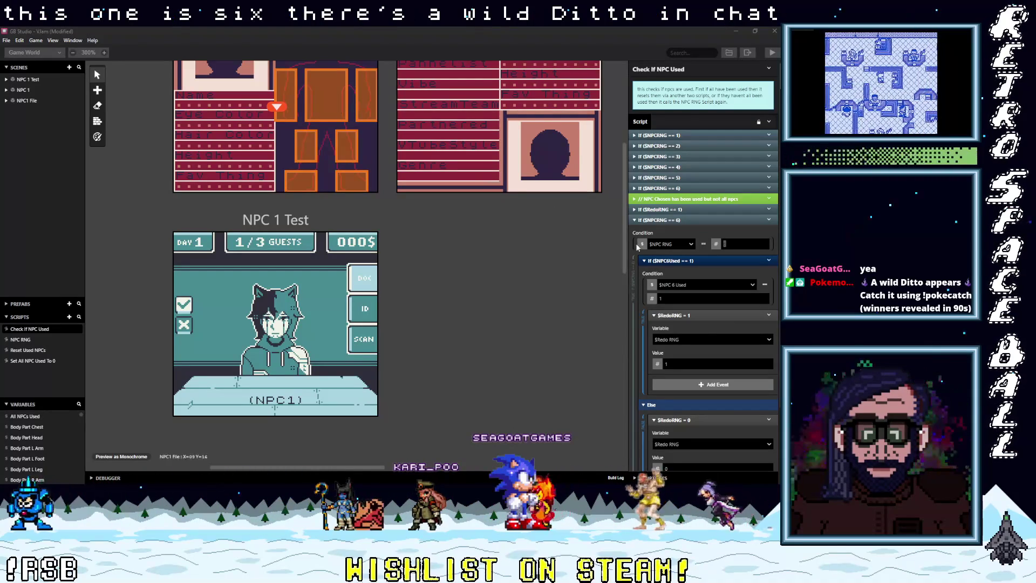
scroll(706, 302, "down", 3)
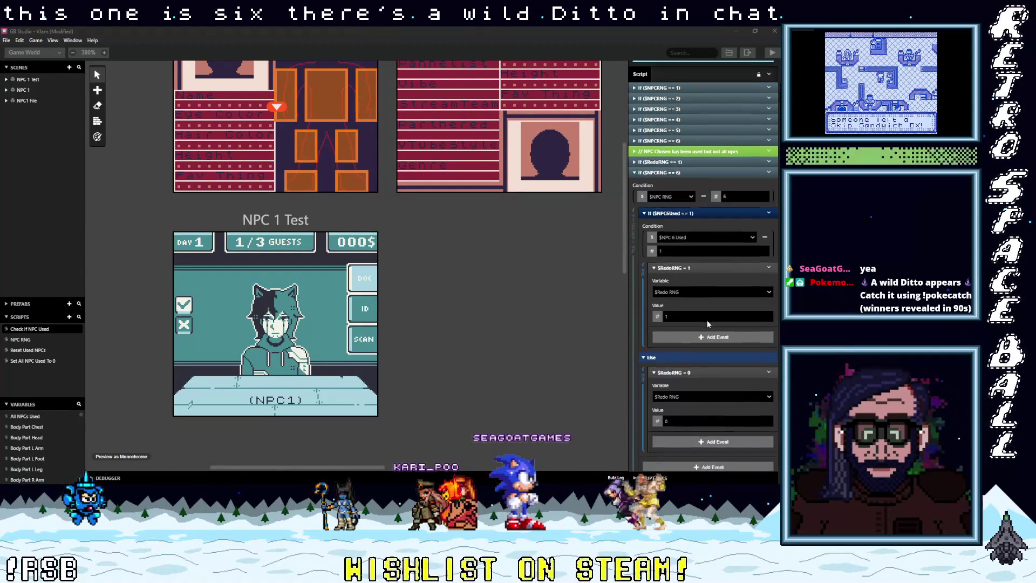
left_click(764, 213)
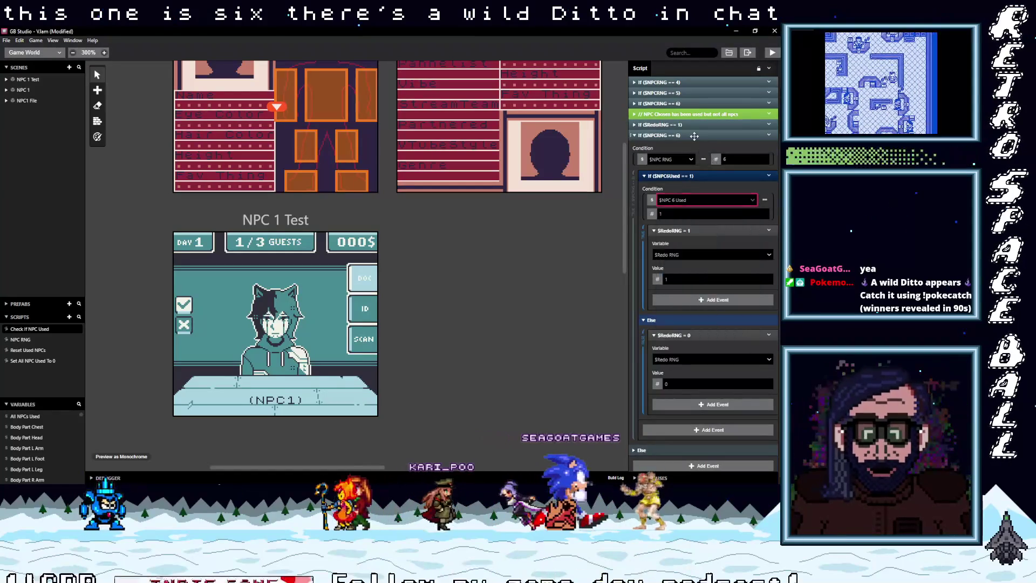
Move the duplicate above the comment and make it $NPCRNG == 7 testing NPC 7 Used.
left_click(683, 182)
left_click_drag(682, 182, 683, 198)
left_click(683, 199)
left_click(742, 222)
type("7")
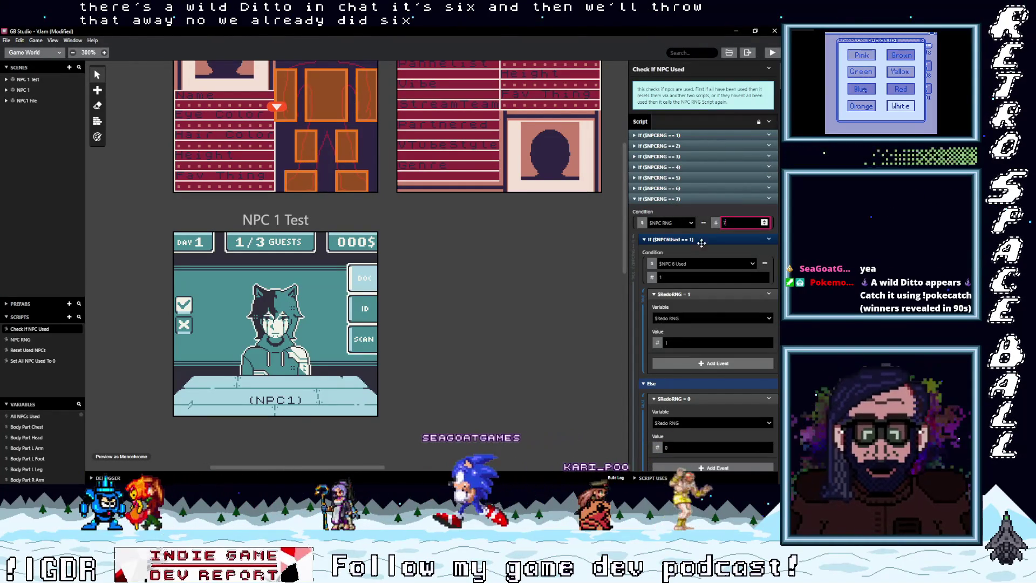
left_click(683, 265)
type("npc 7")
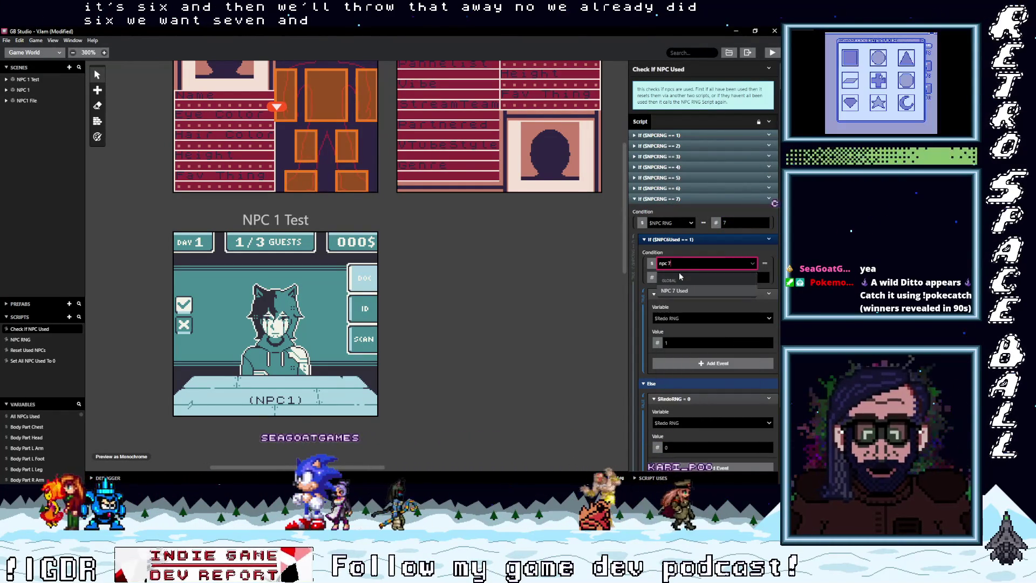
left_click(685, 290)
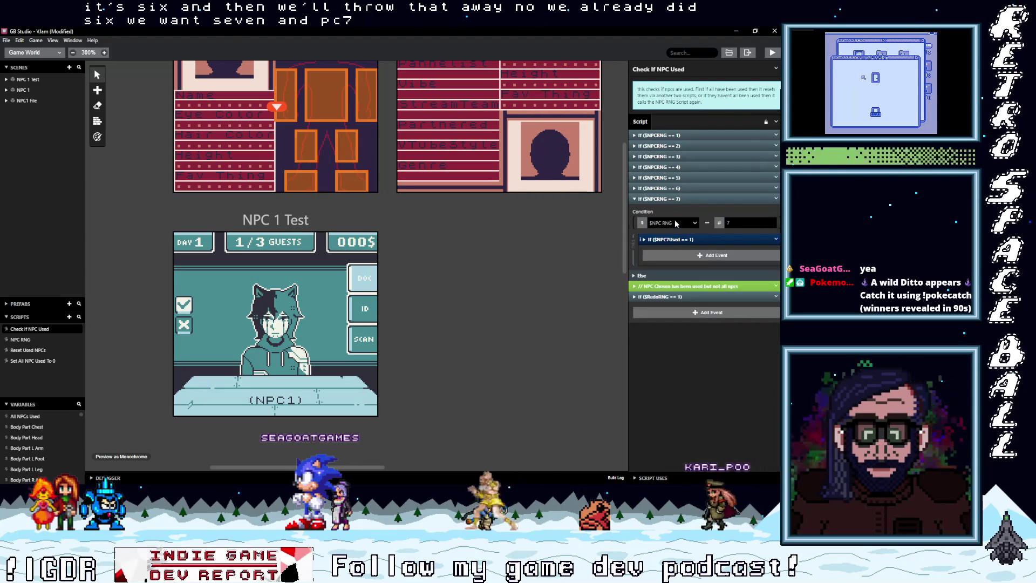
left_click(675, 198)
Copy the RNG 7 check and place the extra copy just below the comment.
left_click(774, 200)
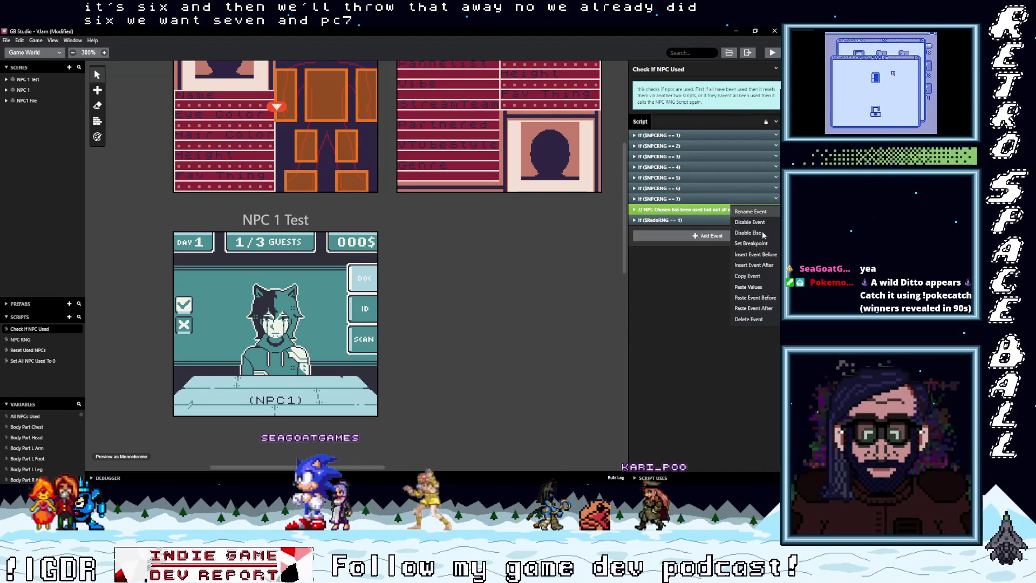
left_click(759, 275)
left_click(711, 242, "alt")
left_click_drag(694, 231, 691, 219)
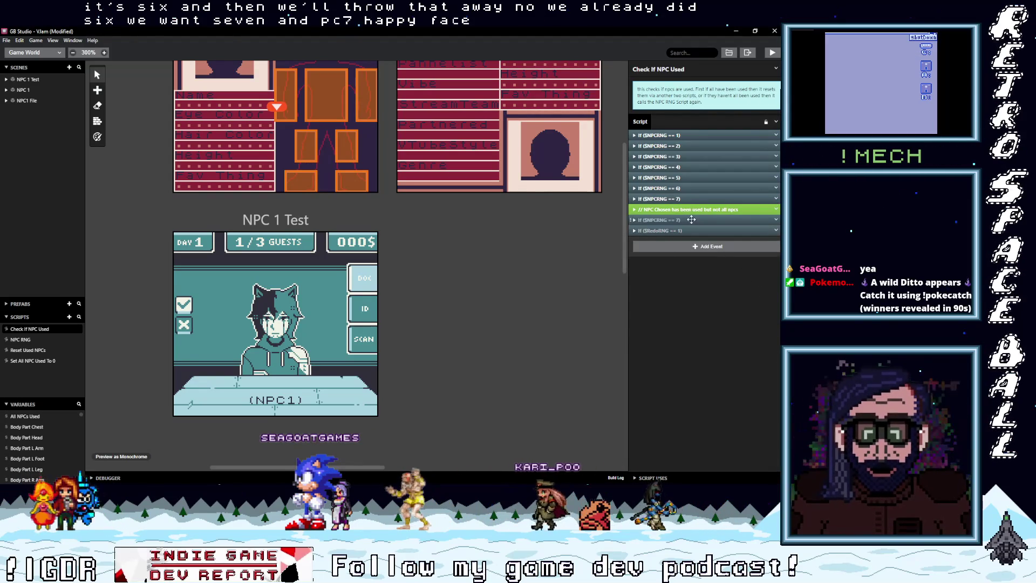
key("alt+Tab")
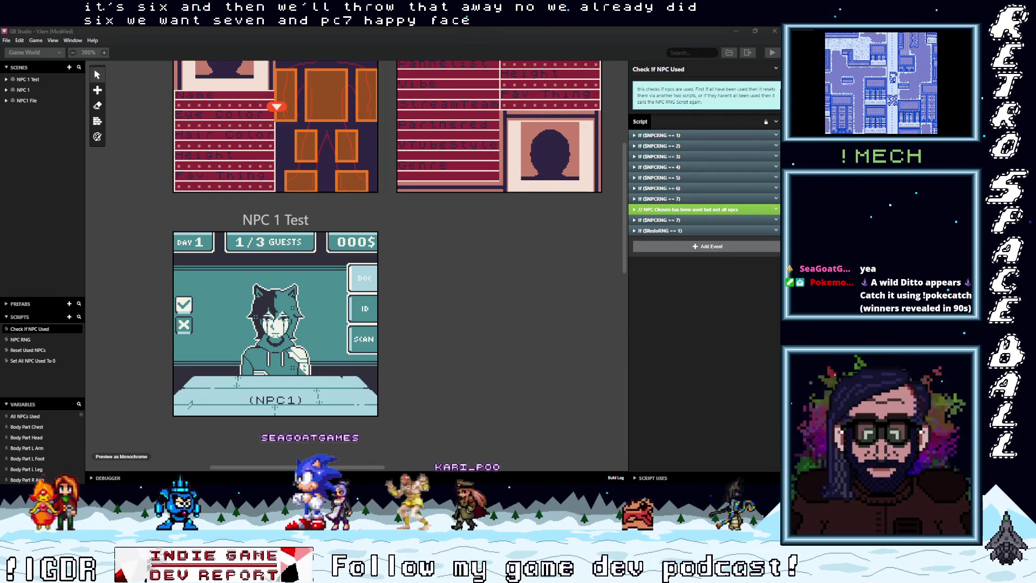
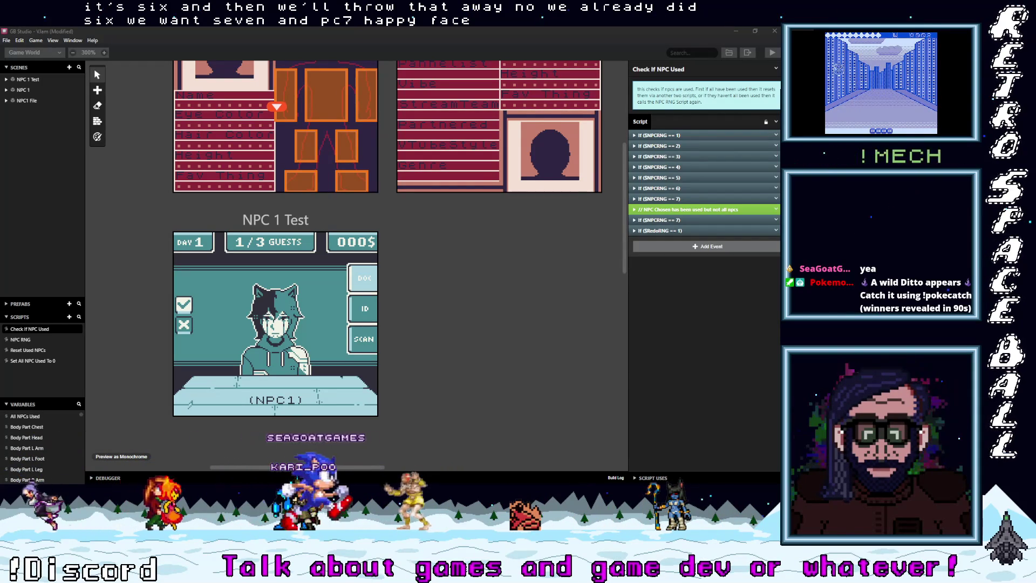
Change the copied If block to $NPCRNG == 8, checking NPC 8 Used.
key("alt+Tab")
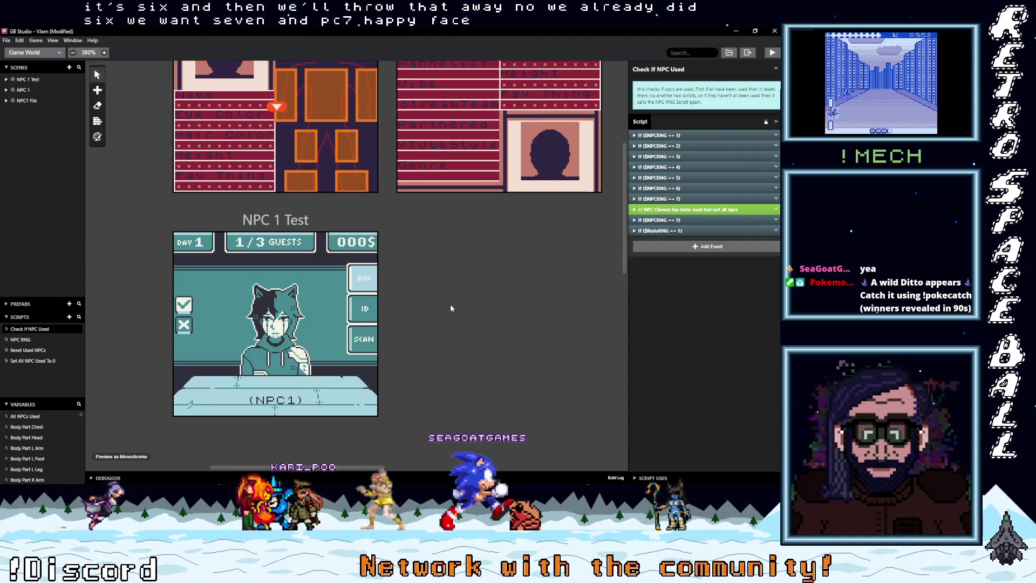
left_click(696, 220)
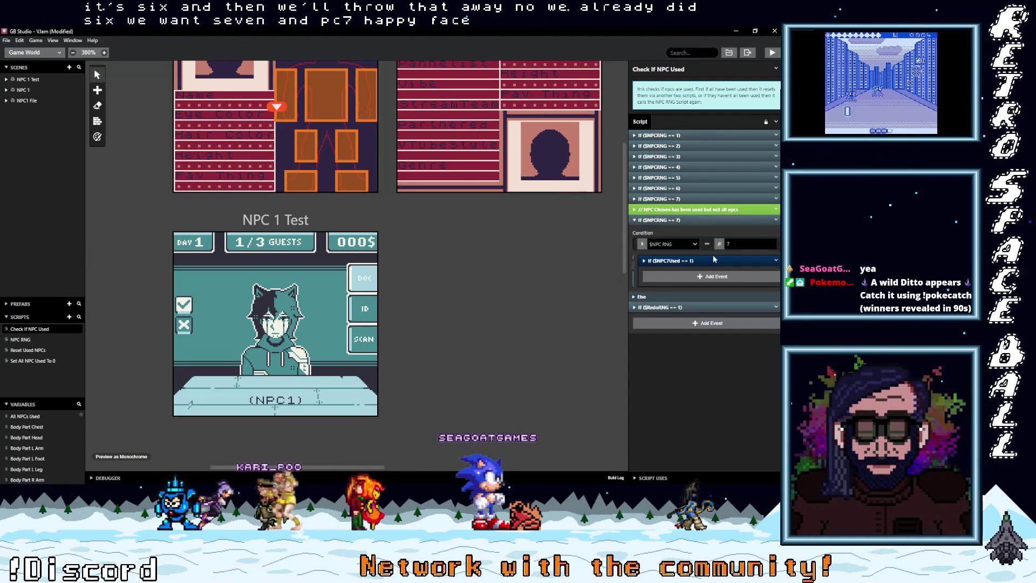
double_click(747, 244)
type("8")
left_click(683, 262)
left_click(676, 284)
type("npc 8")
key("Return")
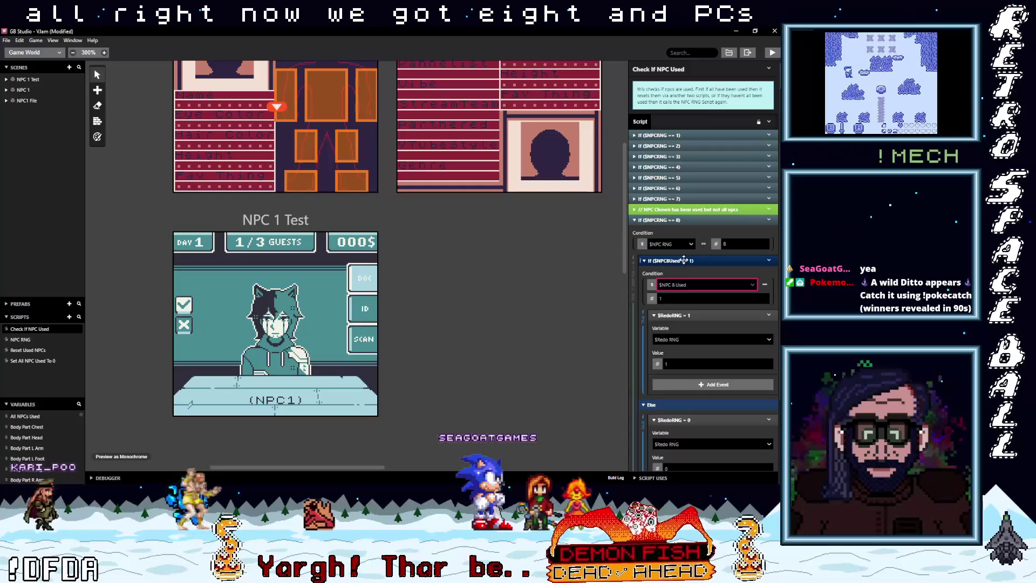
Paste a copy of the check and set it to == 9 with NPC 9 Used.
left_click(773, 221)
left_click(776, 223)
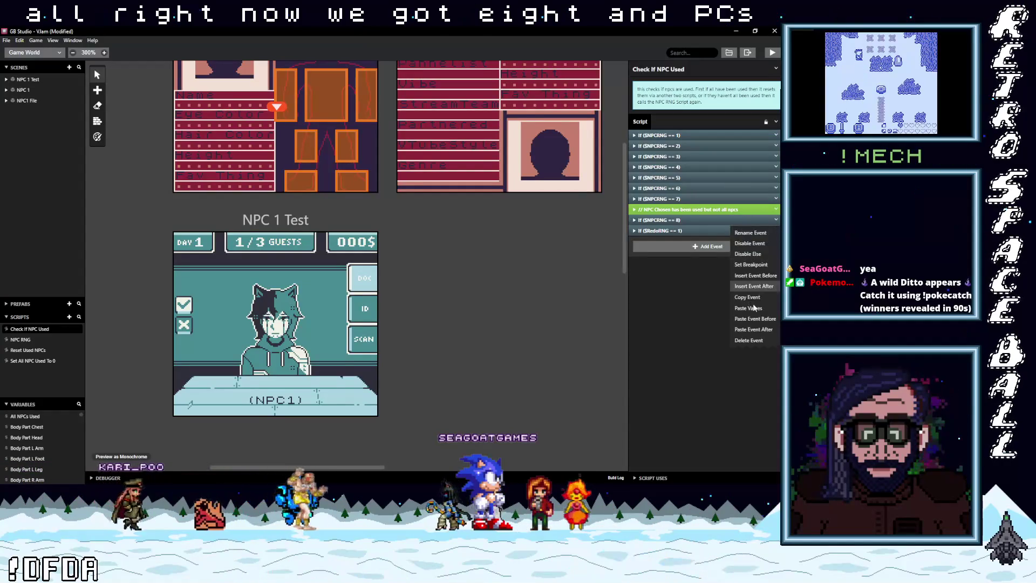
left_click(683, 247)
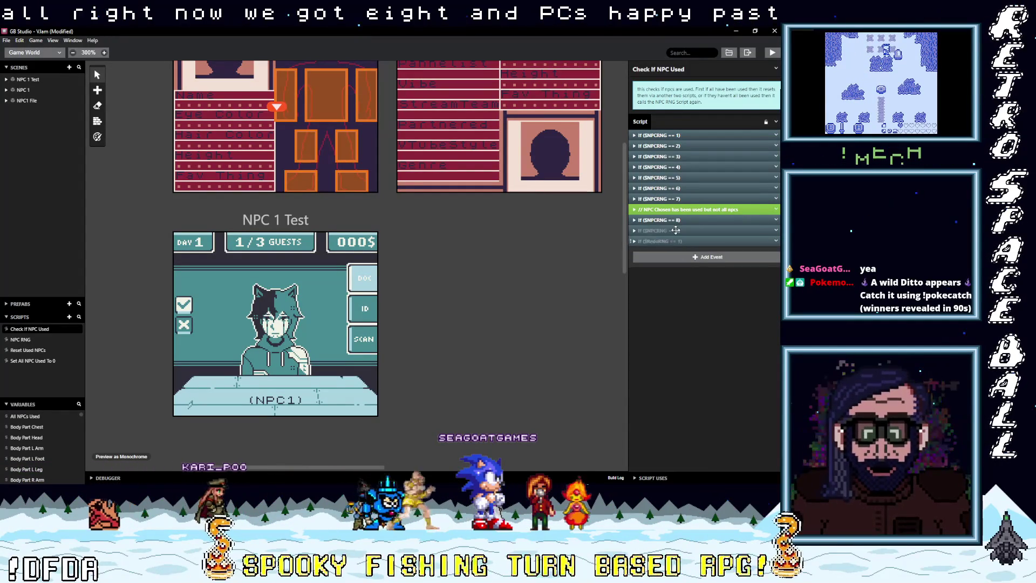
type("9")
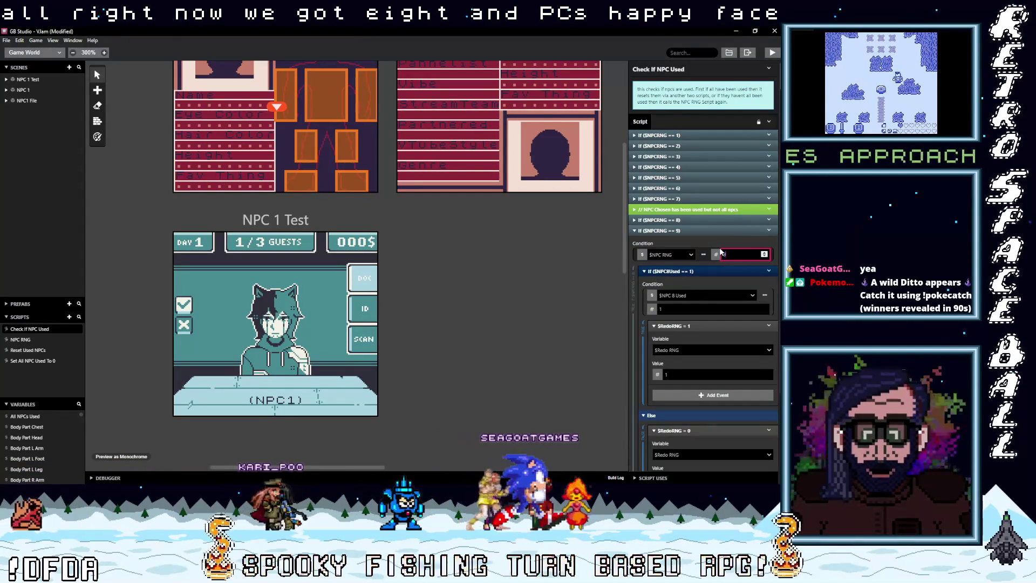
left_click(697, 294)
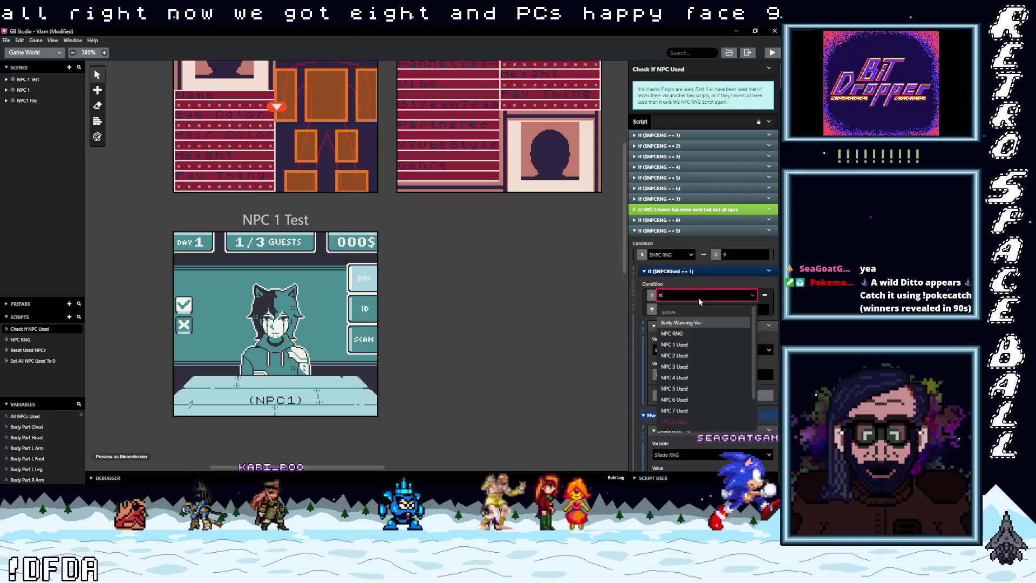
type("npc 9")
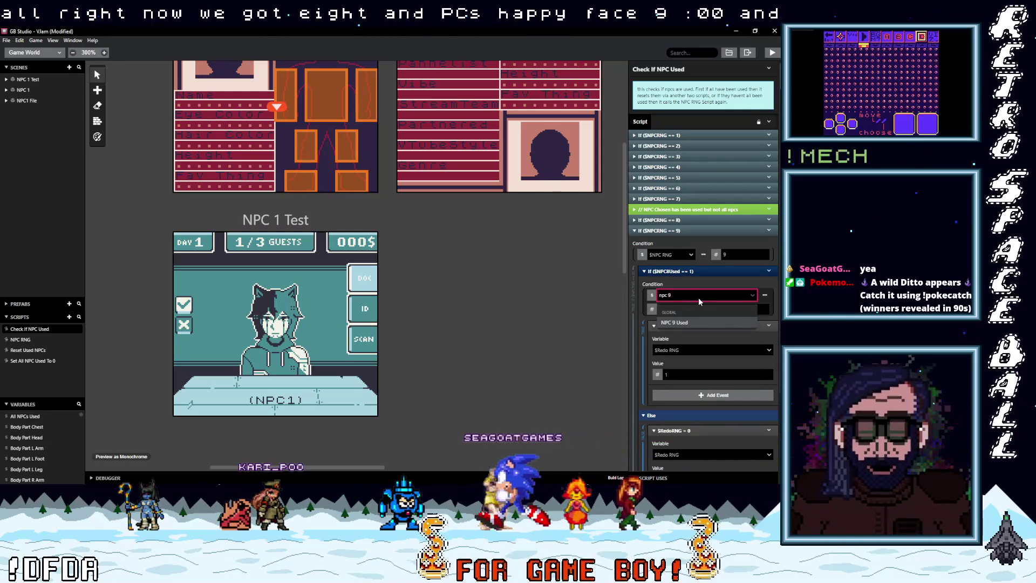
left_click(689, 322)
Paste another copy and set it to == 10, checking NPC 10 Used.
key("ctrl+v")
left_click(758, 265)
type("10")
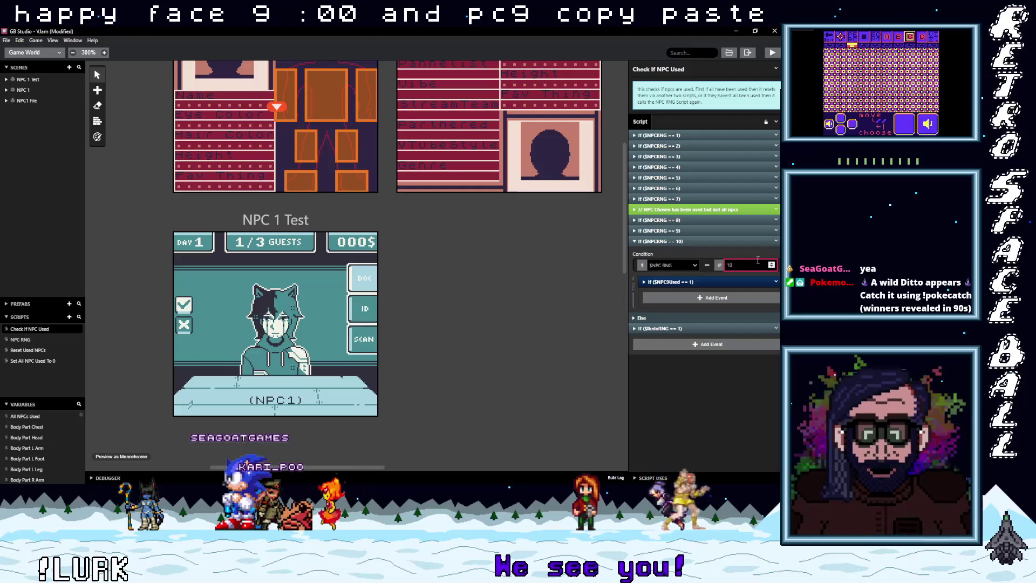
left_click(759, 280)
left_click(696, 306)
type("npc")
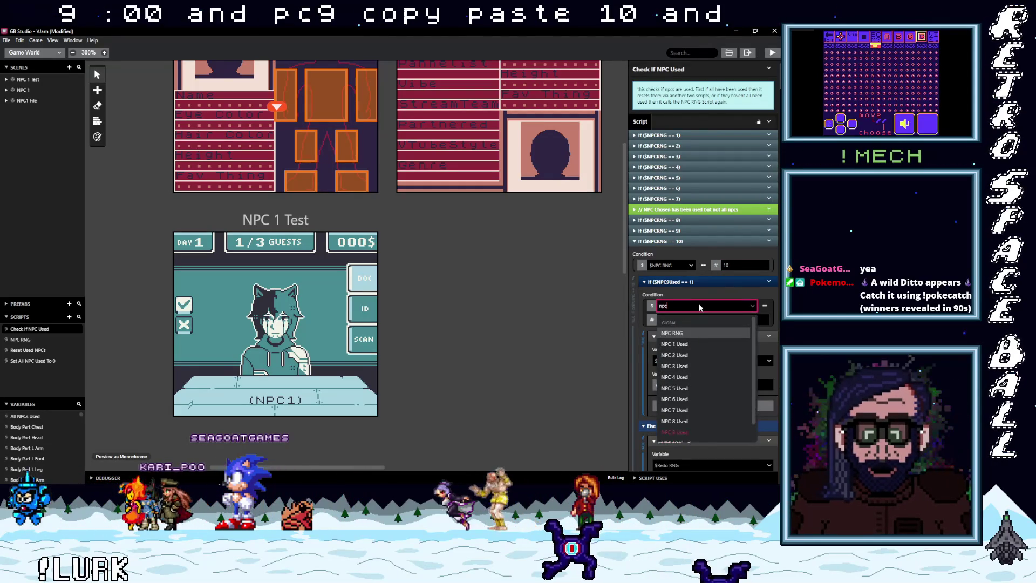
type("$NPC 10 Used")
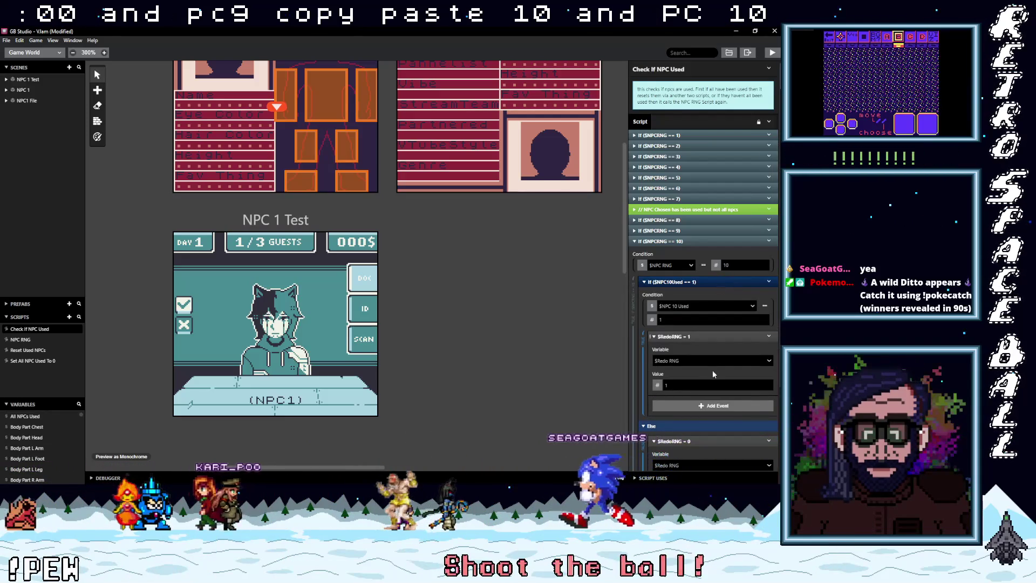
scroll(717, 369, "down", 3)
scroll(717, 367, "up", 3)
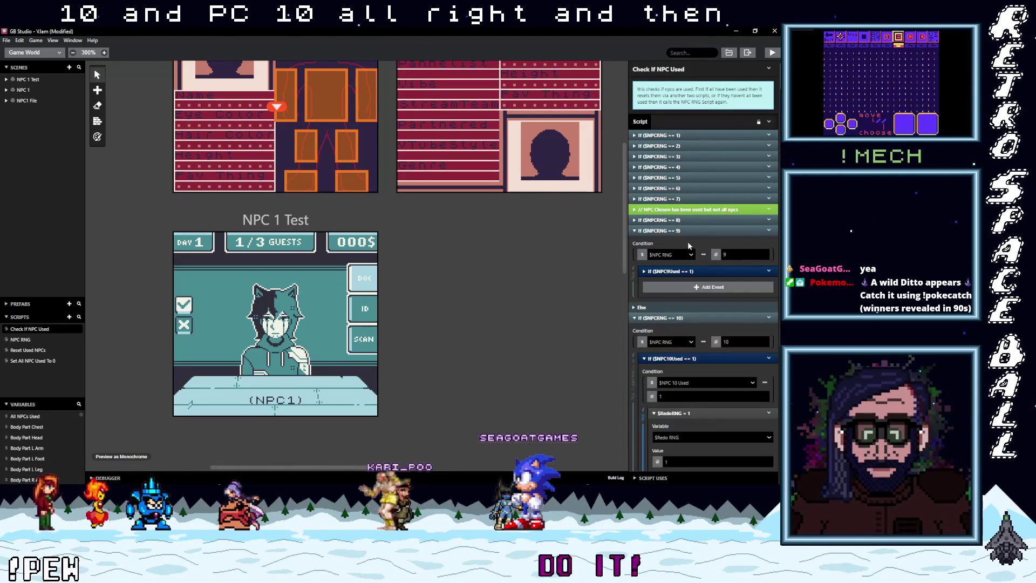
Collapse the NPCRNG 10 and RedoRNG checks and drag the '// NPC Chosen…' comment below the == 10 check.
left_click(685, 241)
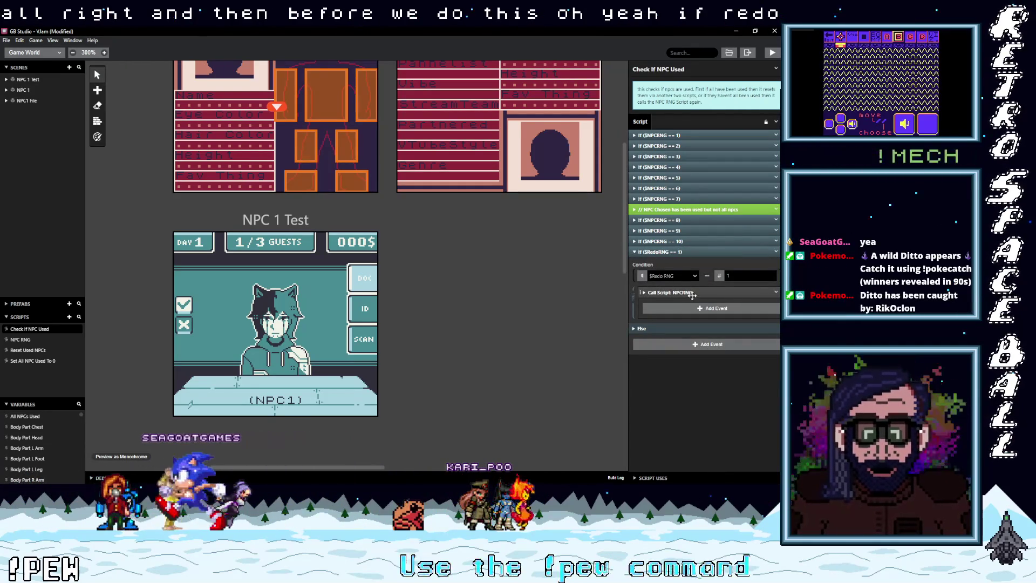
left_click(691, 251)
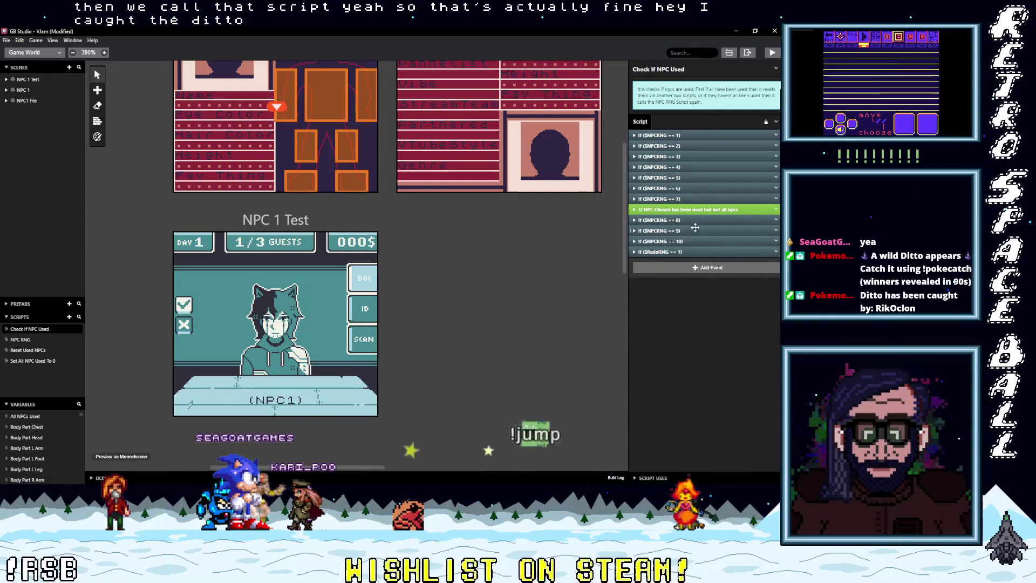
left_click_drag(693, 210, 693, 242)
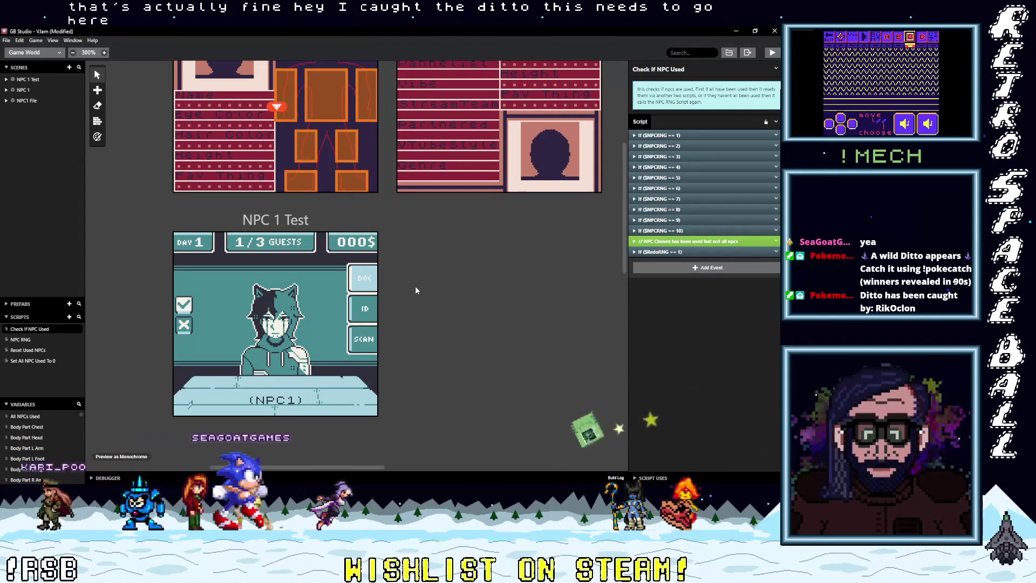
left_click(315, 231)
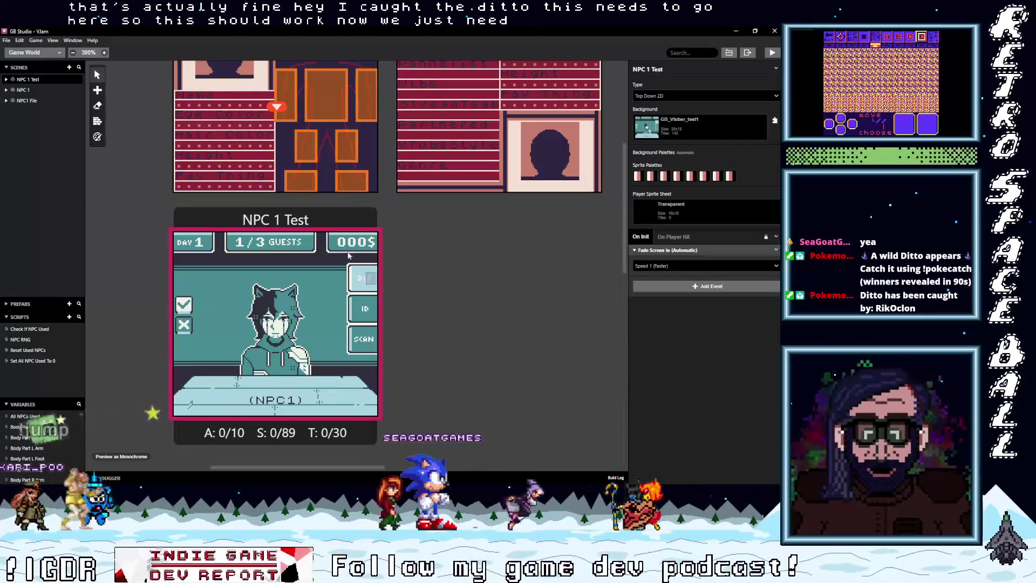
Duplicate the NPC 1 Test scene and give the copy the GB_Vtuber_test2 background.
key("ctrl+v")
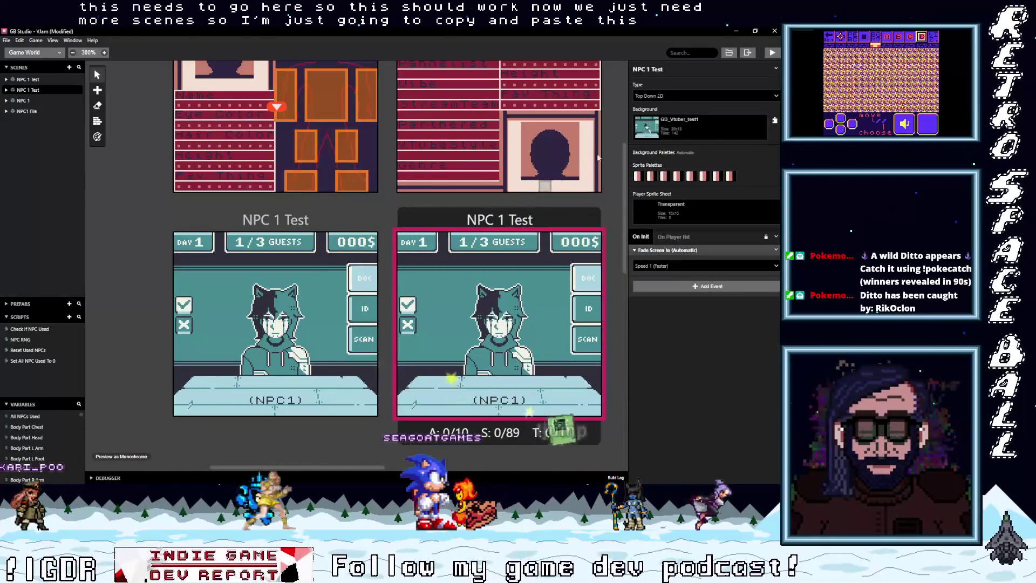
left_click(700, 126)
key("Return")
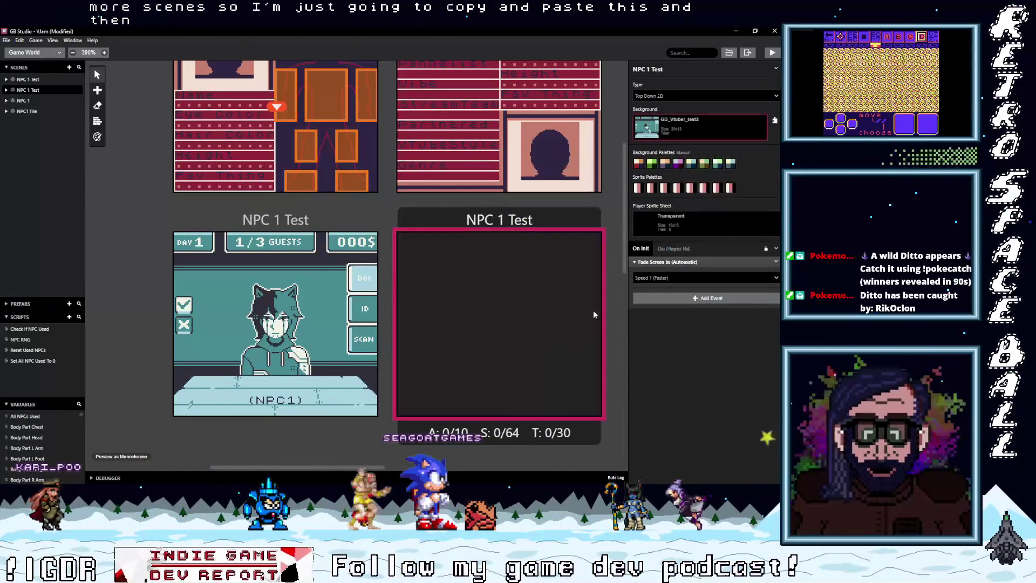
left_click_drag(326, 467, 390, 466)
Paste another scene right of NPC2 with GB_Vtuber_test3 background and a DMG green first palette.
key("ctrl+c")
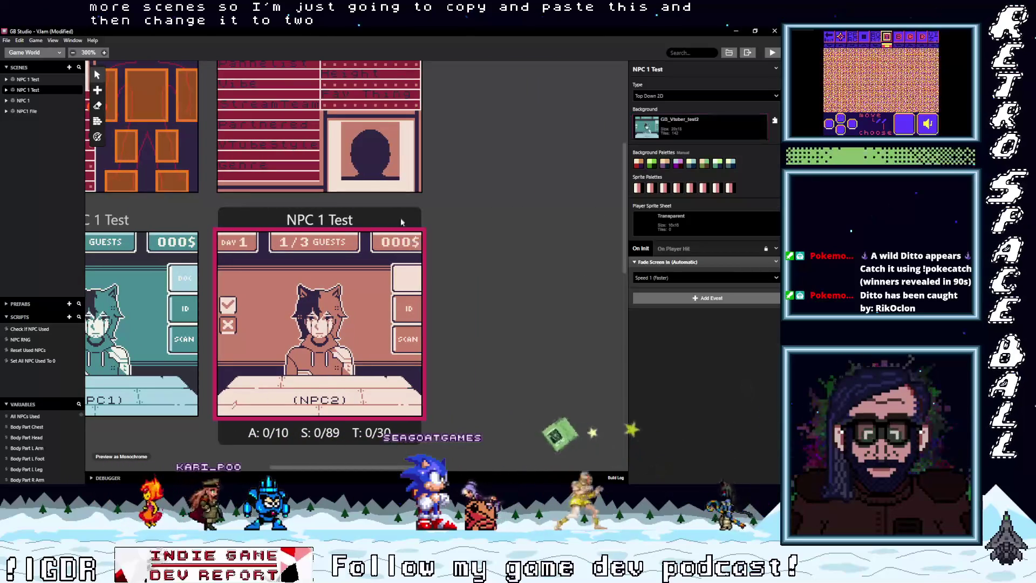
key("ctrl+v")
left_click(516, 219)
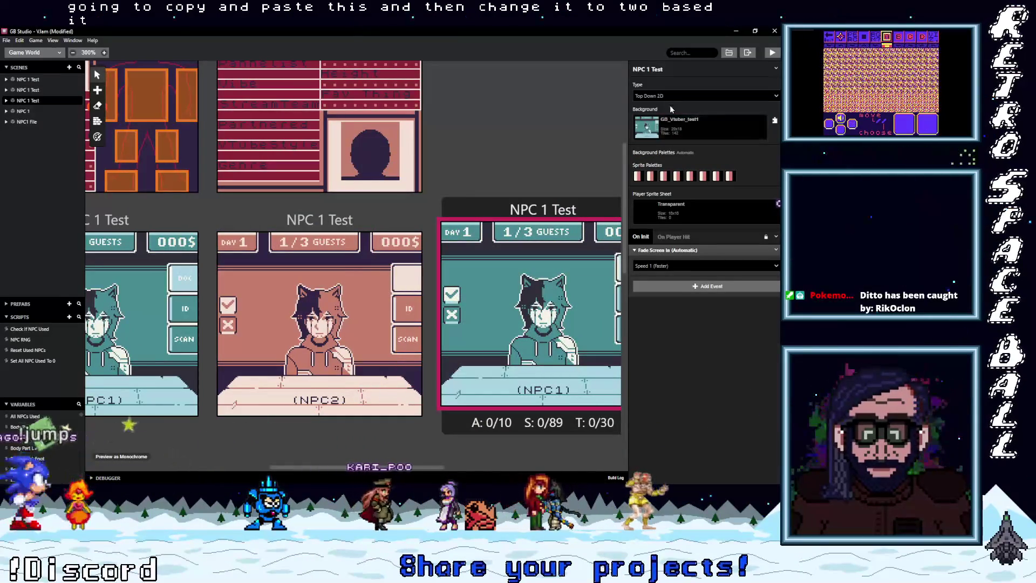
left_click(678, 129)
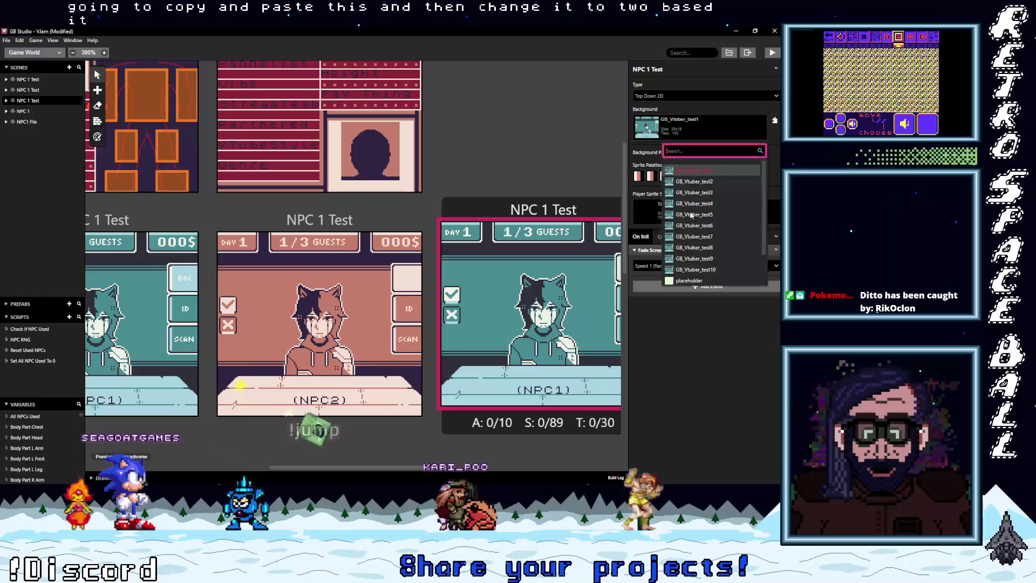
left_click(709, 192)
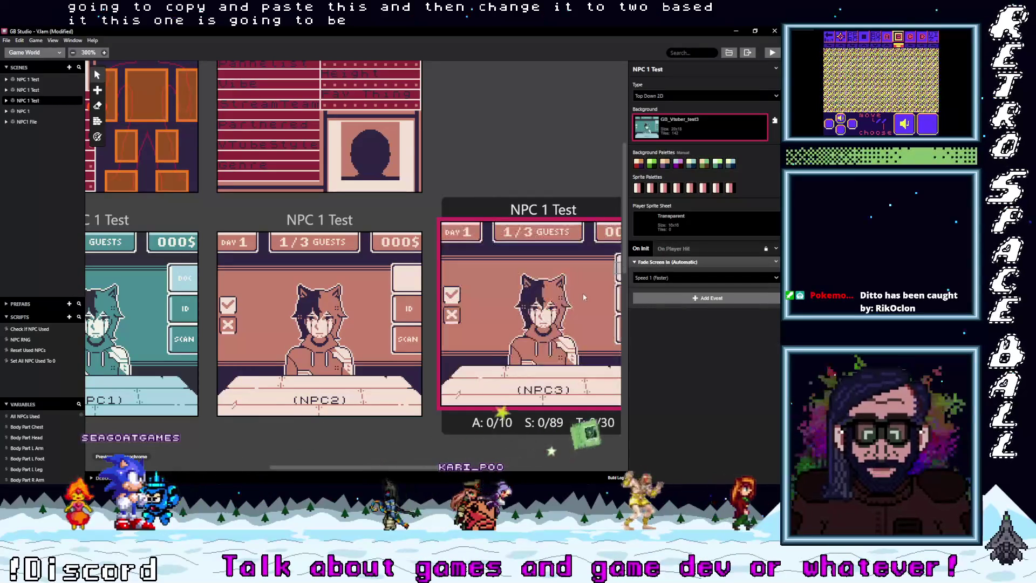
left_click(678, 163)
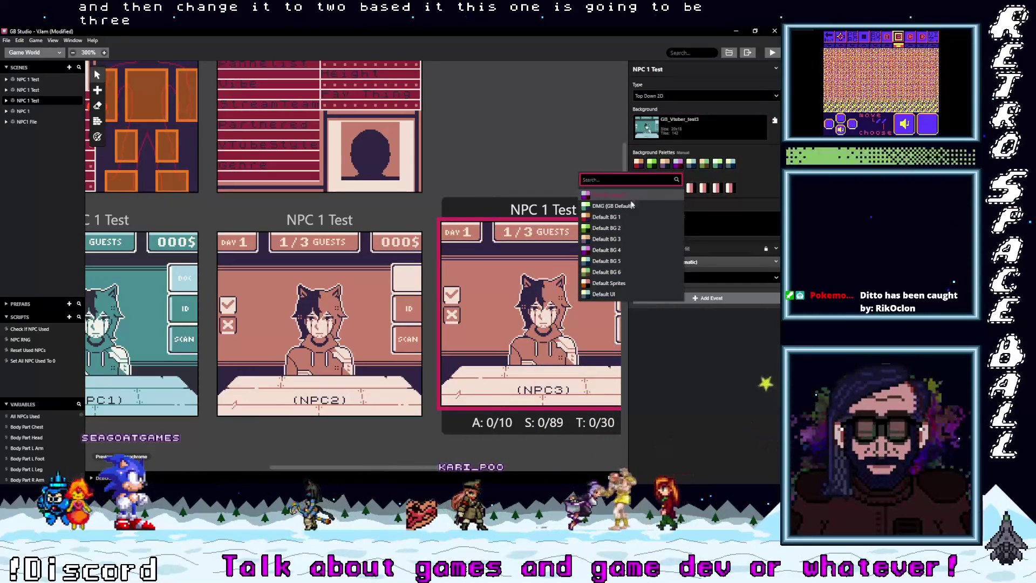
left_click(639, 163)
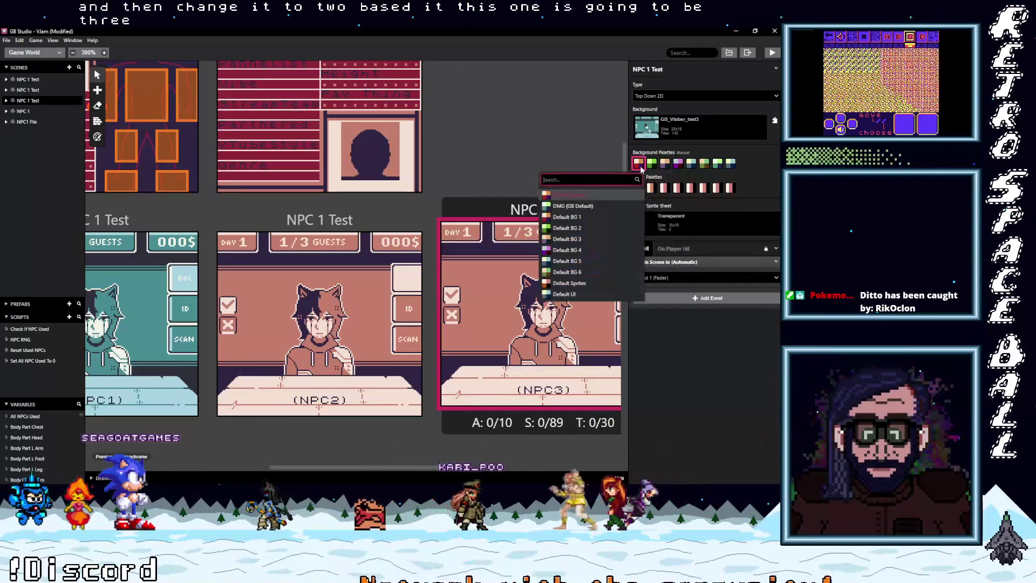
left_click(578, 206)
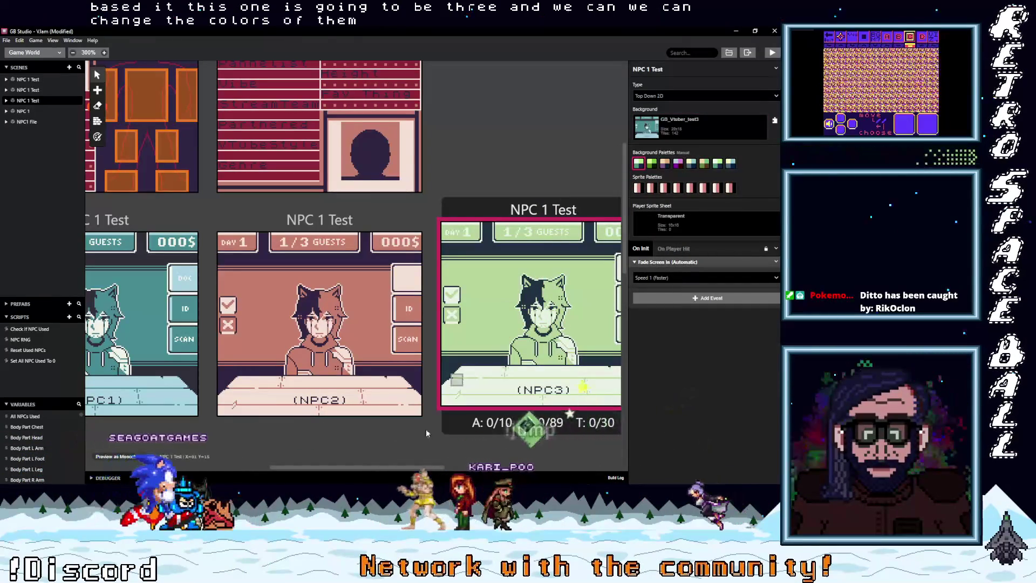
scroll(465, 291, "right", 5)
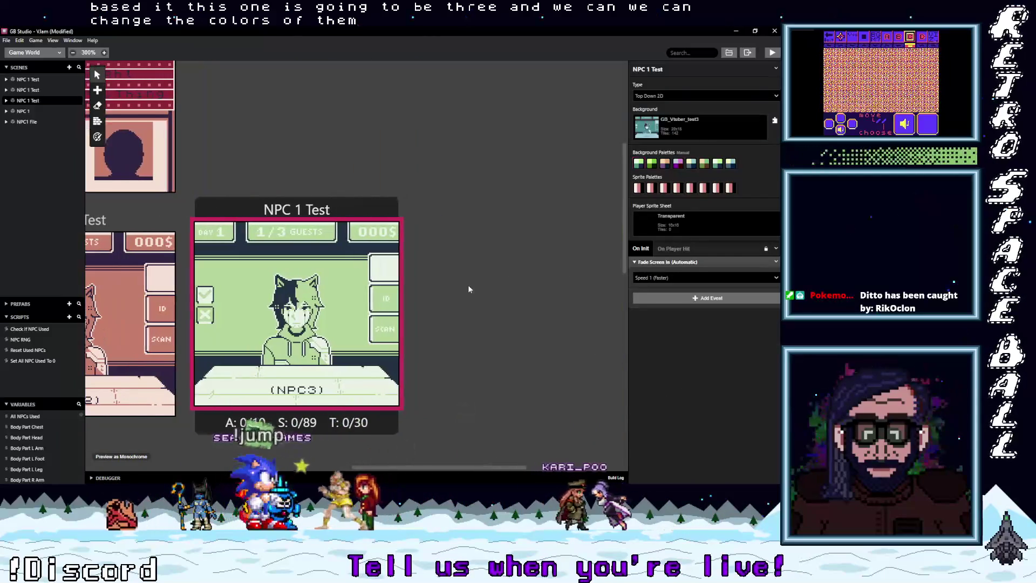
Paste a scene right of NPC3 with GB_Vtuber_test4 background and the green Default BG 2 palette.
key("ctrl+v")
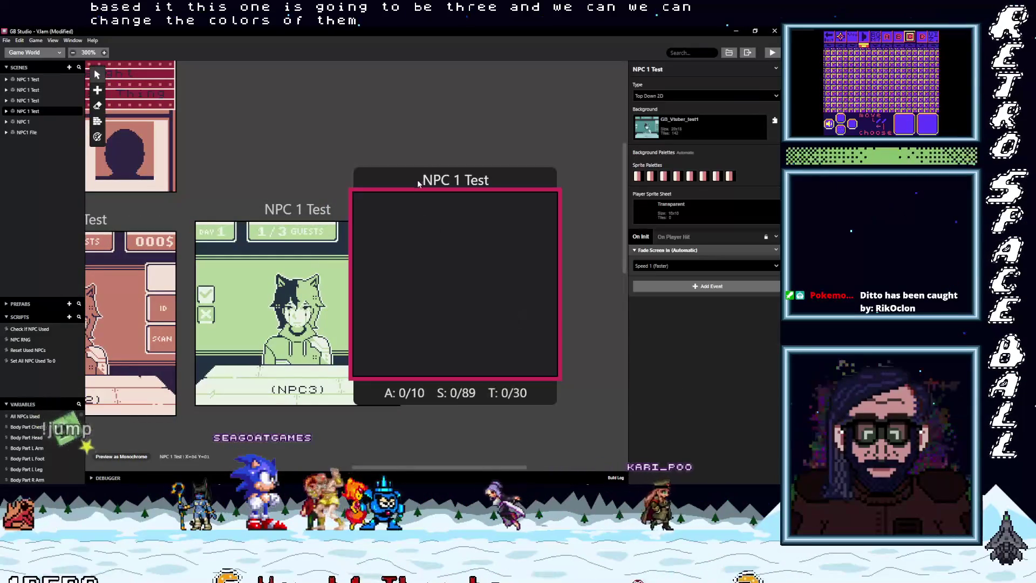
left_click_drag(416, 185, 482, 213)
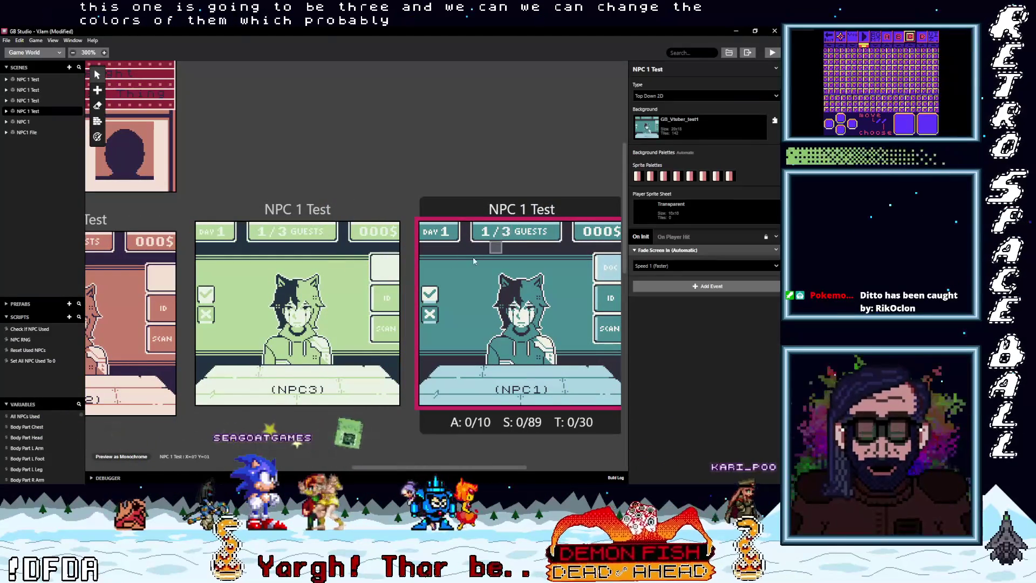
left_click(696, 128)
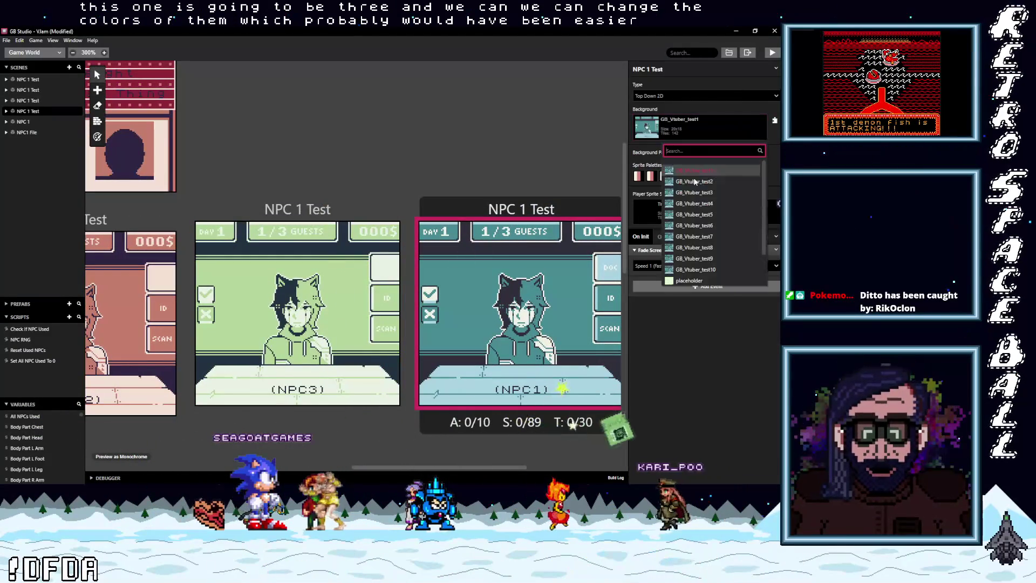
left_click(707, 205)
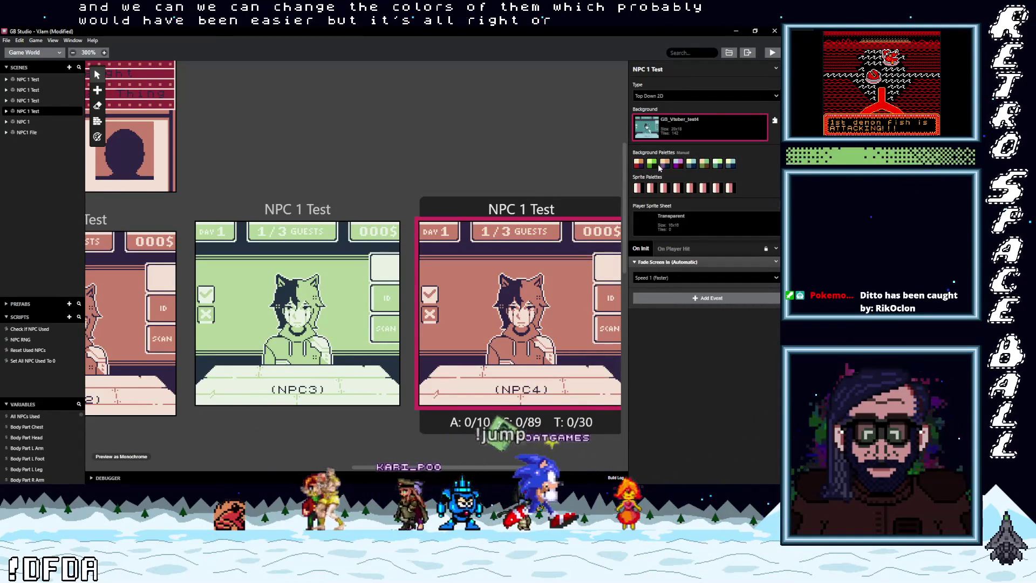
left_click(640, 188)
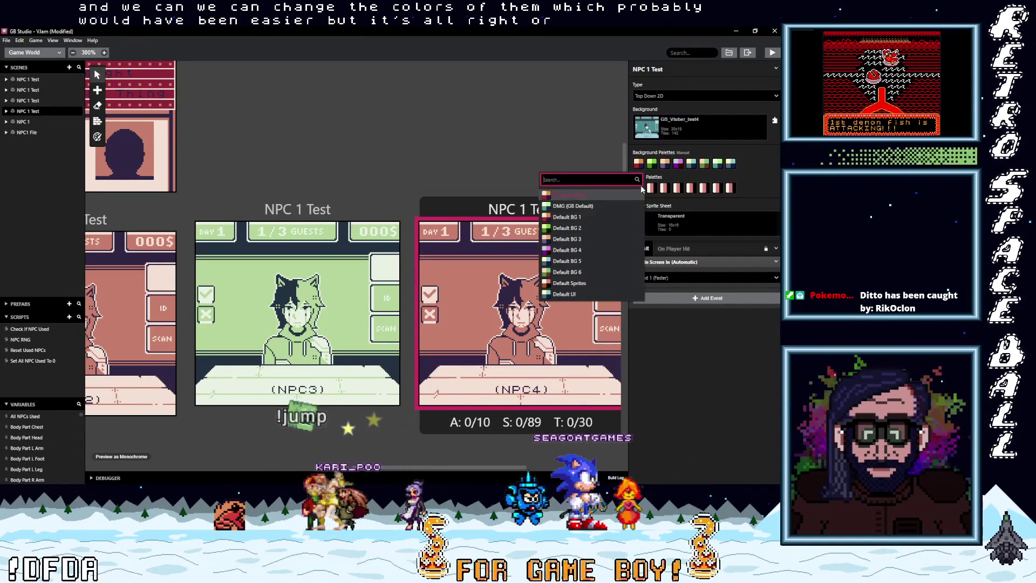
left_click(582, 229)
left_click_drag(454, 468, 527, 458)
left_click(491, 307)
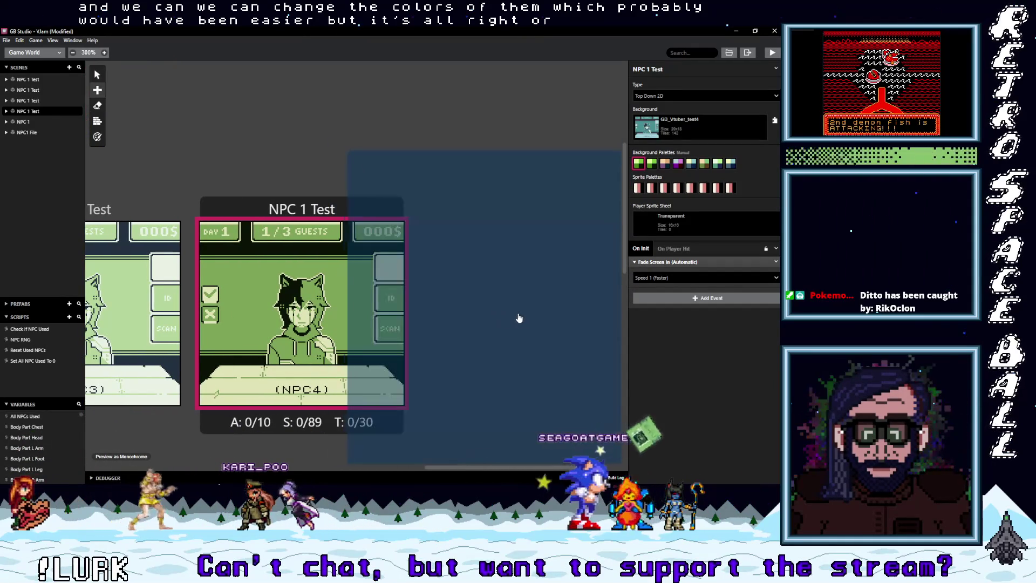
Make the new scene NPC5 with GB_Vtuber_test5 background and a purple first palette.
left_click_drag(521, 180, 536, 190)
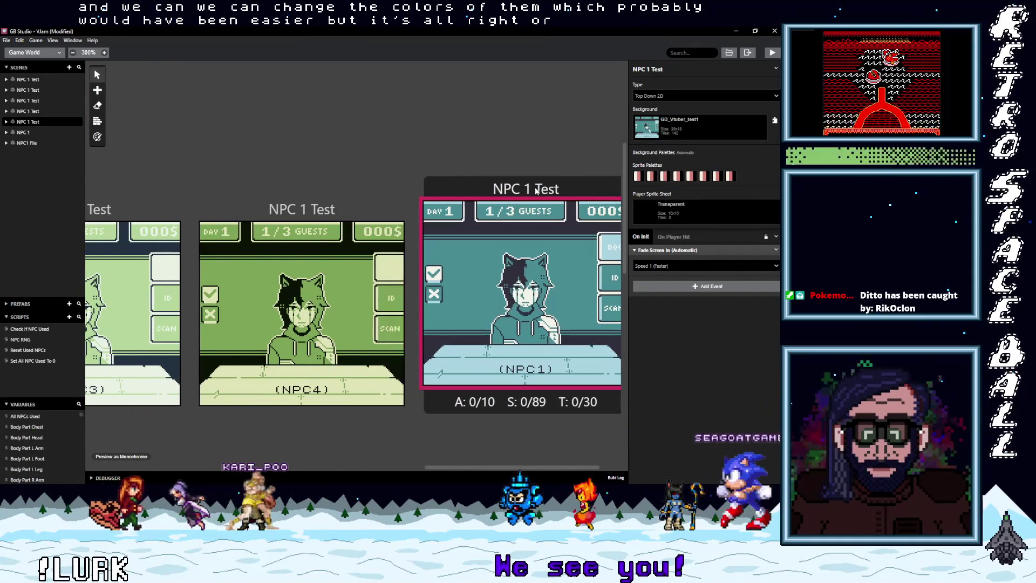
left_click(674, 119)
left_click(691, 218)
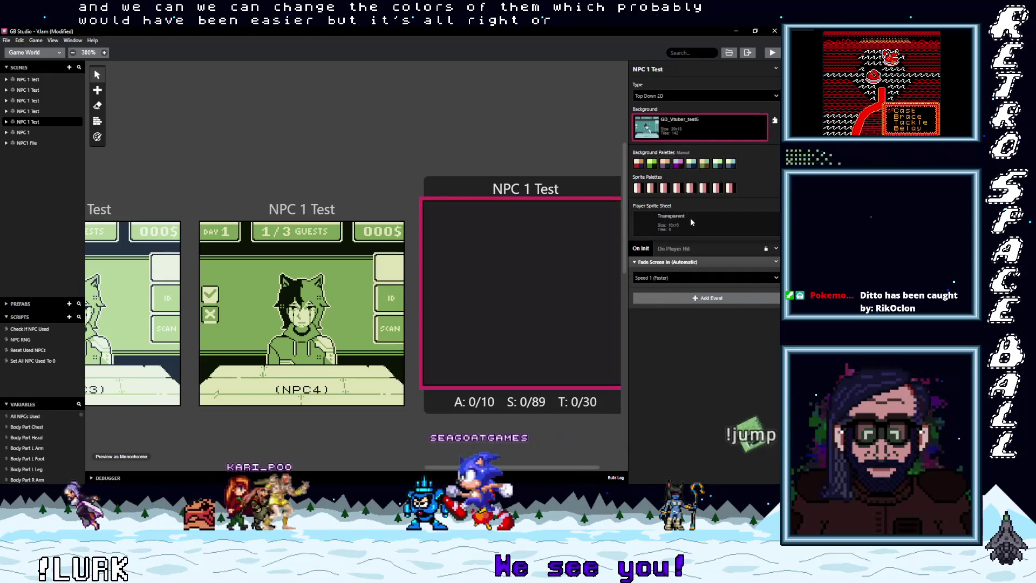
left_click(639, 163)
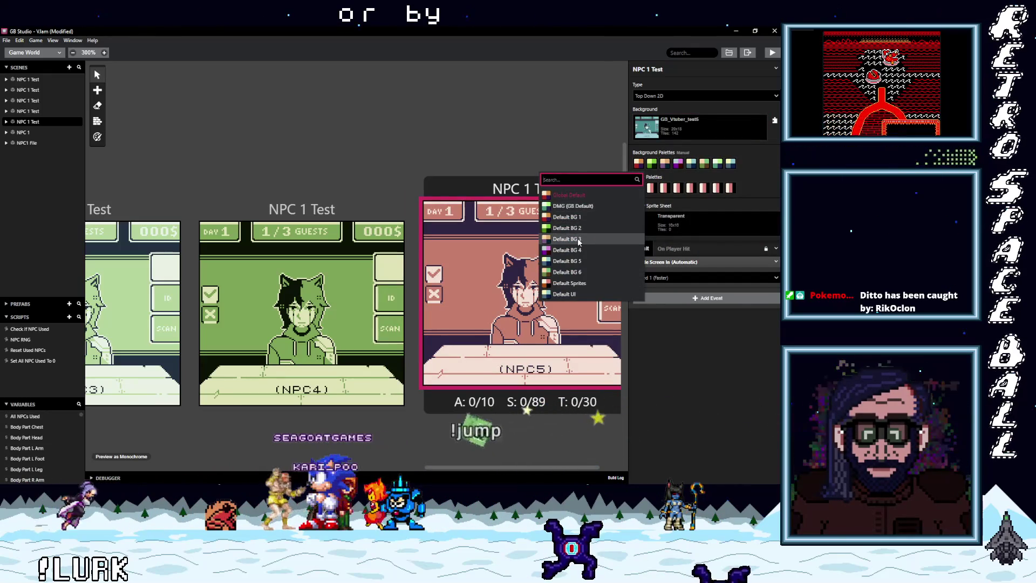
left_click(578, 237)
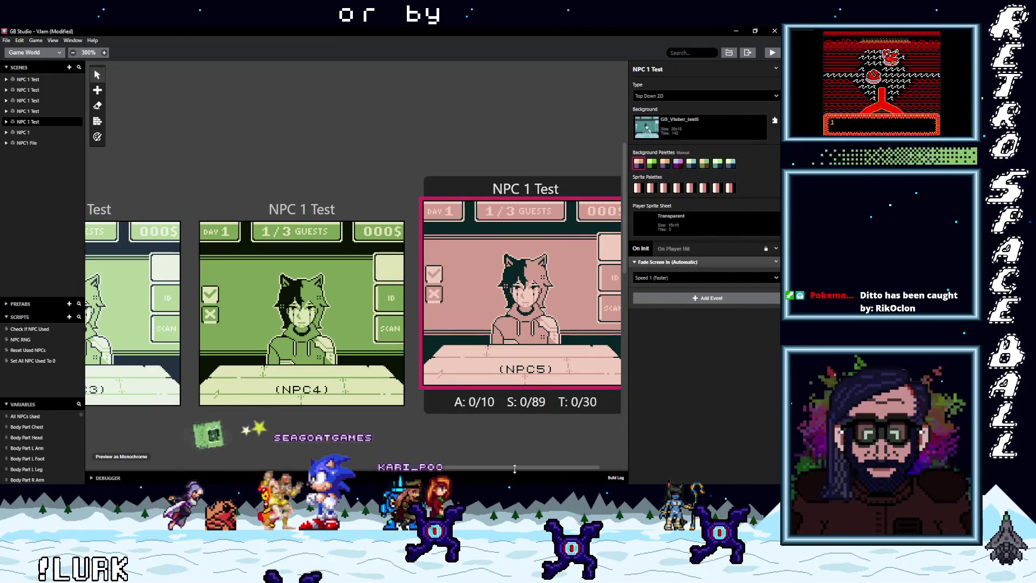
mouse_move(518, 468)
left_mouse_down()
mouse_move(393, 475)
mouse_move(590, 472)
left_mouse_up()
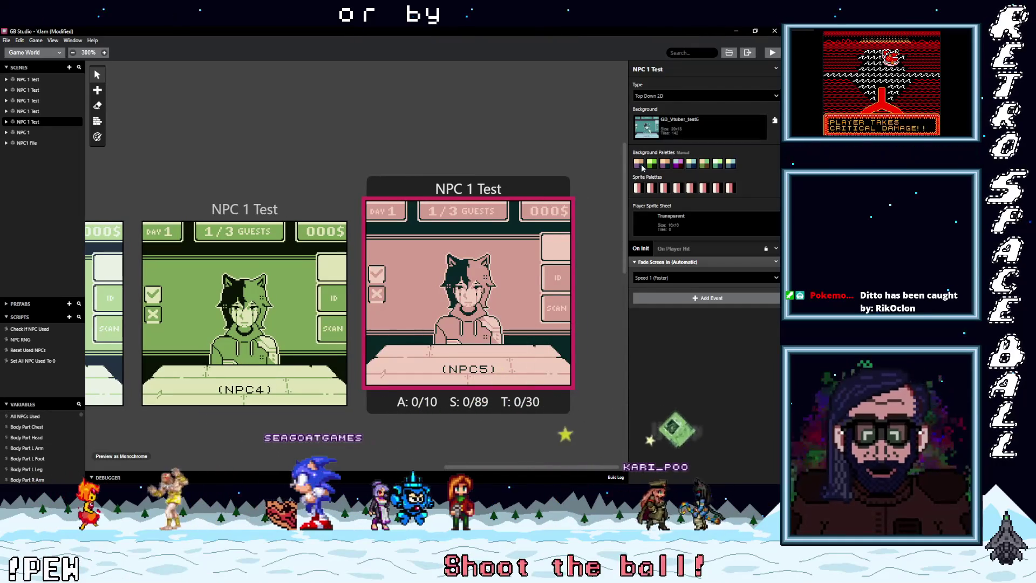
left_click(639, 187)
left_click(591, 250)
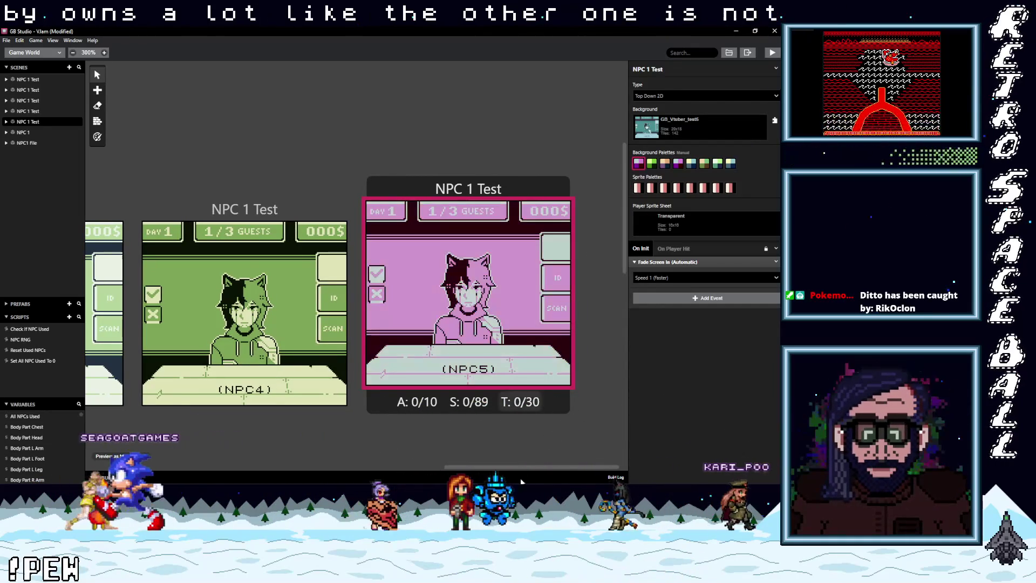
Paste a scene right of NPC5 using GB_Vtuber_test6 with the teal Default BG 5 palette.
key("ctrl+v")
left_click(548, 200)
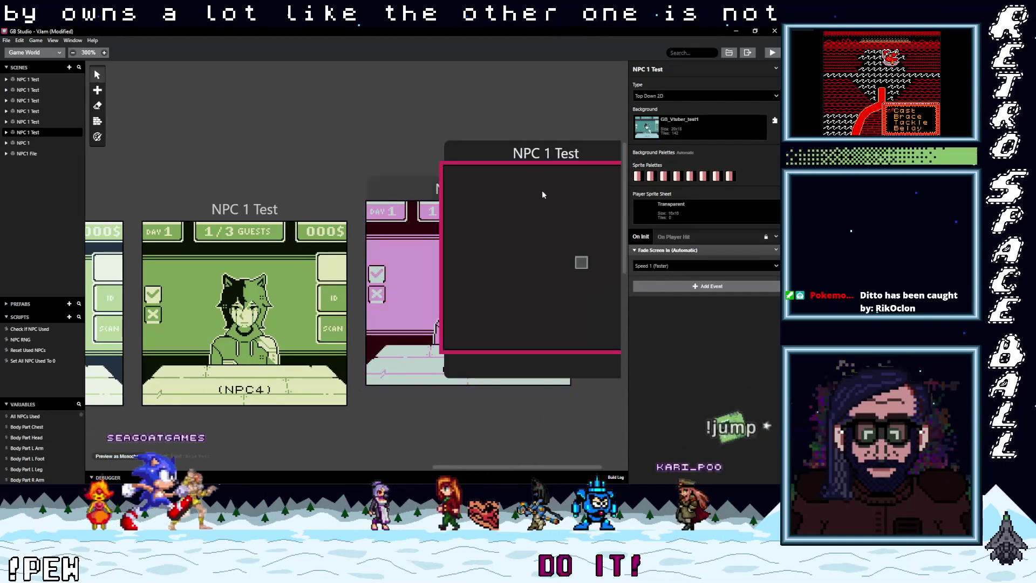
left_click_drag(514, 155, 619, 191)
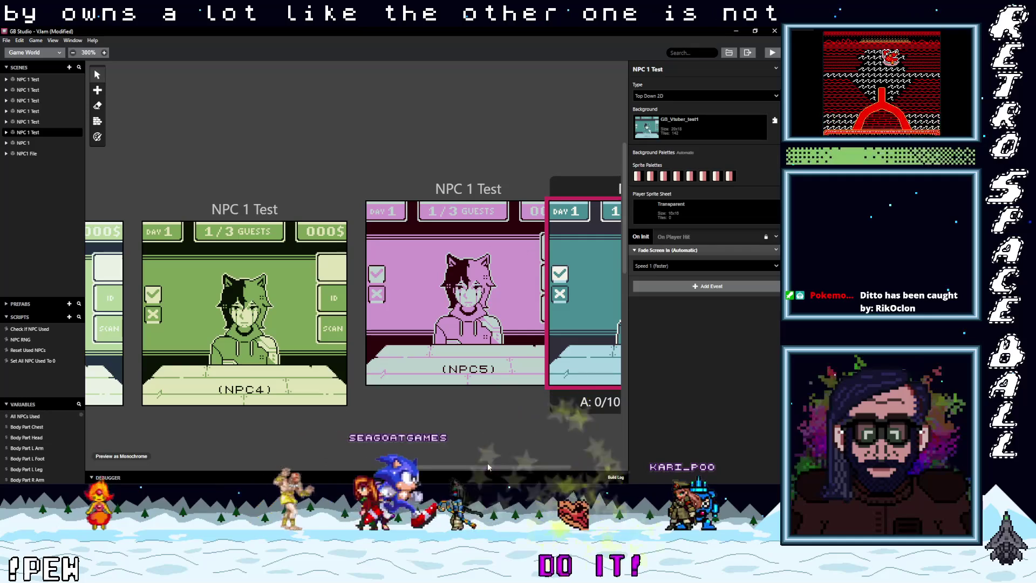
left_click_drag(489, 468, 527, 468)
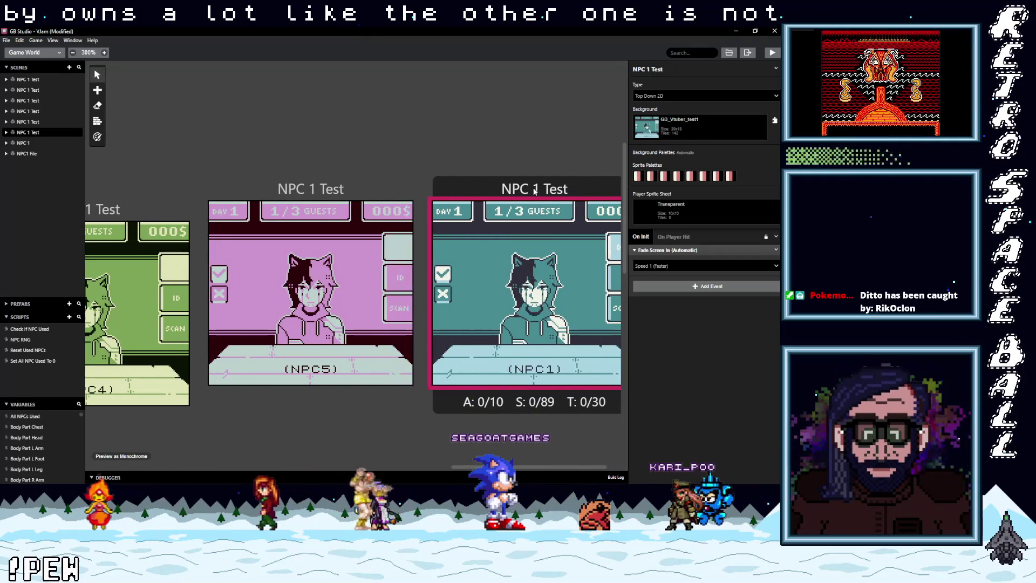
left_click(671, 135)
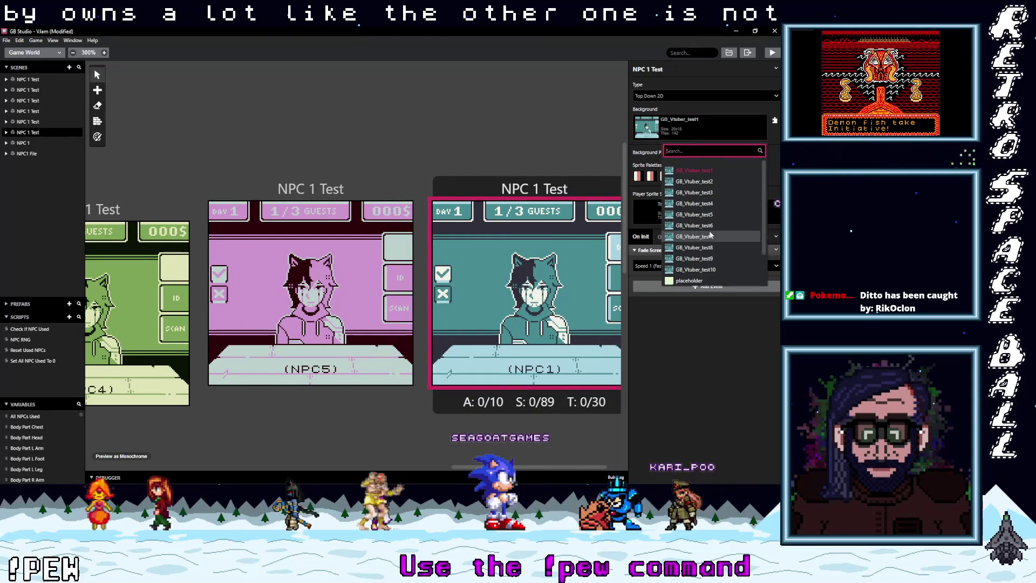
left_click(707, 227)
left_click(641, 166)
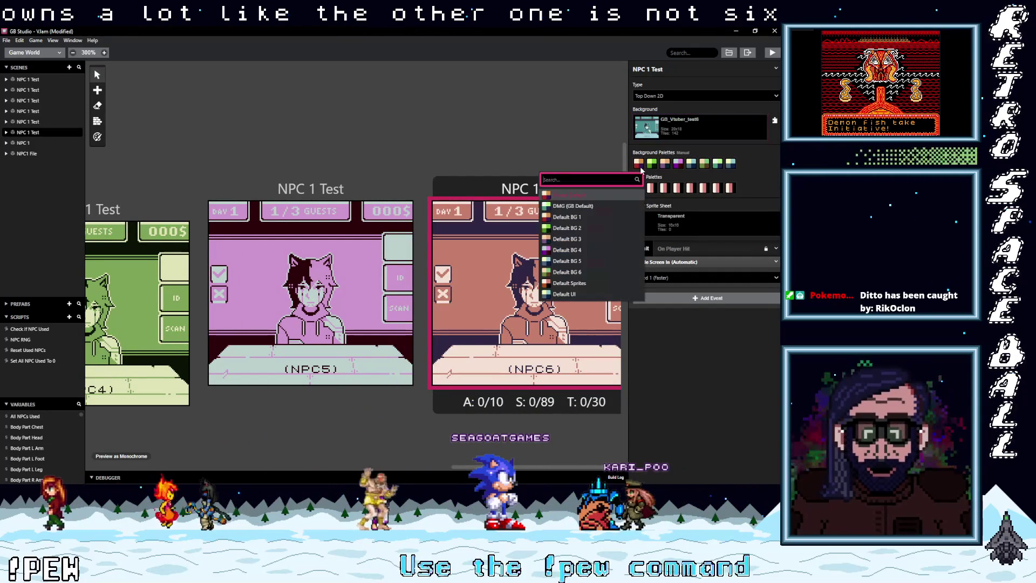
left_click(578, 260)
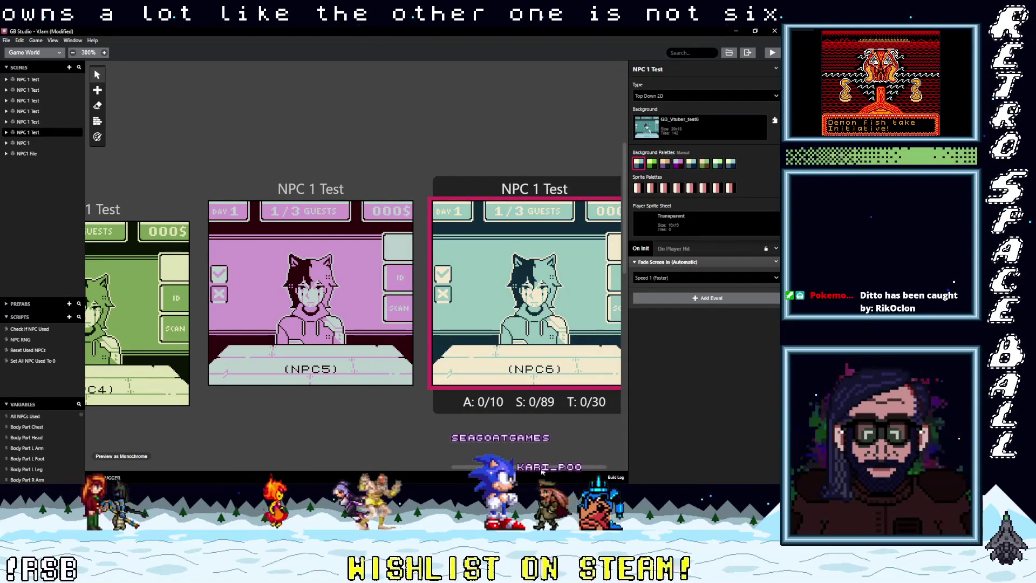
Add an NPC7 scene with GB_Vtuber_test7 and green Default BG 6 palette, then paste a copy.
scroll(537, 473, "right", 2)
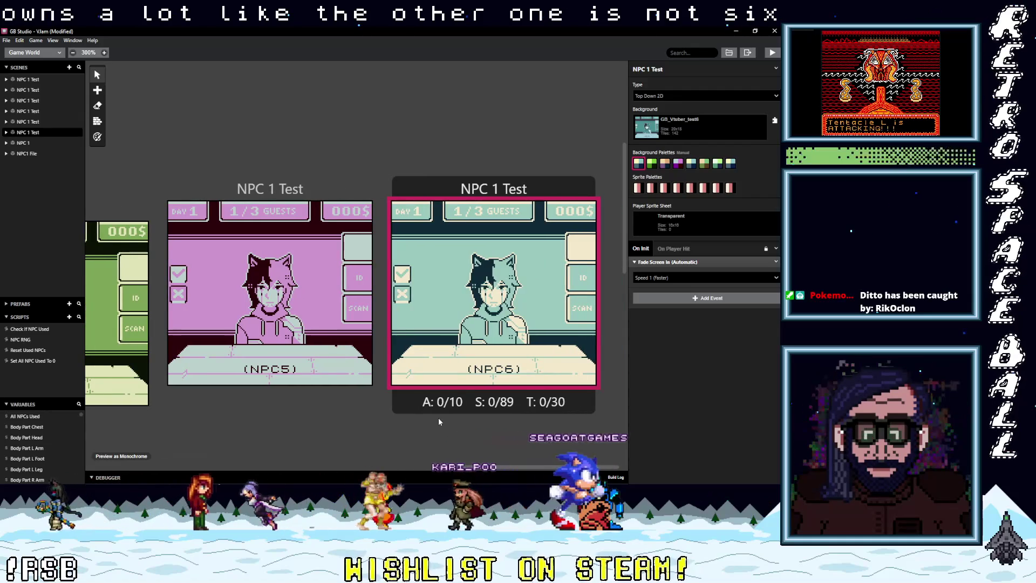
left_click(621, 321)
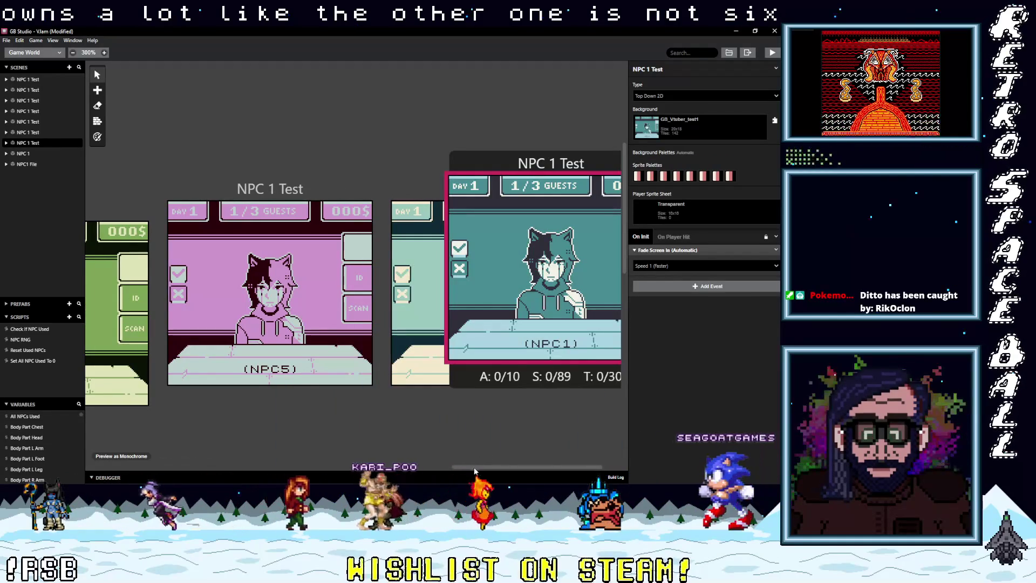
scroll(517, 464, "right", 3)
mouse_move(476, 163)
left_mouse_down()
mouse_move(583, 183)
mouse_move(572, 192)
left_mouse_up()
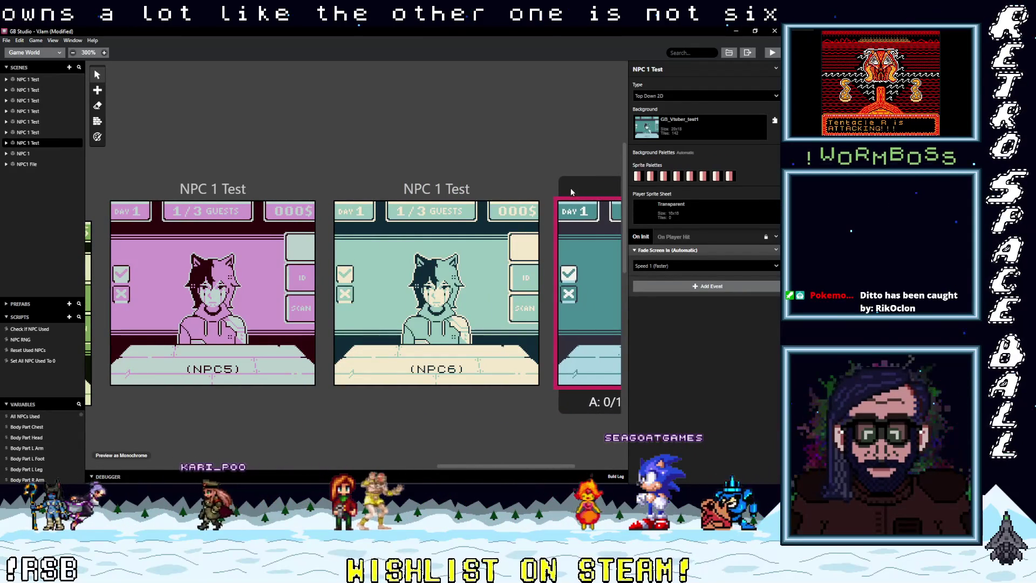
left_click_drag(504, 467, 597, 461)
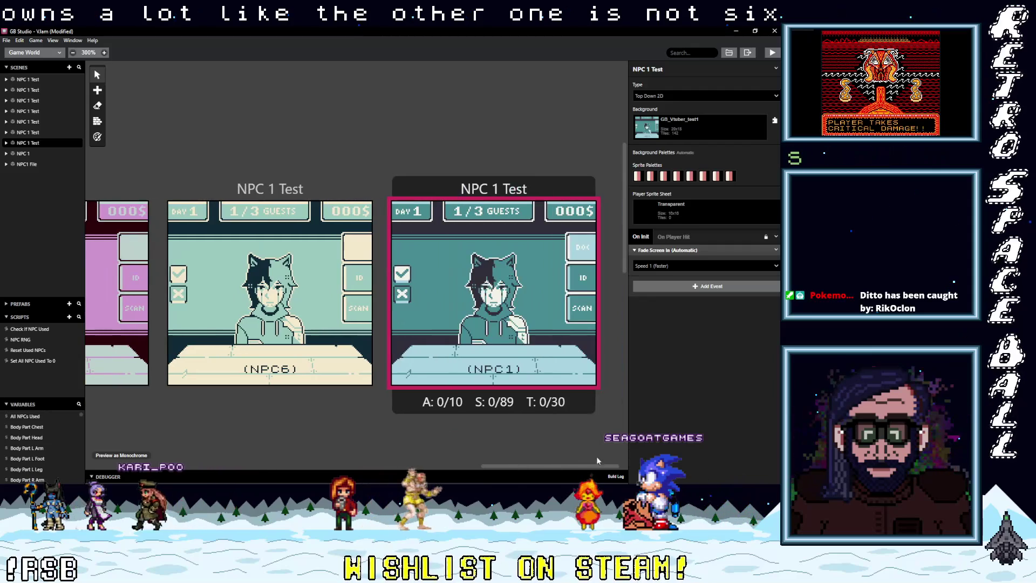
left_click(693, 117)
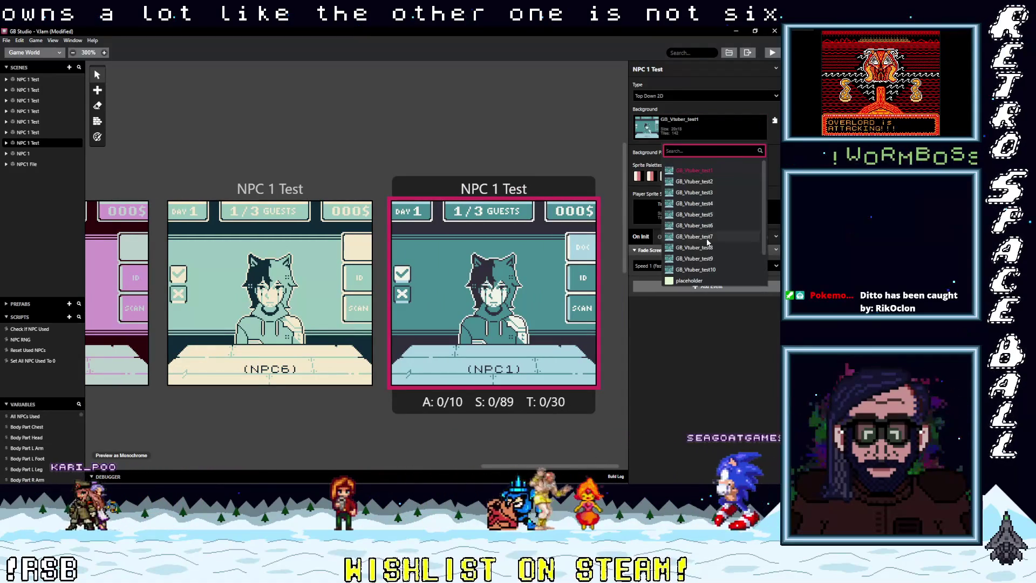
left_click(708, 240)
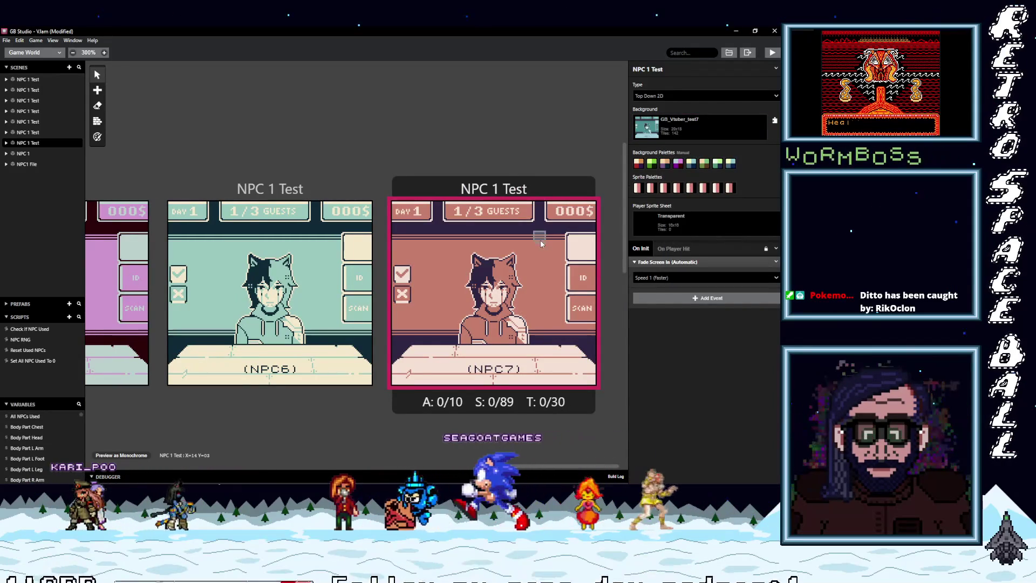
left_click(639, 164)
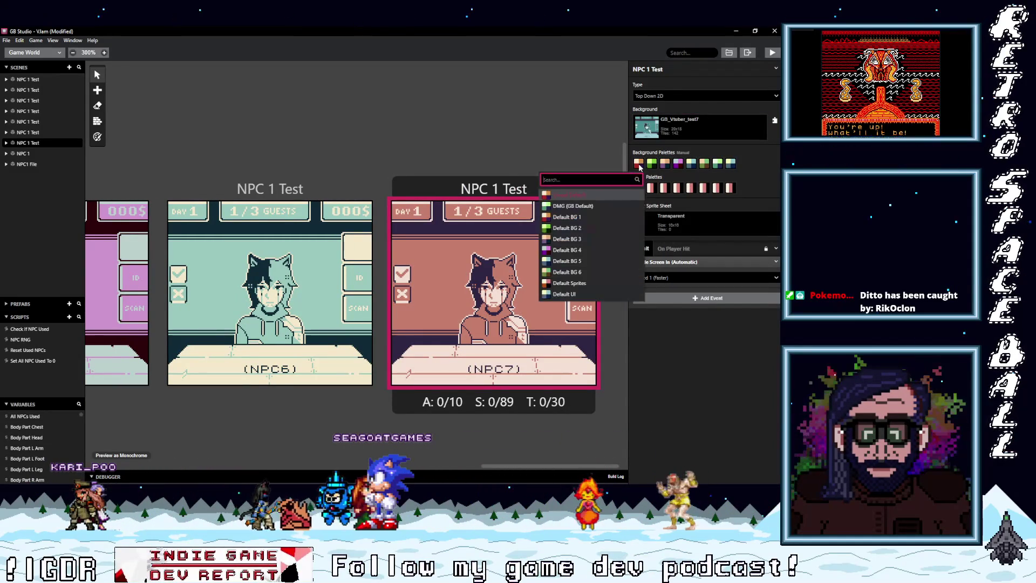
left_click(578, 272)
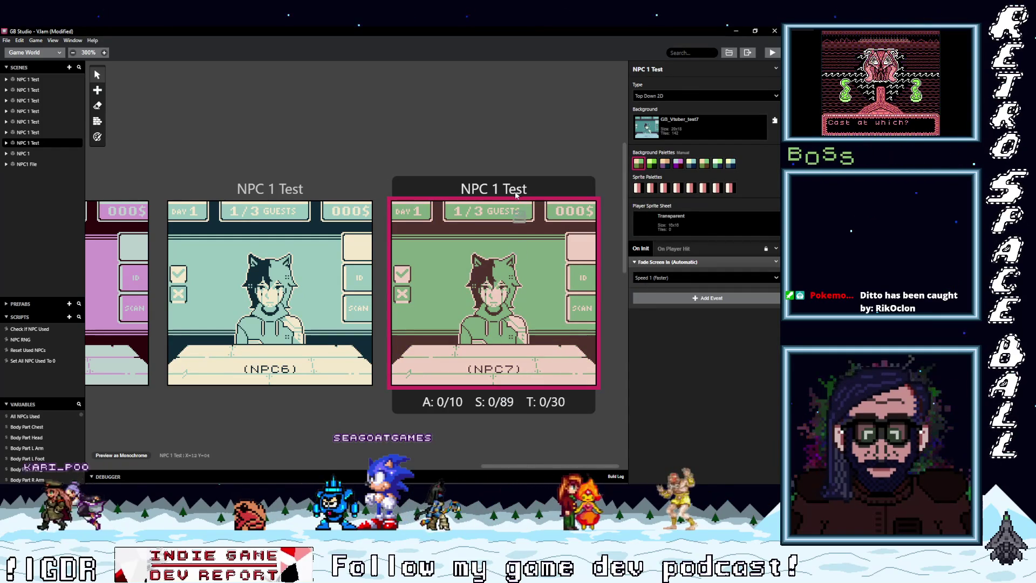
key("ctrl+v")
left_click(611, 252)
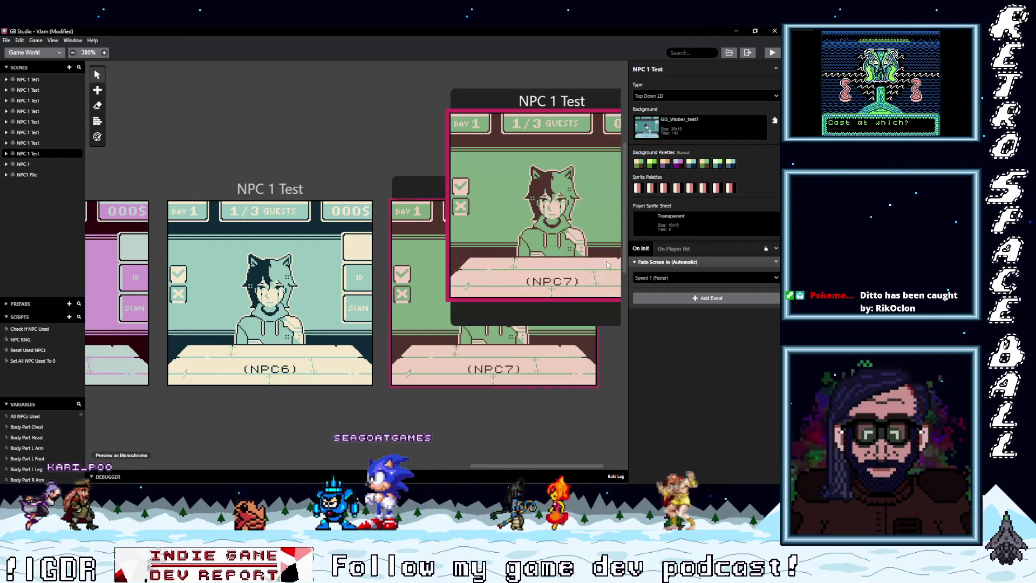
Move the copy into the row, set its background to GB_Vtuber_test8, and choose background-palette colouring.
left_click_drag(542, 470, 556, 470)
mouse_move(480, 101)
left_mouse_down()
mouse_move(520, 104)
mouse_move(644, 188)
left_mouse_up()
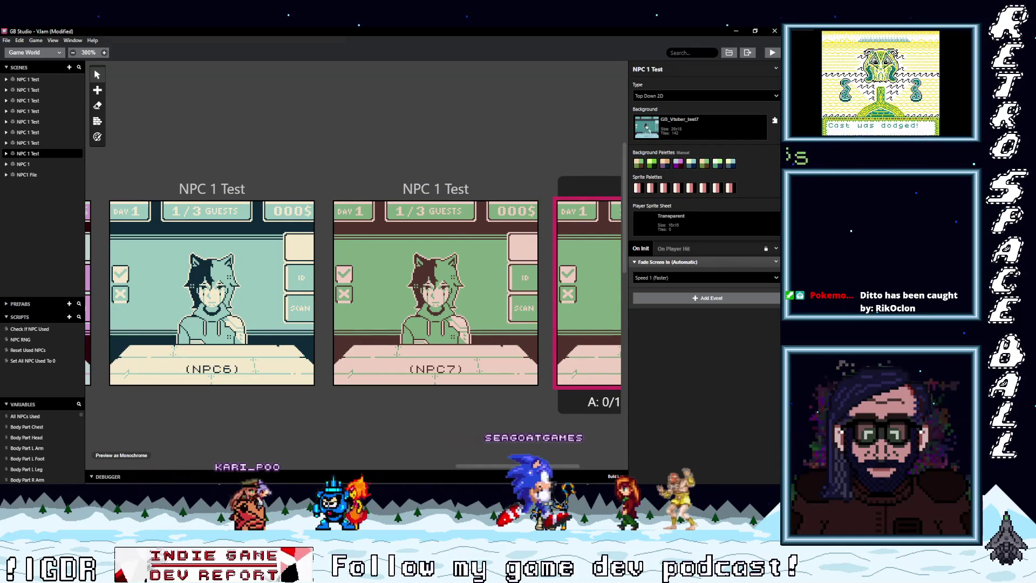
left_click_drag(542, 465, 581, 465)
left_click(685, 129)
left_click(645, 177)
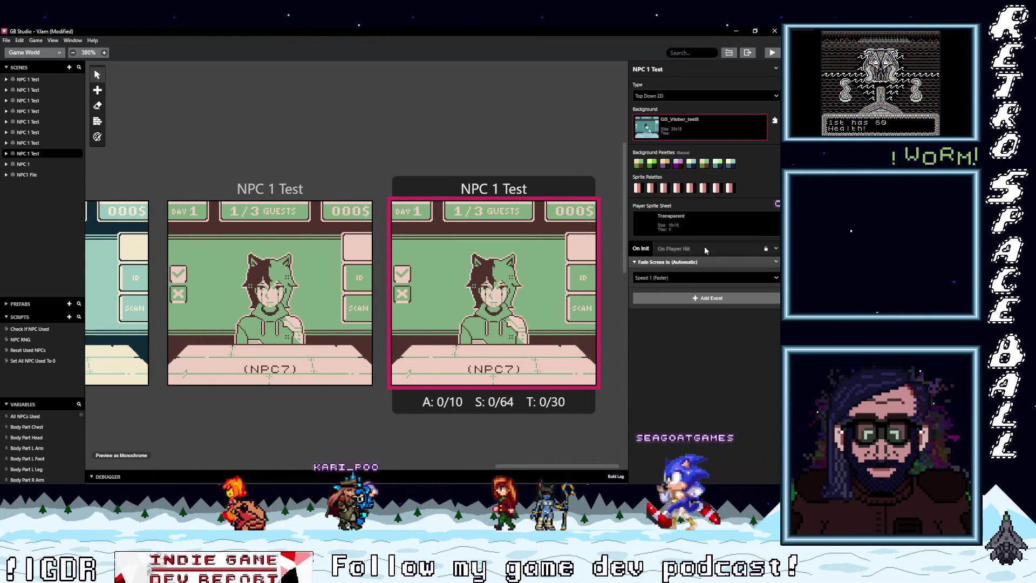
left_click(98, 107)
left_click(97, 121)
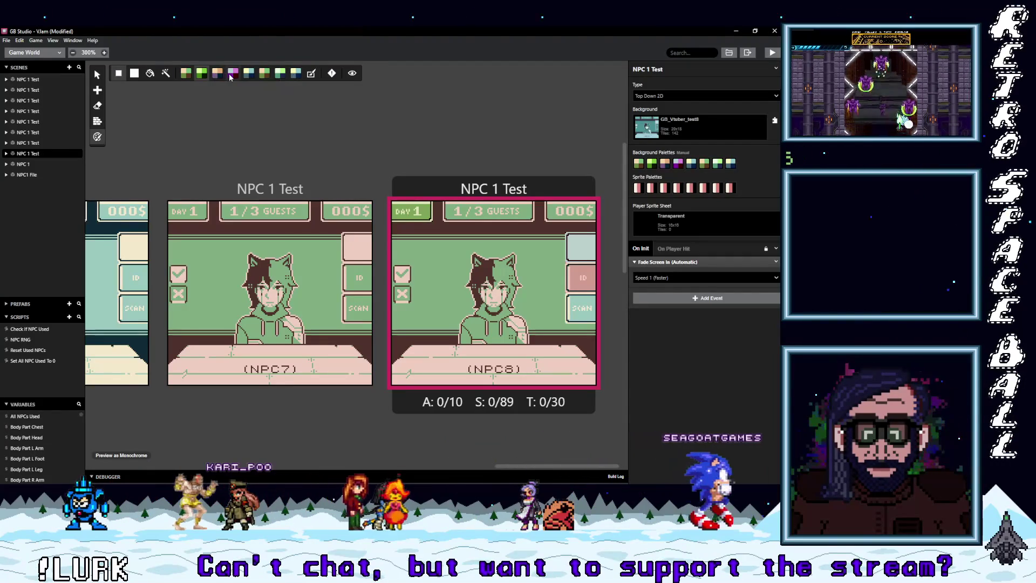
Paint the 1/3 GUESTS box purple, then duplicate the NPC8 scene and place it to the right.
left_click_drag(532, 214, 451, 216)
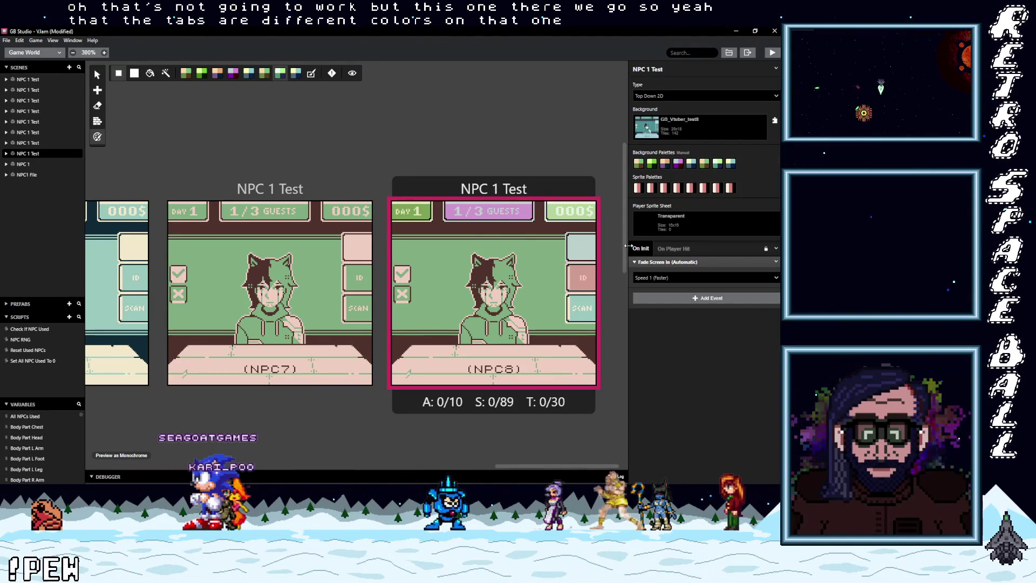
key("ctrl+c")
key("ctrl+v")
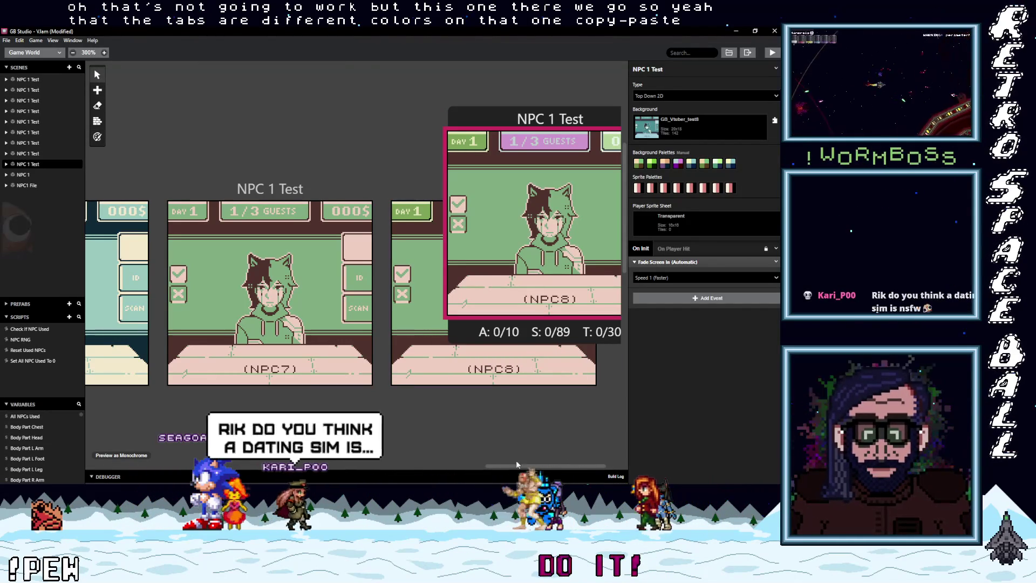
mouse_move(477, 115)
left_mouse_down()
mouse_move(534, 123)
mouse_move(588, 159)
mouse_move(584, 166)
left_mouse_up()
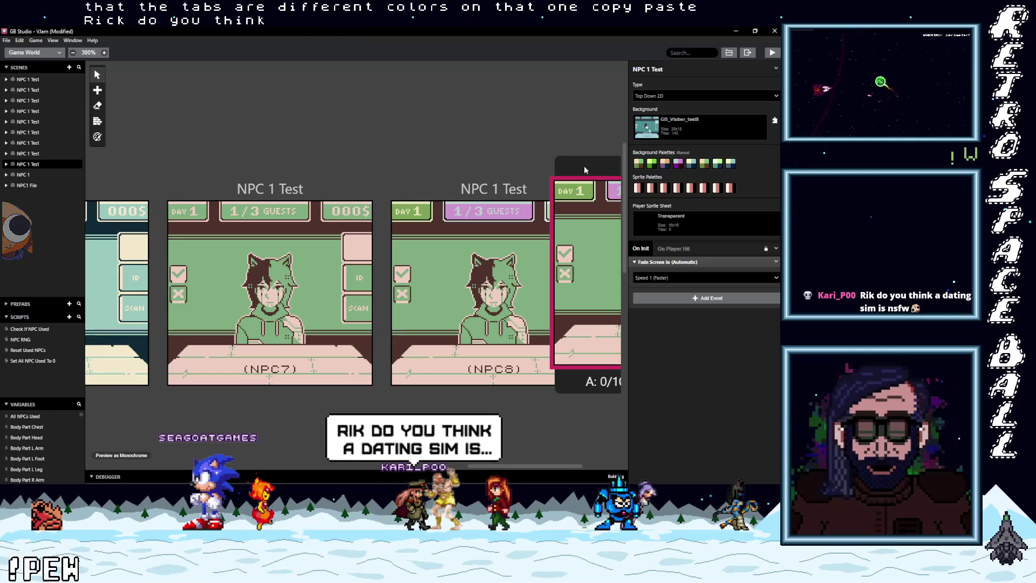
mouse_move(584, 166)
left_mouse_down()
mouse_move(592, 197)
mouse_move(602, 173)
mouse_move(617, 187)
left_mouse_up()
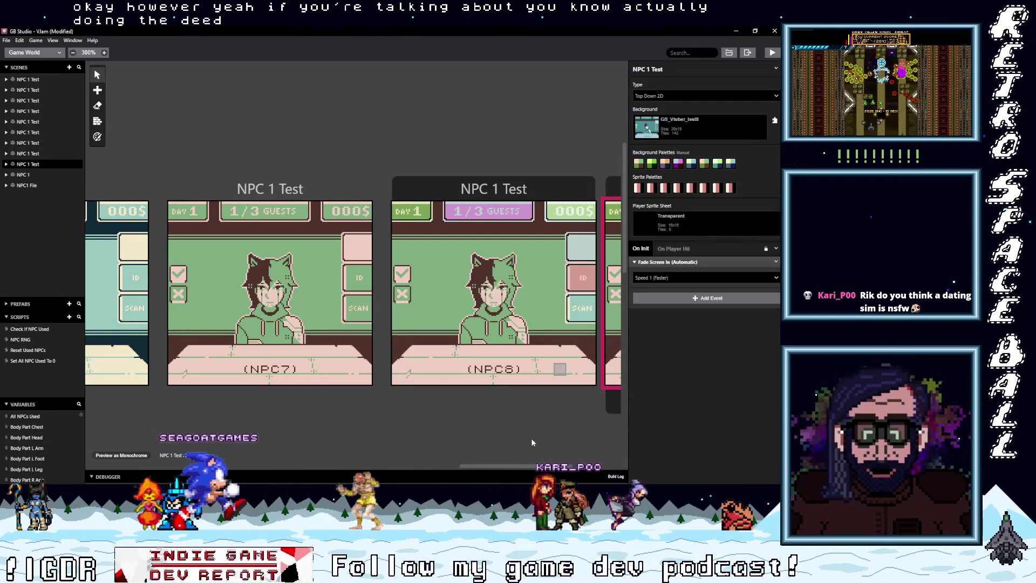
Set the new scene's background to GB_Vtuber_test9, leave palettes 1 and 3 unchanged, and select Colorize.
left_click_drag(516, 465, 561, 466)
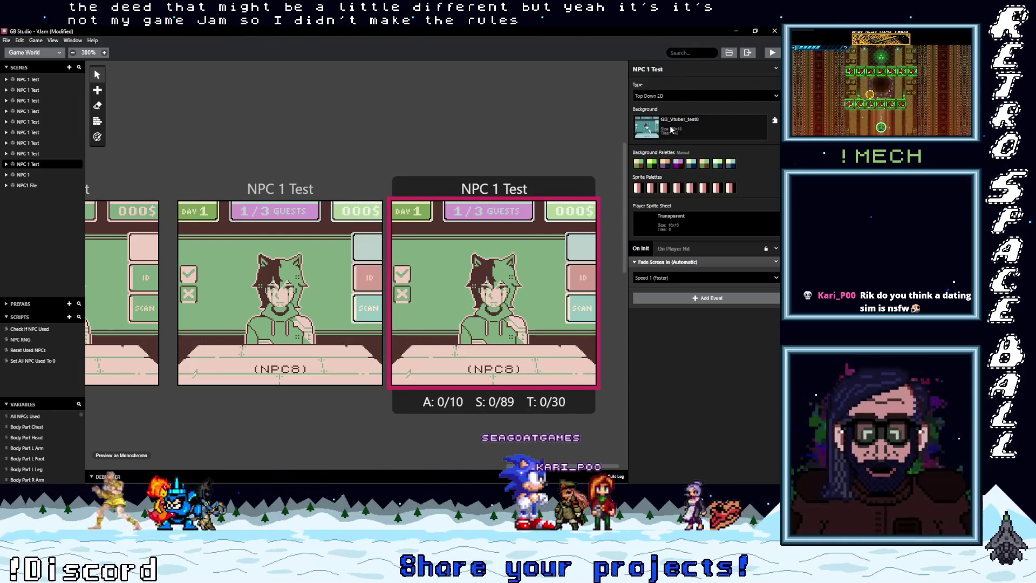
left_click(672, 130)
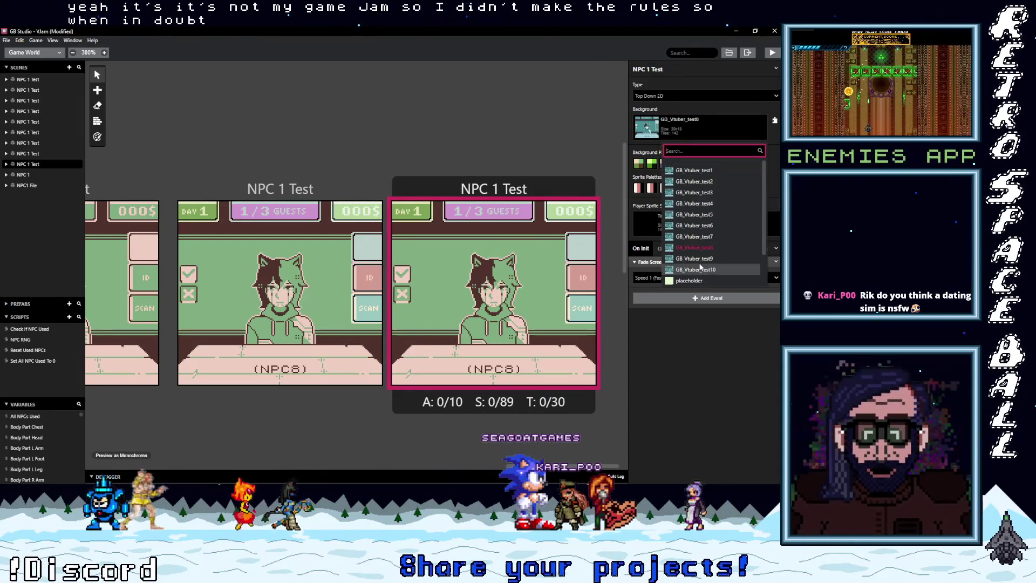
left_click(695, 259)
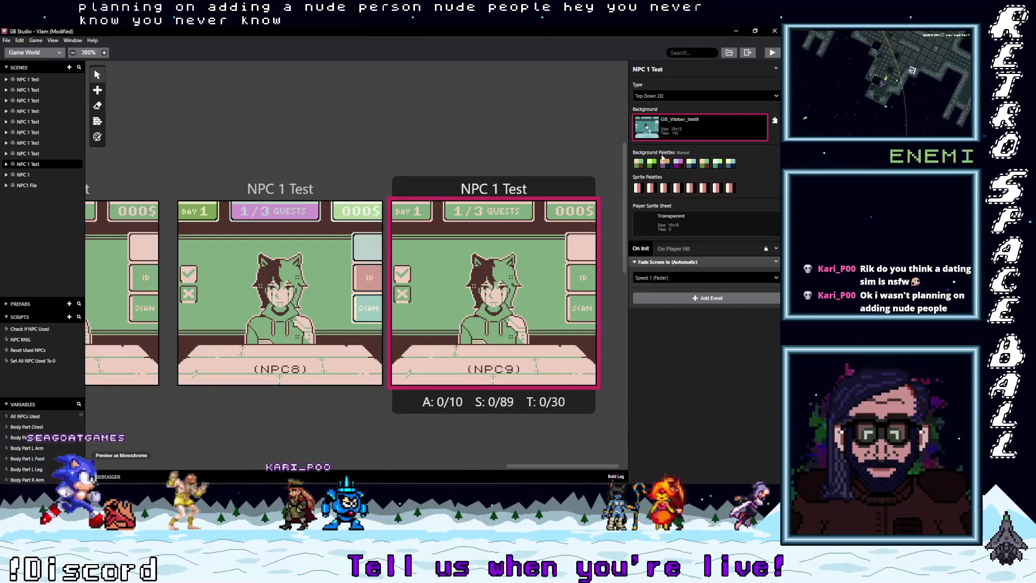
left_click(639, 163)
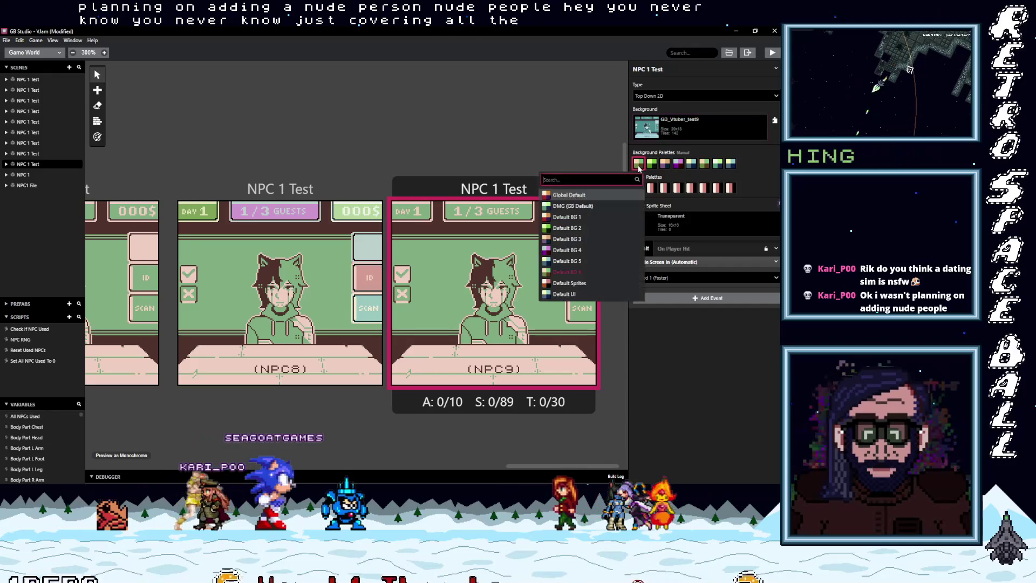
left_click(742, 178)
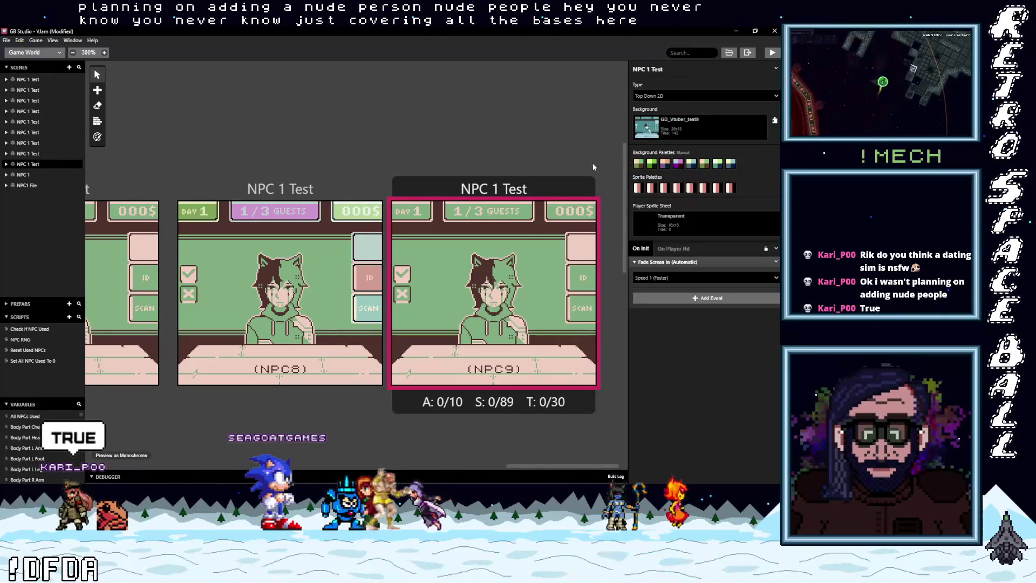
left_click(667, 165)
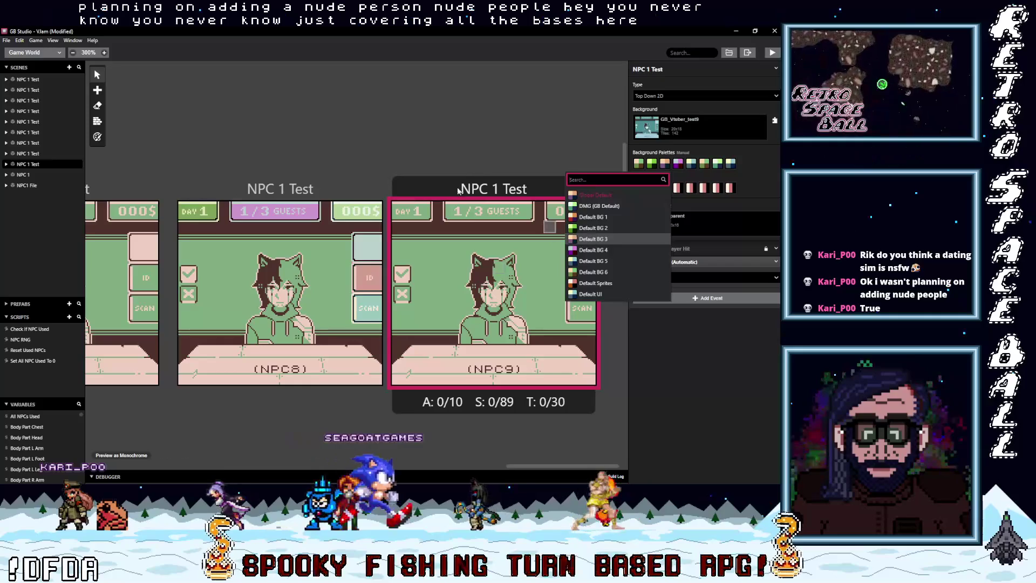
left_click(494, 206)
left_click(98, 123)
Paint the NPC9 character's tiles with the purple palette.
left_click(216, 75)
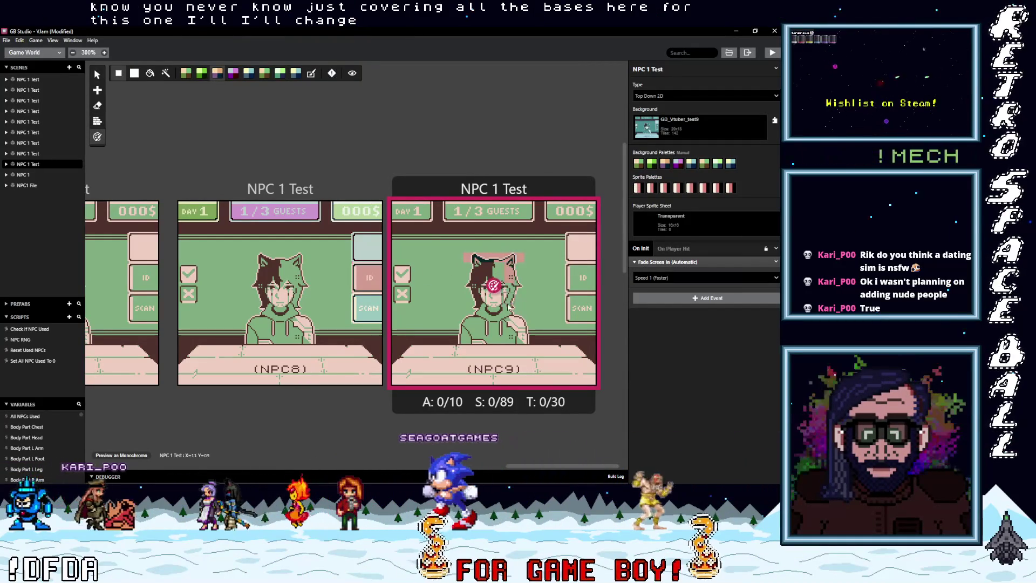
left_click(235, 75)
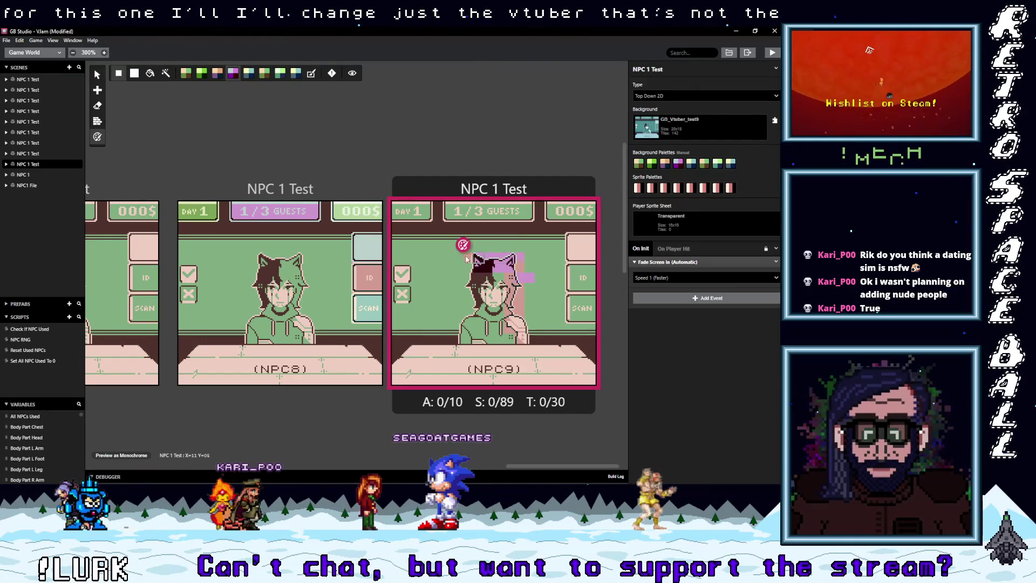
left_click_drag(467, 259, 506, 265)
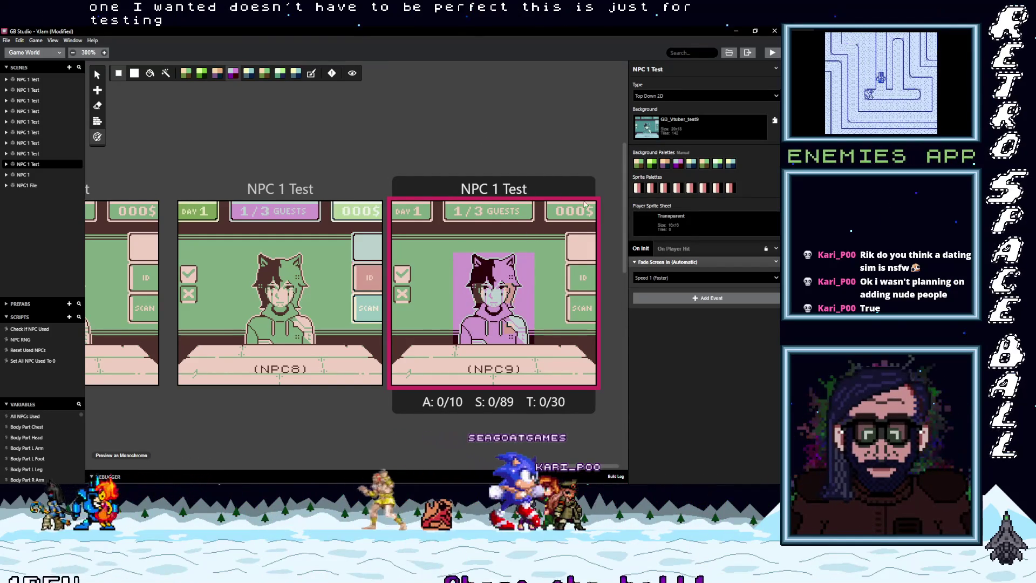
Copy the NPC9 scene and paste the duplicate to its right.
key("e")
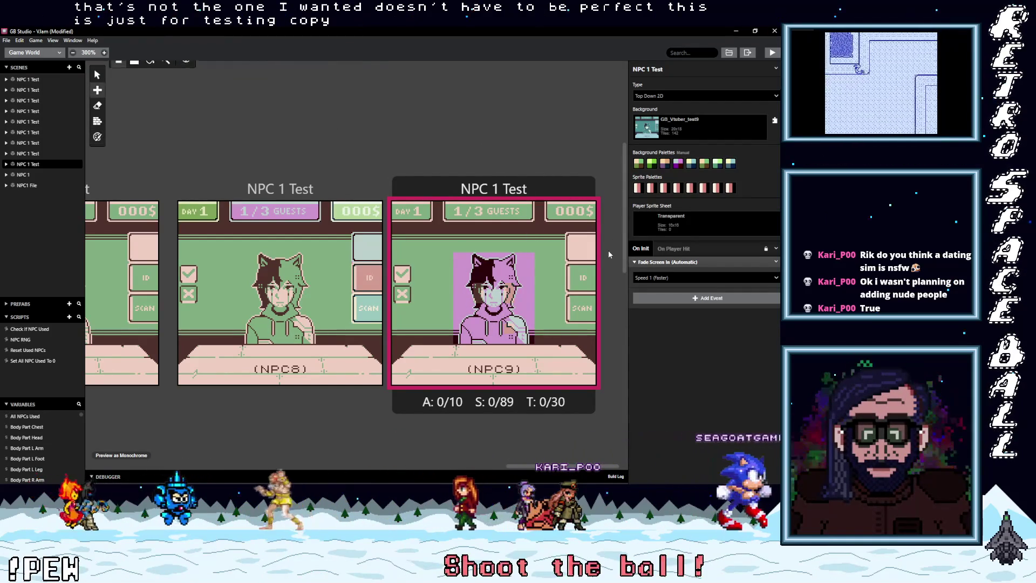
key("ctrl+v")
left_click(624, 187)
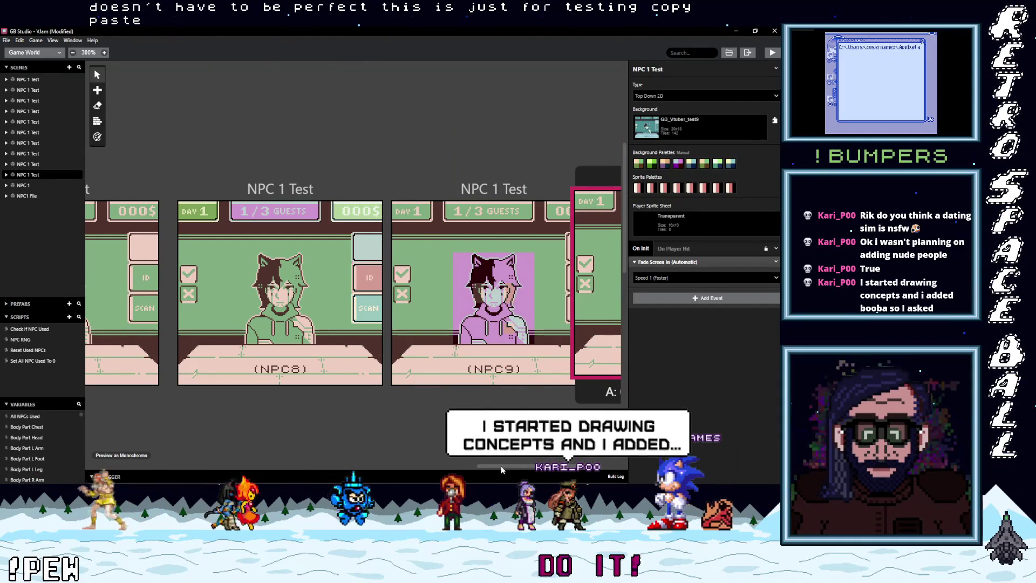
Nudge the copied scene left and make its first background palette Default BG 4 purple.
left_click_drag(501, 465, 539, 466)
left_click_drag(470, 182, 461, 183)
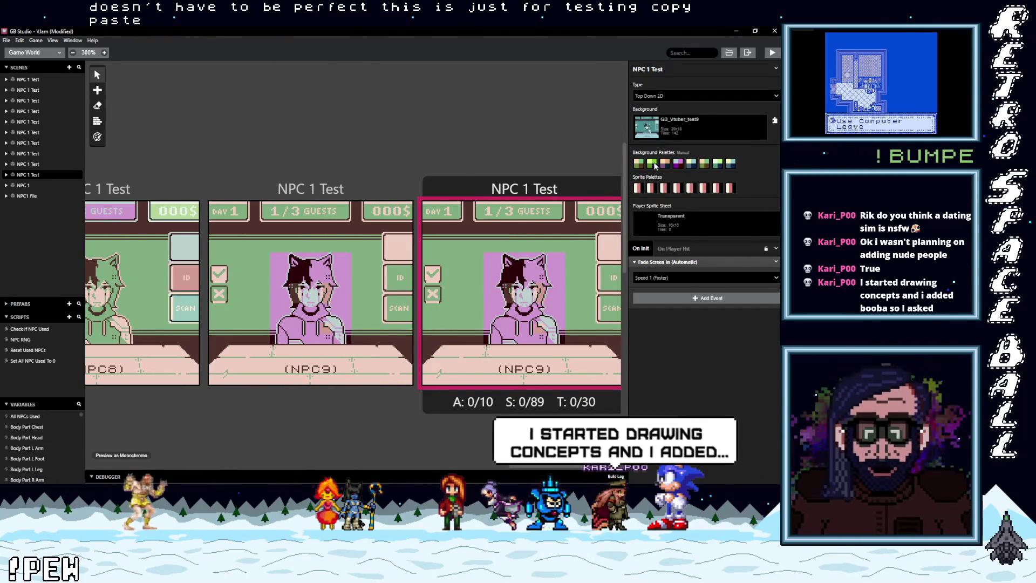
left_click(637, 165)
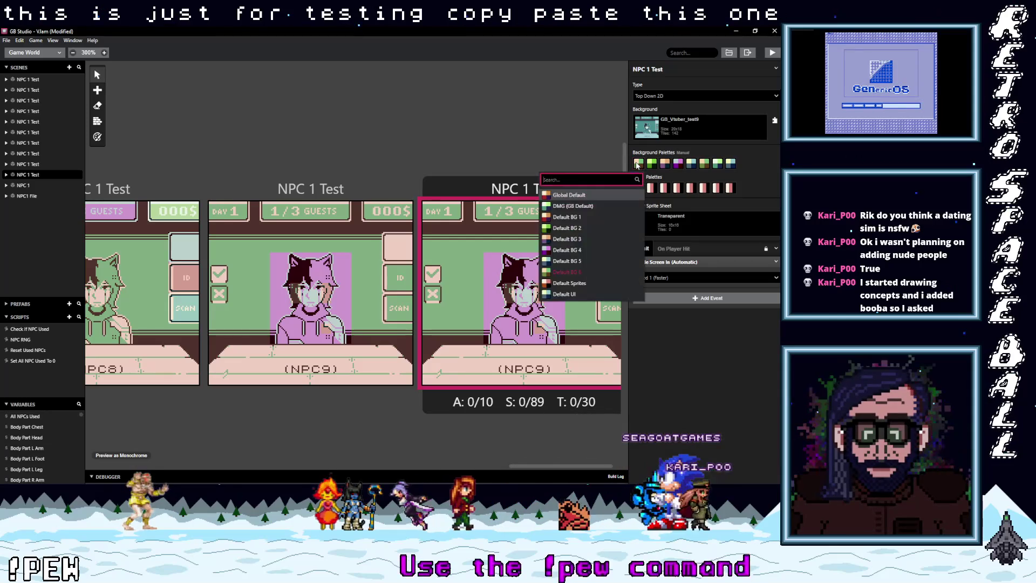
left_click(572, 250)
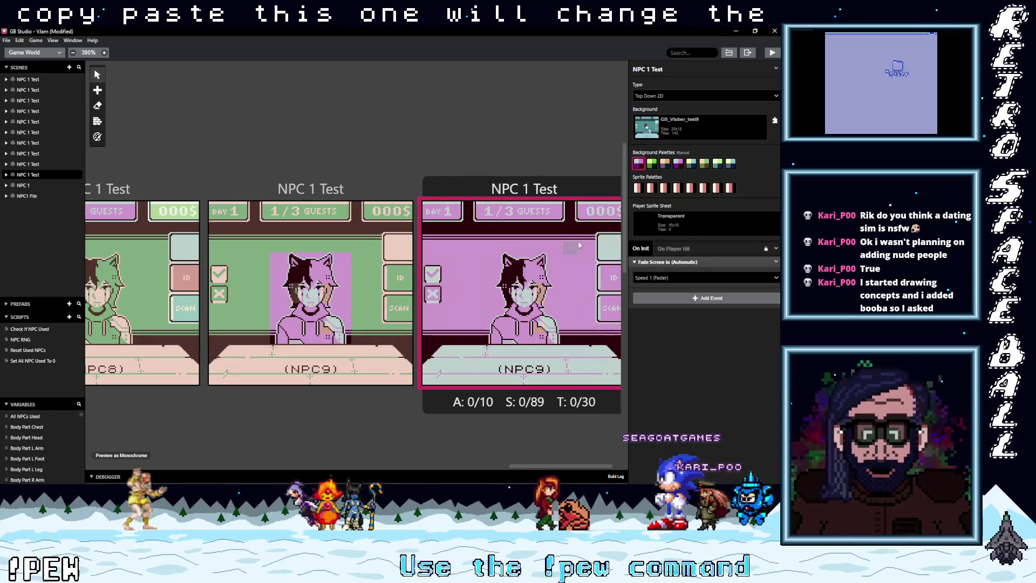
Paint a column of character tiles green, then switch the background to GB_Vtuber_test10.
left_click(651, 163)
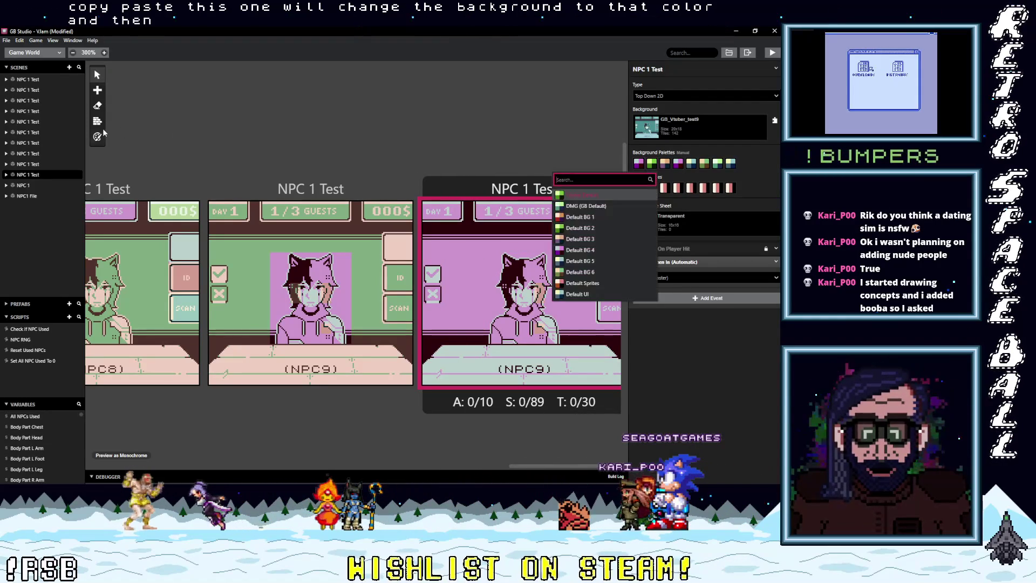
left_click(103, 140)
left_click(102, 139)
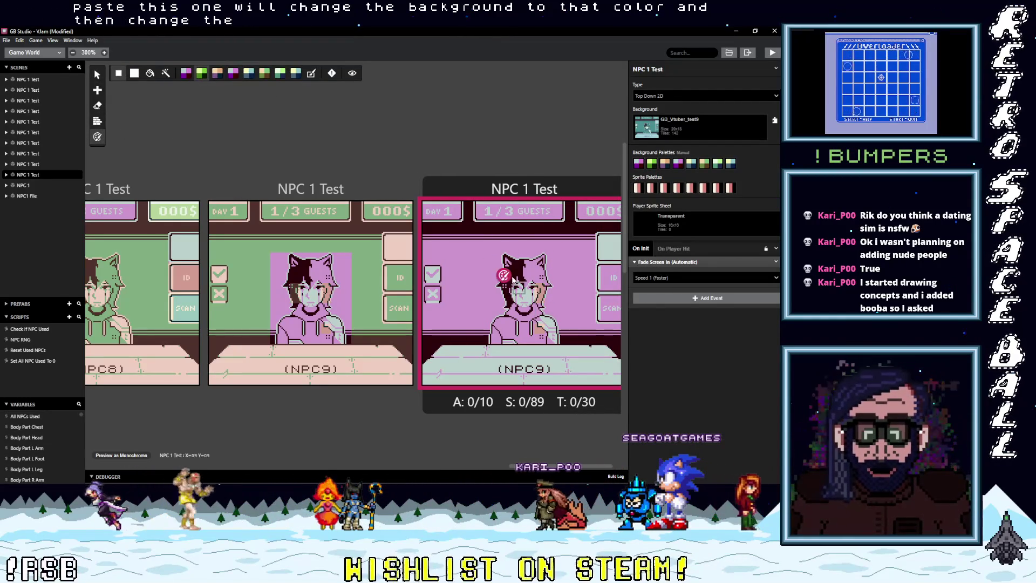
left_click_drag(511, 264, 500, 346)
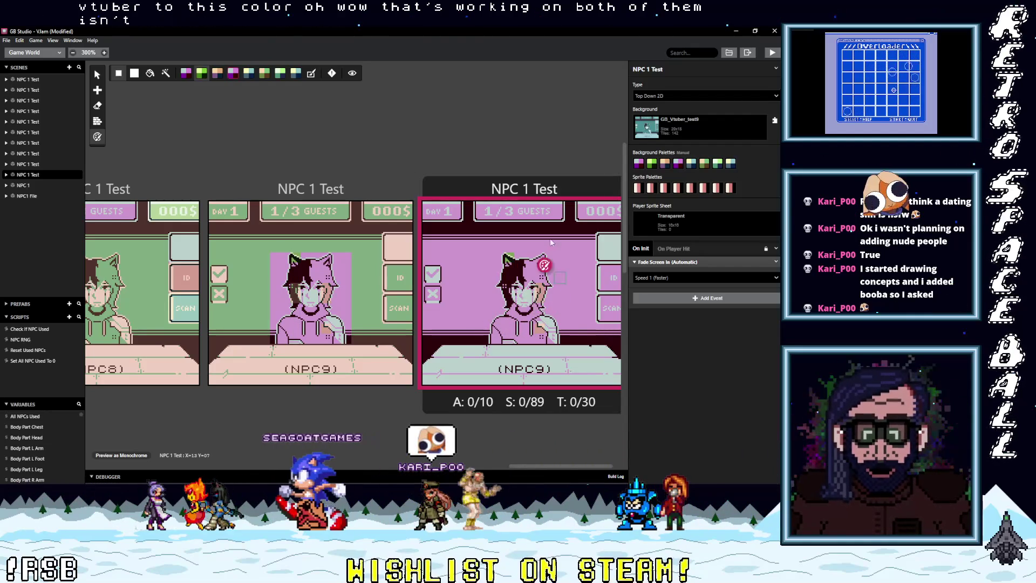
left_click(696, 127)
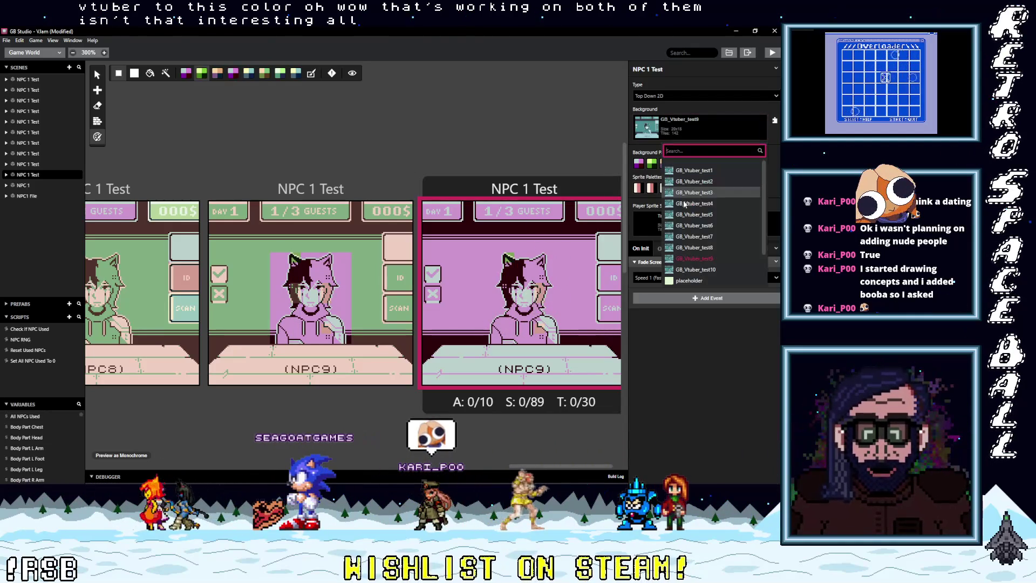
left_click(687, 270)
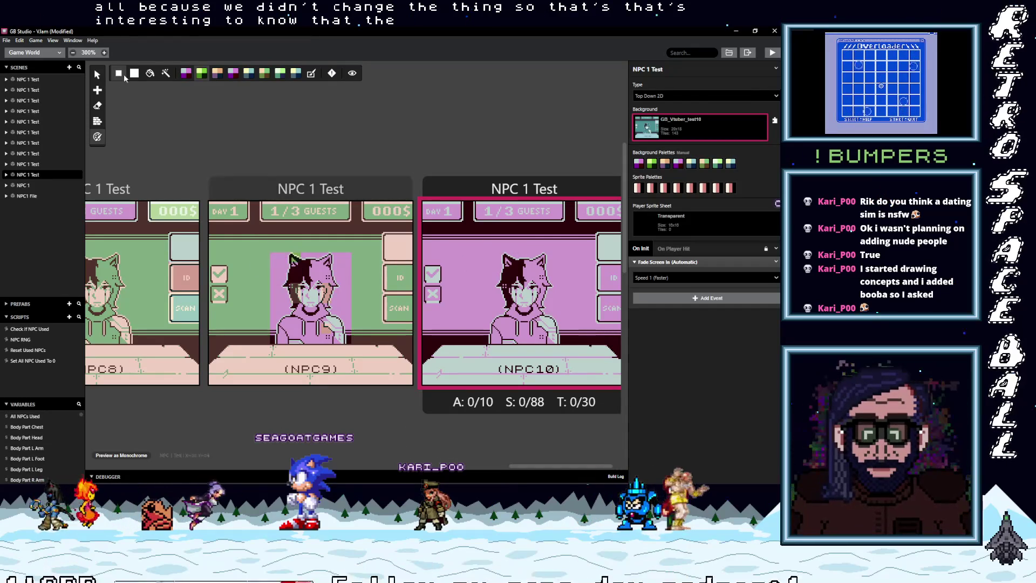
Paint NPC10's head, body and right side with the green palette, then rename the scene NPC 10 Test.
left_click(232, 75)
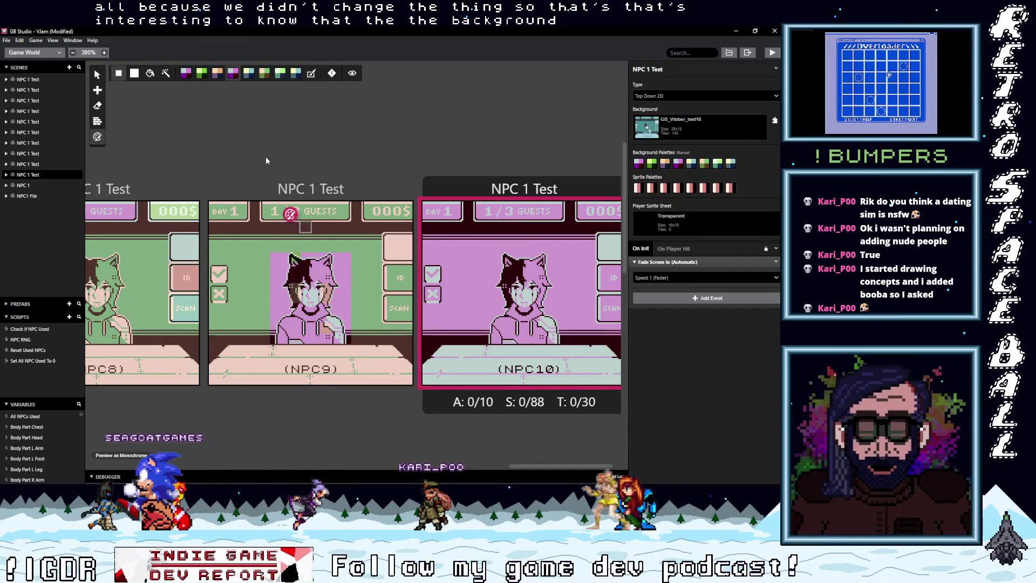
left_click(295, 265)
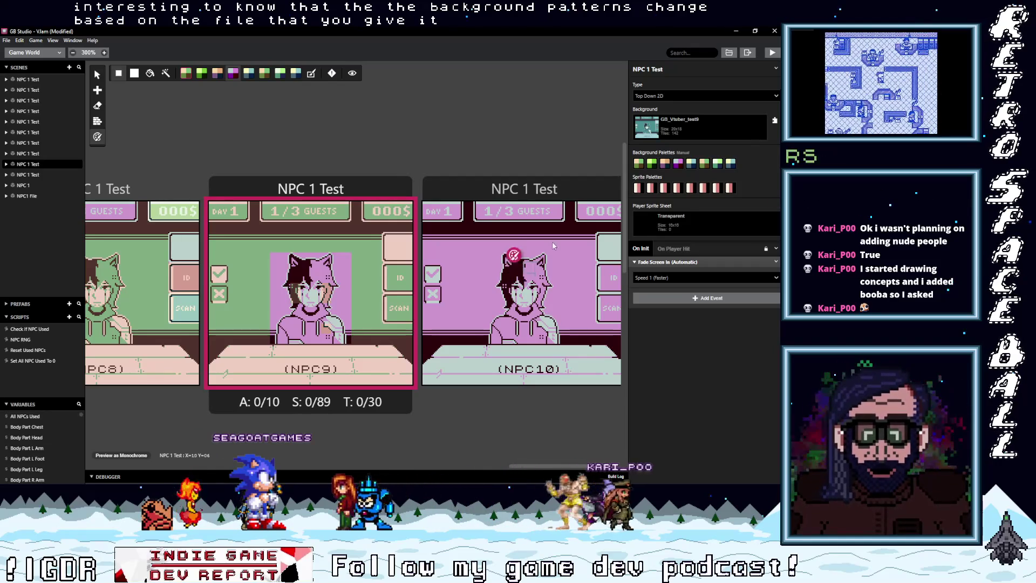
left_click(500, 194)
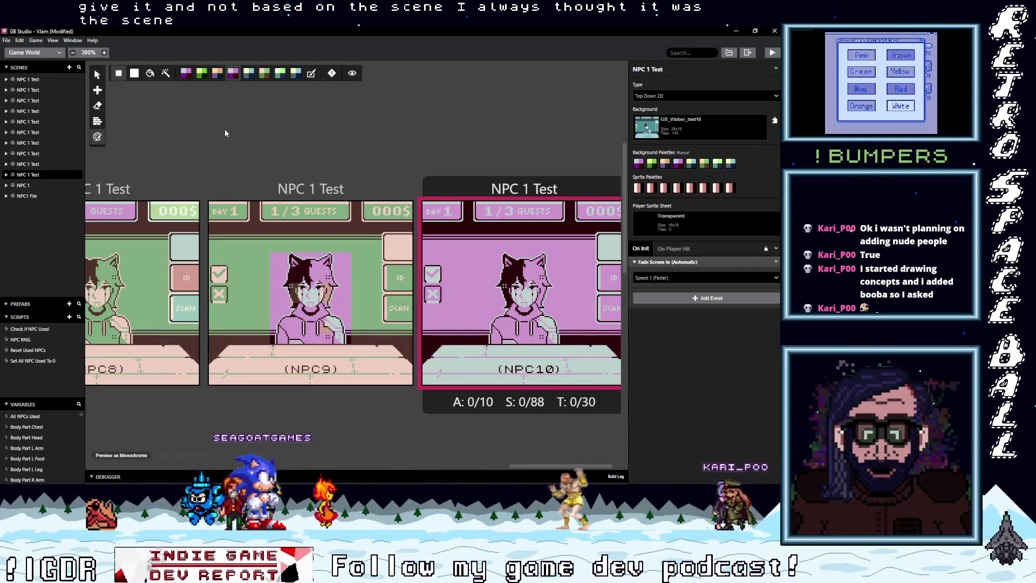
left_click(202, 73)
left_click(523, 260)
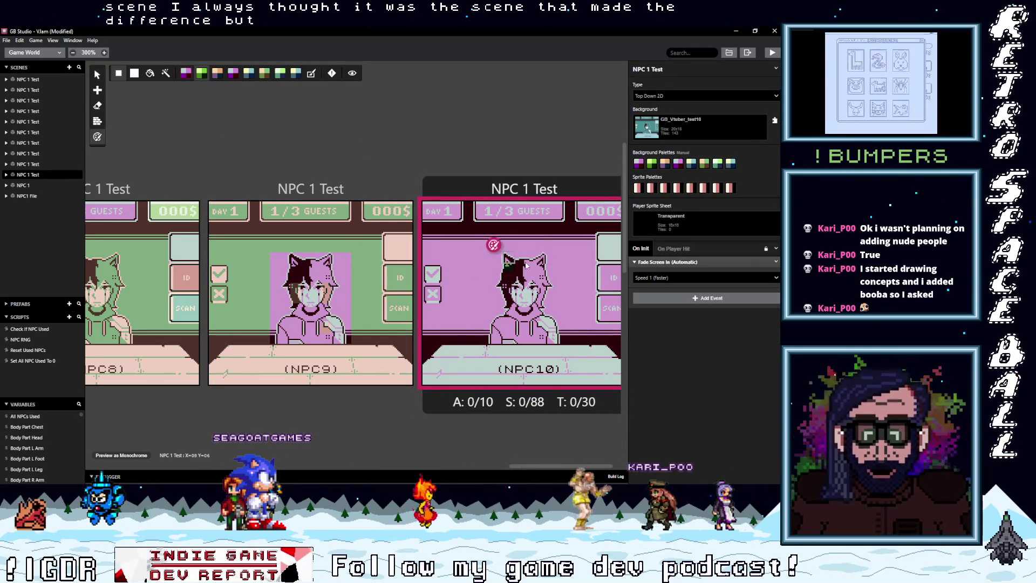
left_click_drag(524, 244, 483, 316)
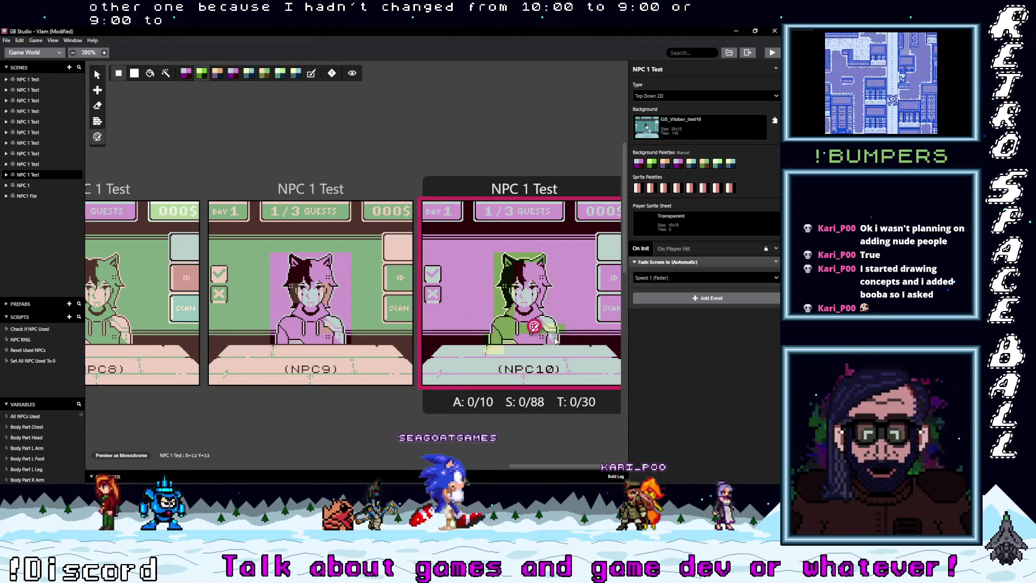
left_click_drag(483, 315, 534, 306)
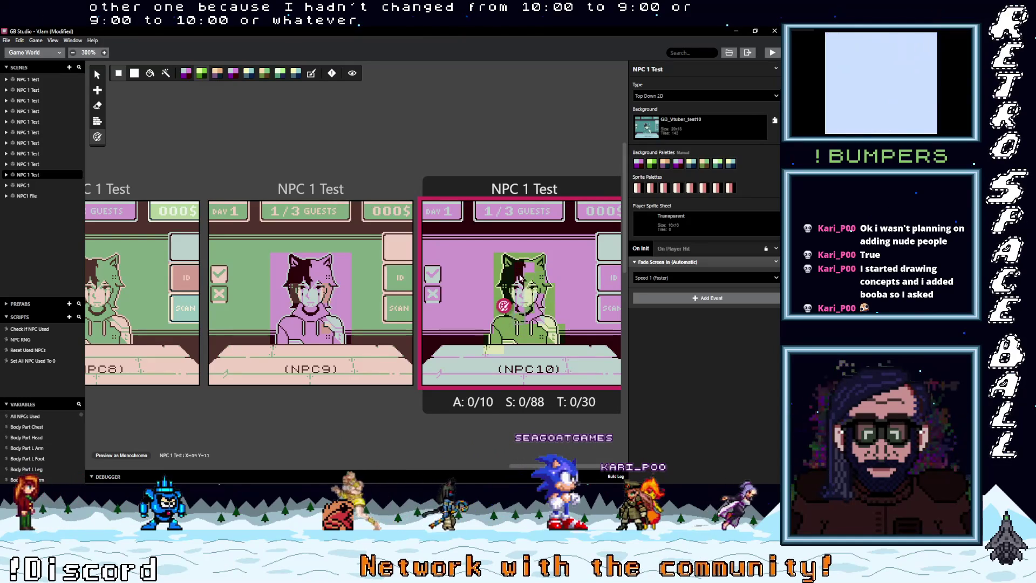
left_click_drag(555, 280, 555, 339)
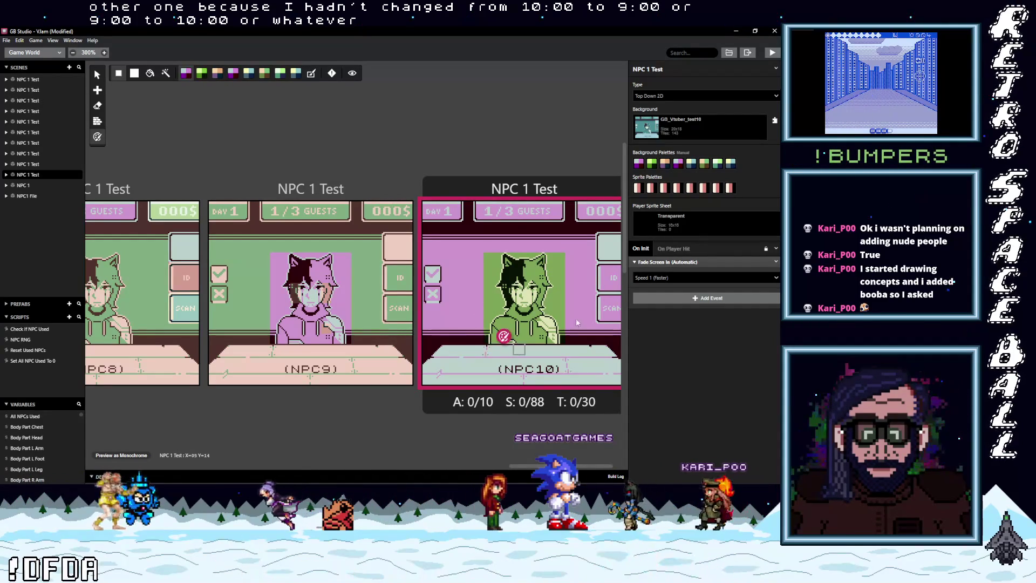
left_click(649, 68)
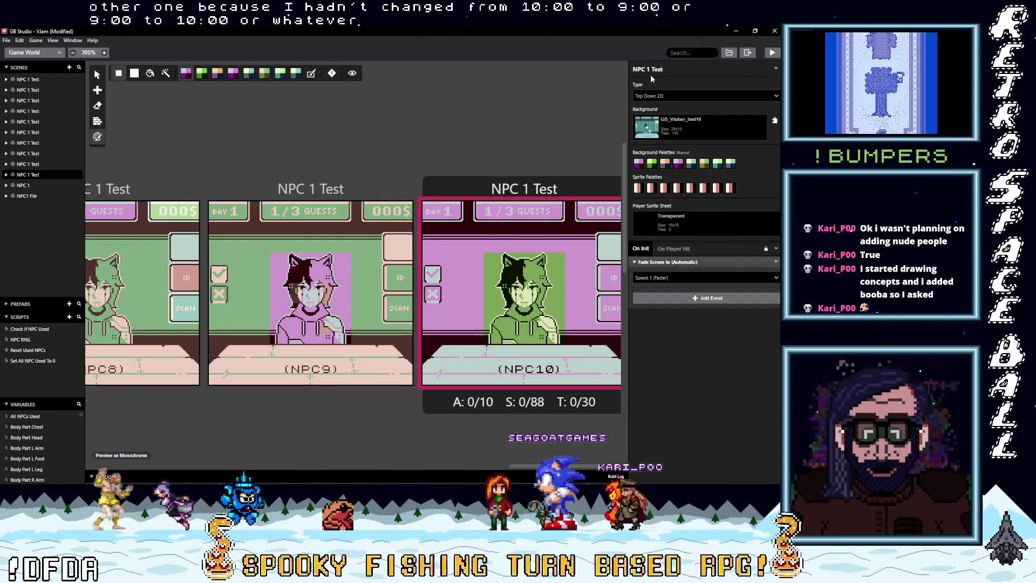
Rename the scenes to NPC 10 Test, NPC 9 Test and NPC 8 Test.
type("0")
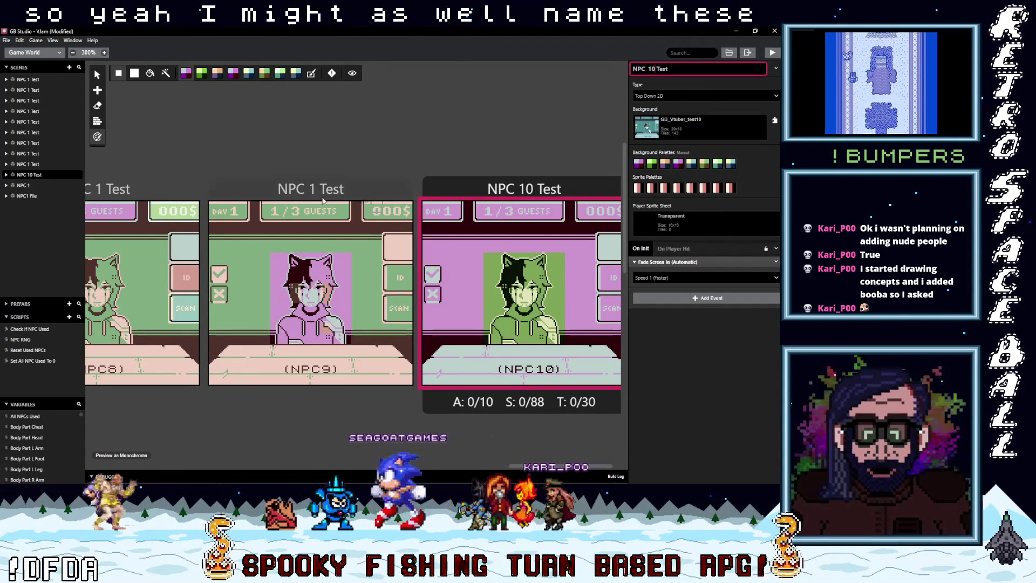
left_click(310, 188)
left_click(647, 69)
key("Delete")
type("9")
left_click(141, 192)
left_click(649, 69)
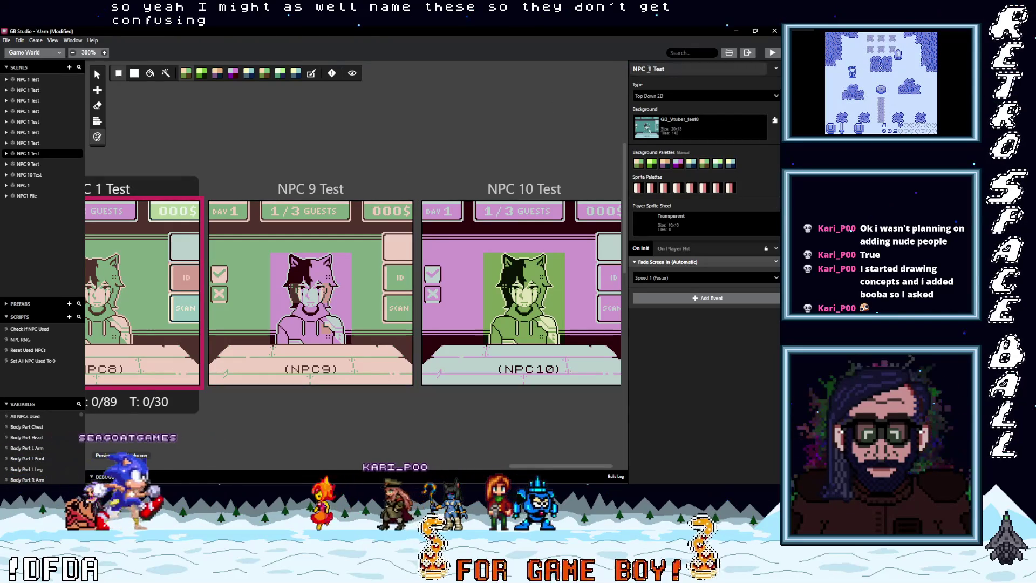
key("Delete")
type("8")
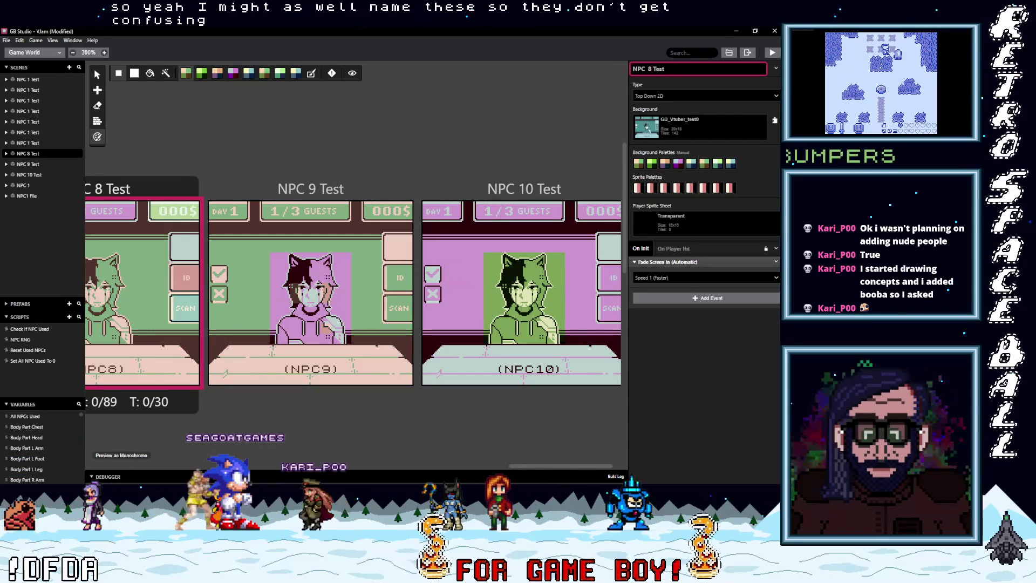
Rename the next three scenes to NPC 7 Test, NPC 6 Test and NPC 5 Test.
left_click_drag(552, 467, 436, 468)
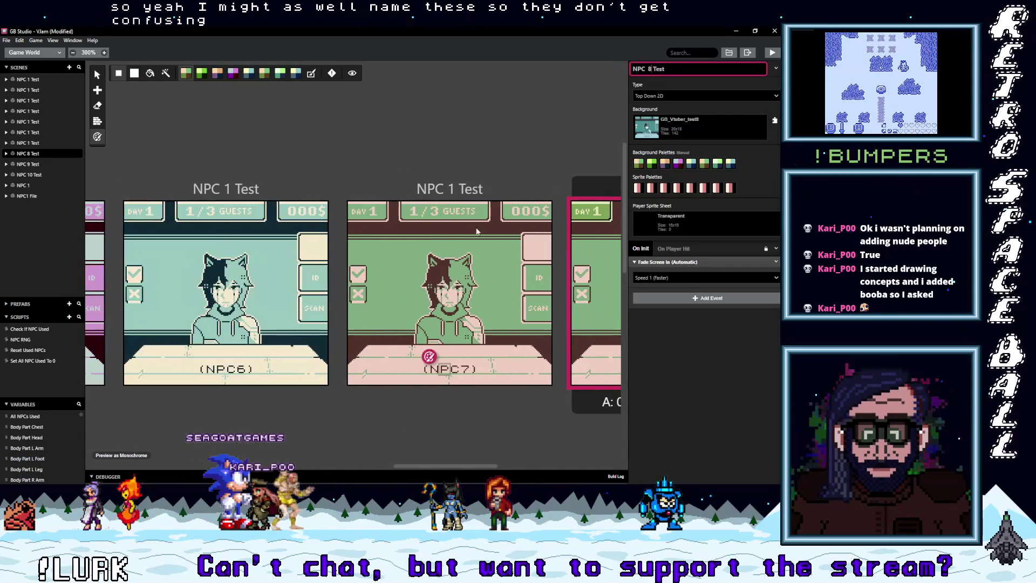
left_click(463, 185)
double_click(650, 69)
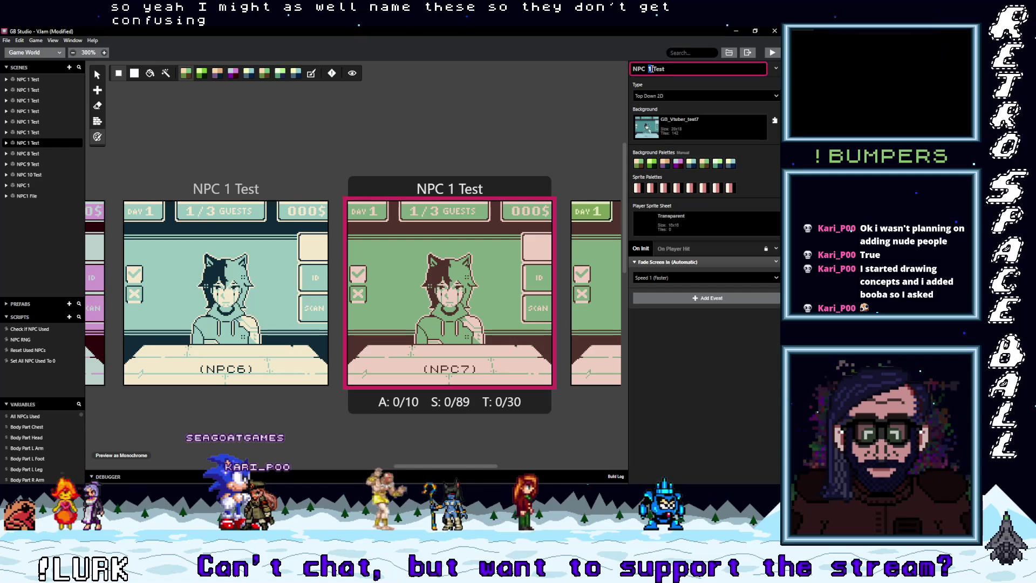
type("7")
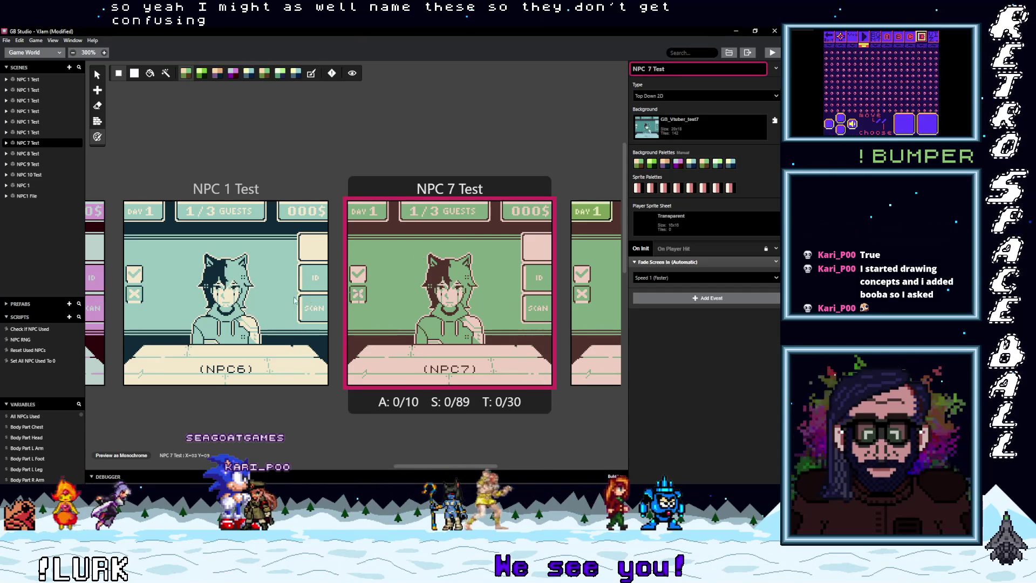
scroll(286, 304, "down", 5)
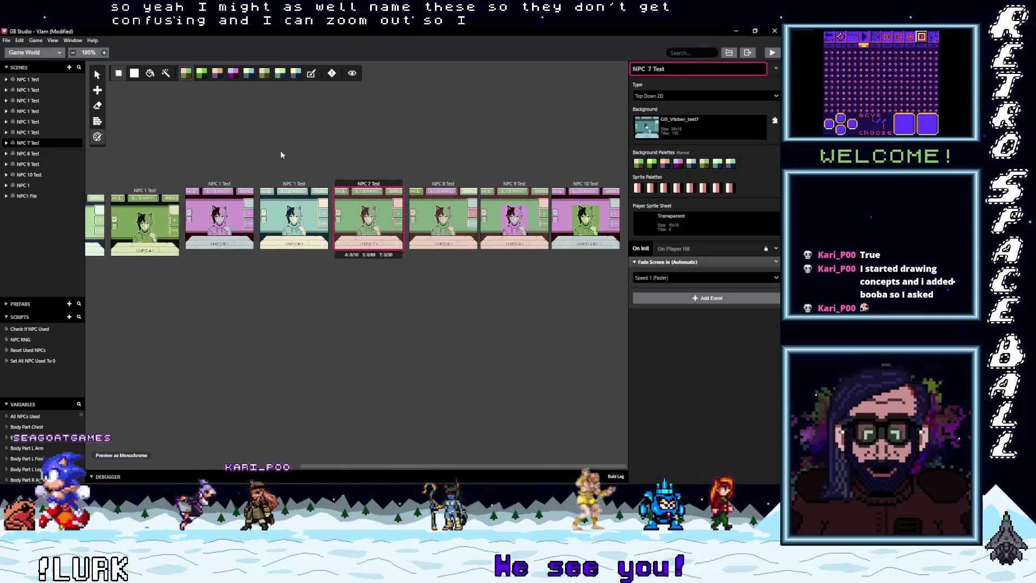
left_click(300, 186)
double_click(651, 69)
type("6")
left_click(219, 186)
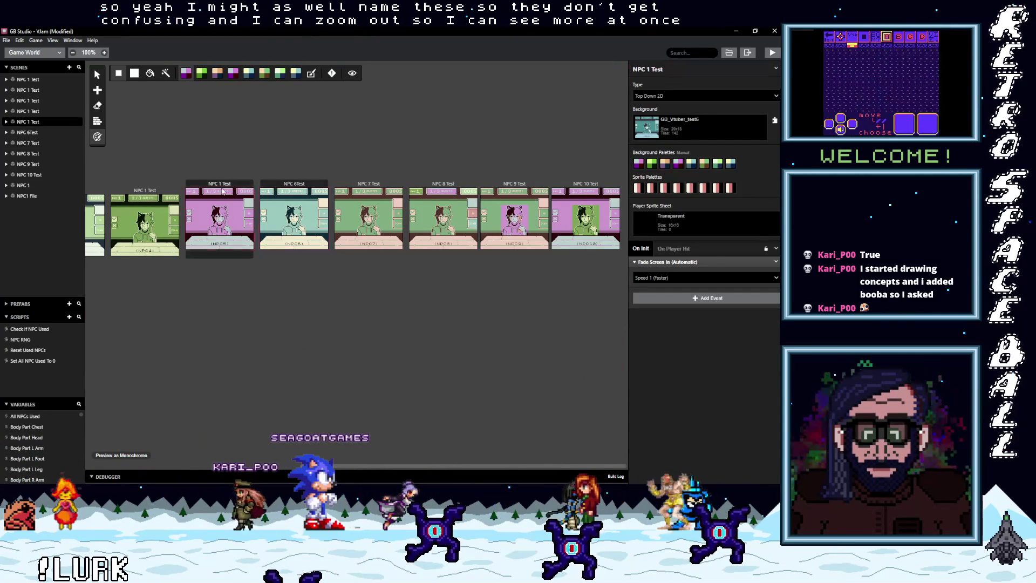
scroll(436, 378, "left", 5)
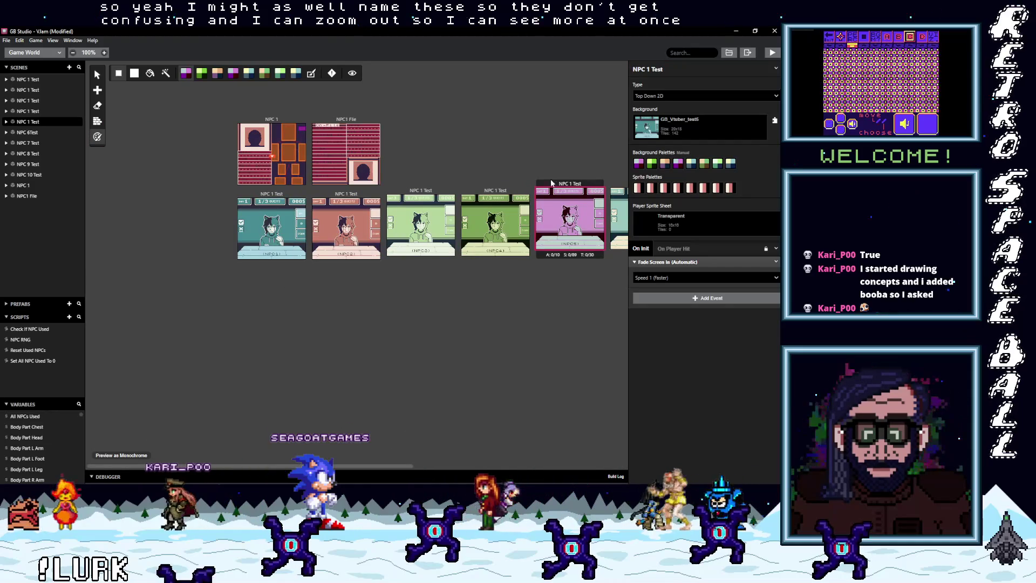
double_click(651, 69)
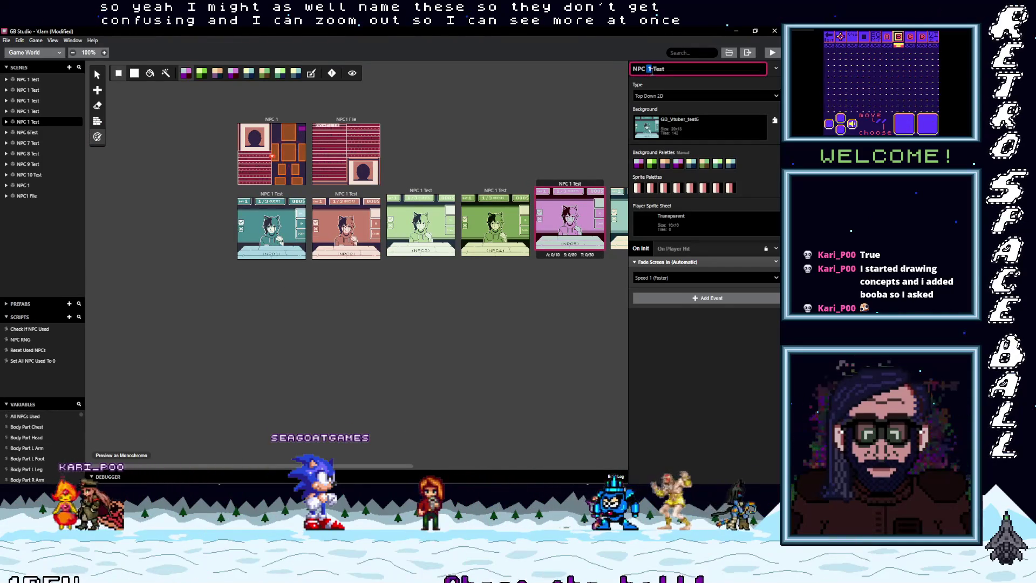
type("5")
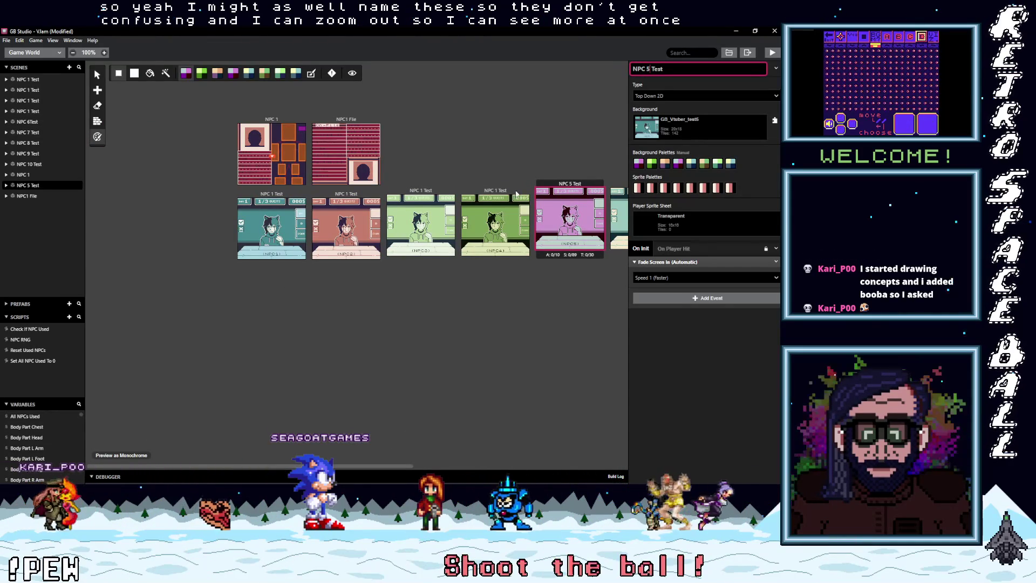
Rename the remaining scenes to NPC 4 Test, NPC 3 Test and NPC 2 Test.
left_click(518, 190)
double_click(651, 69)
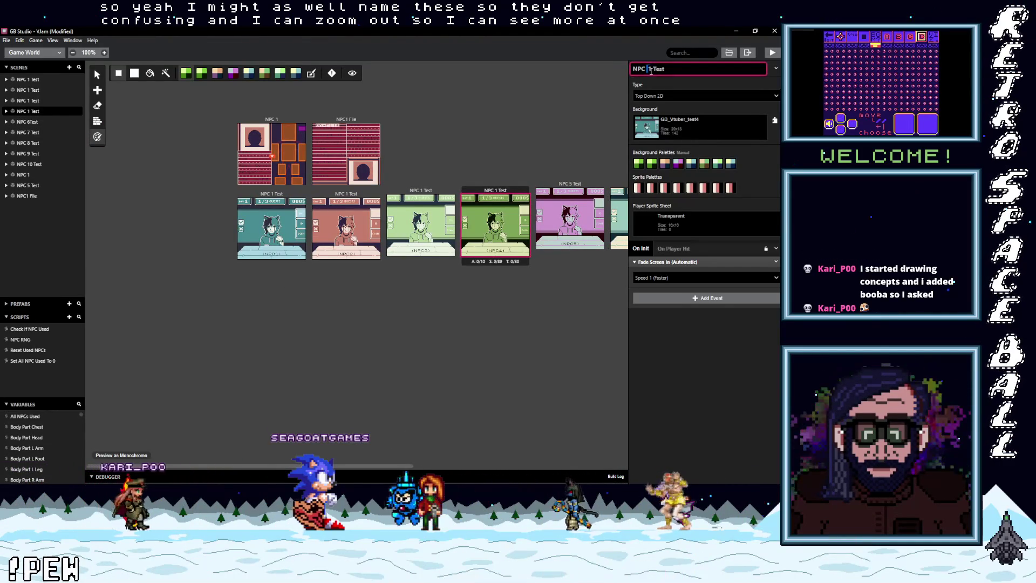
type("4")
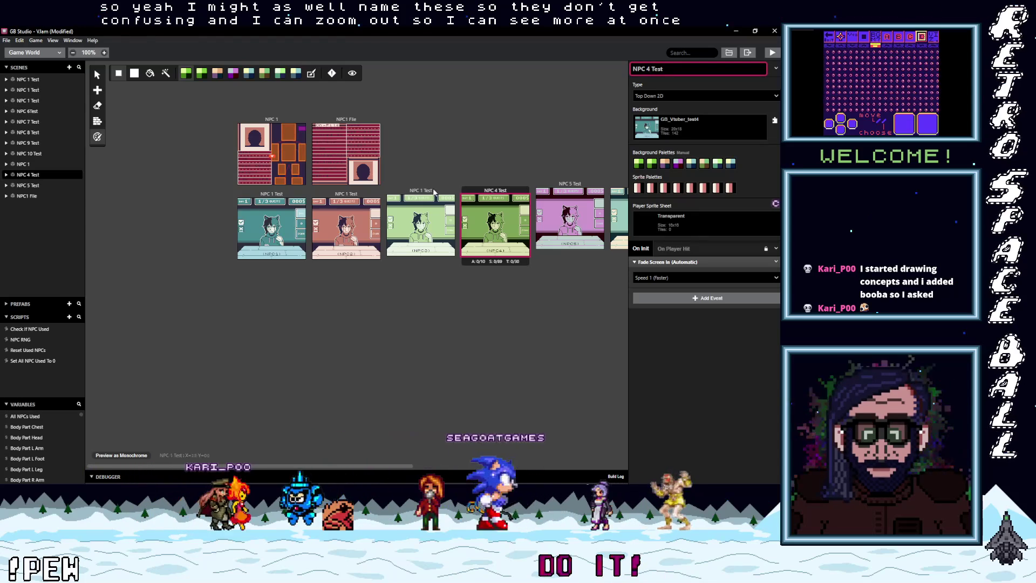
left_click(421, 190)
double_click(650, 69)
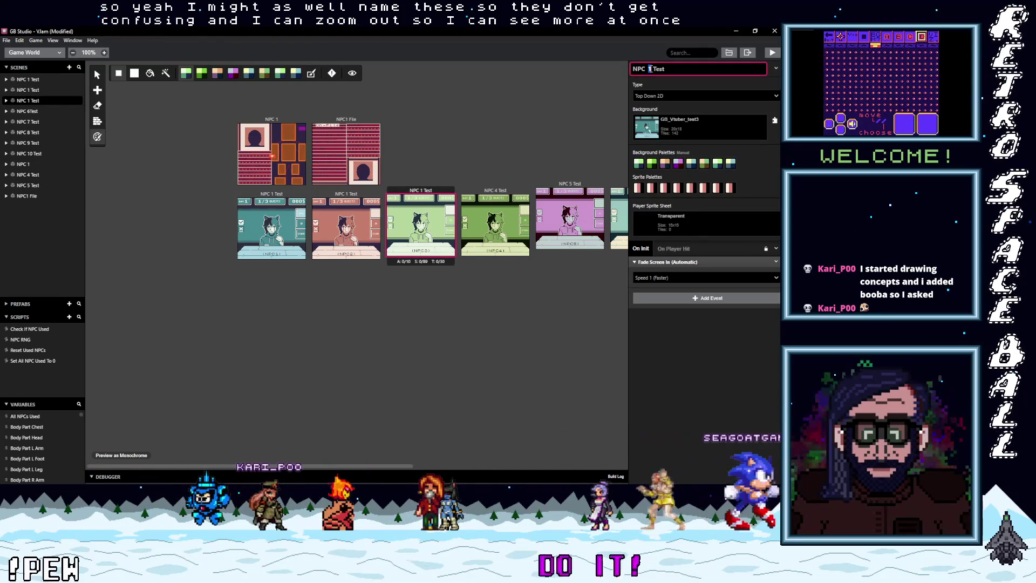
type("3")
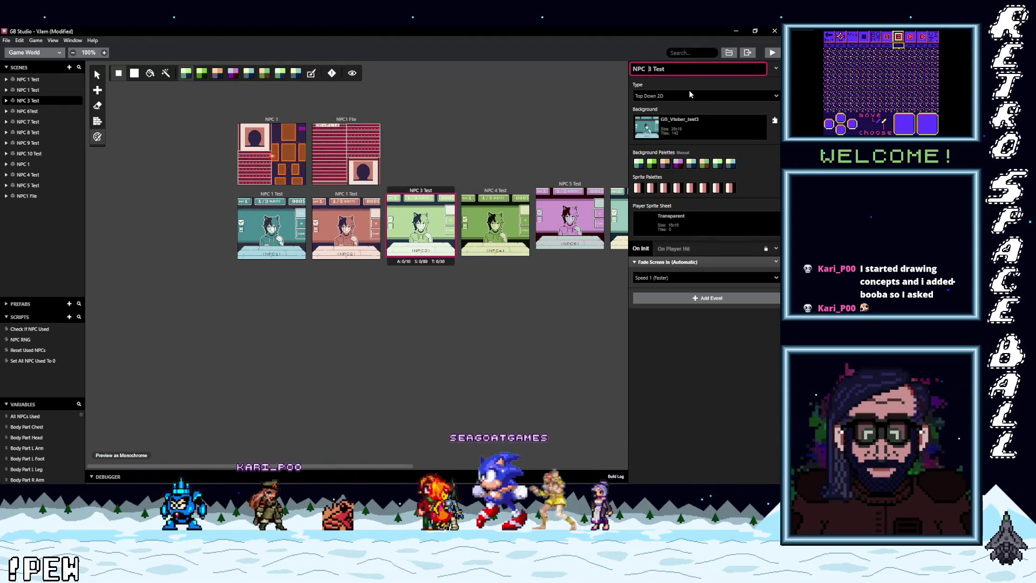
left_click(352, 195)
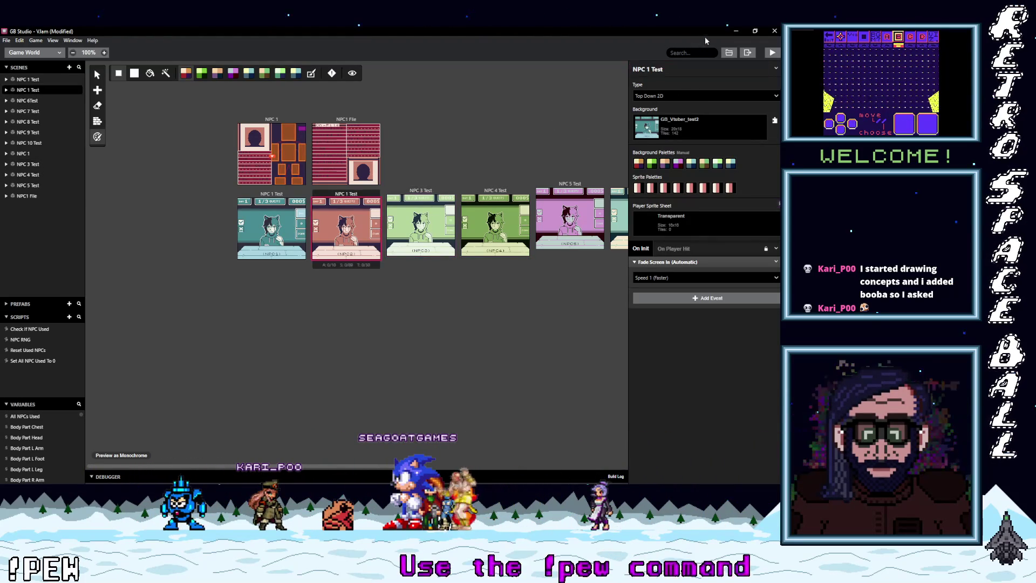
double_click(650, 69)
type("2")
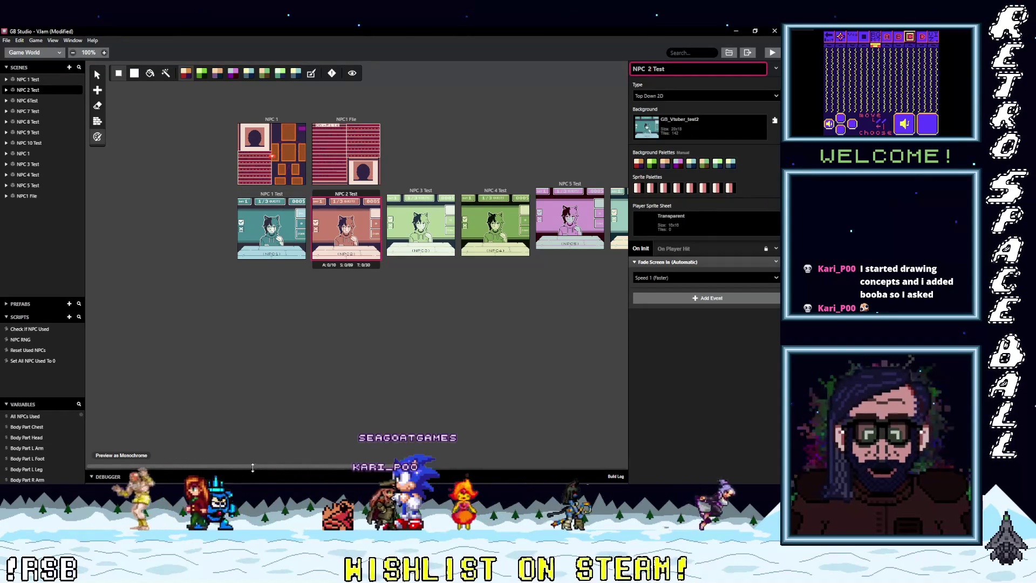
mouse_move(273, 466)
left_mouse_down()
mouse_move(475, 483)
mouse_move(299, 467)
mouse_move(313, 467)
left_mouse_up()
Select the NPC 1 Test scene to show its settings and its On Init events.
left_click(205, 197)
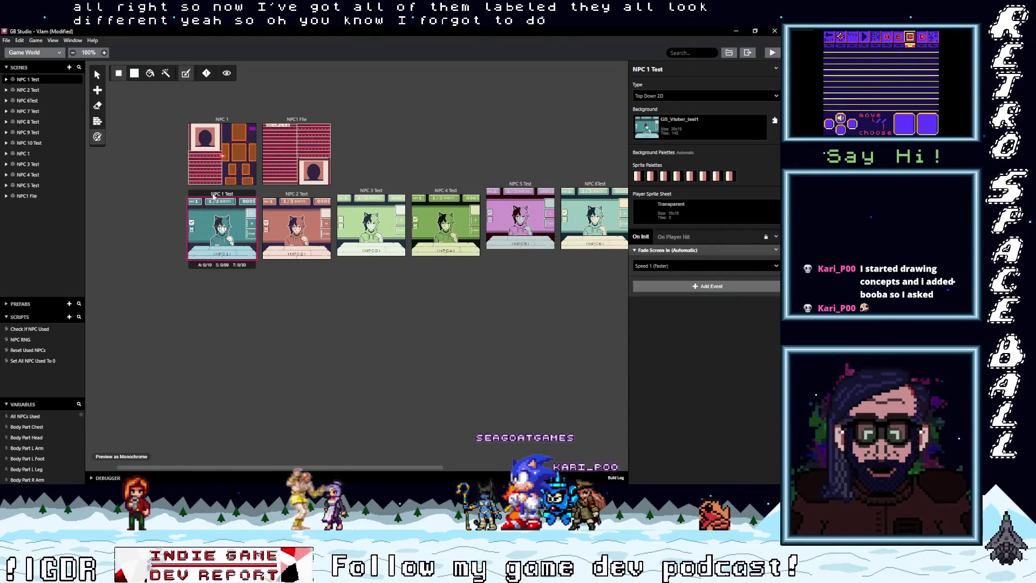
left_click(690, 287)
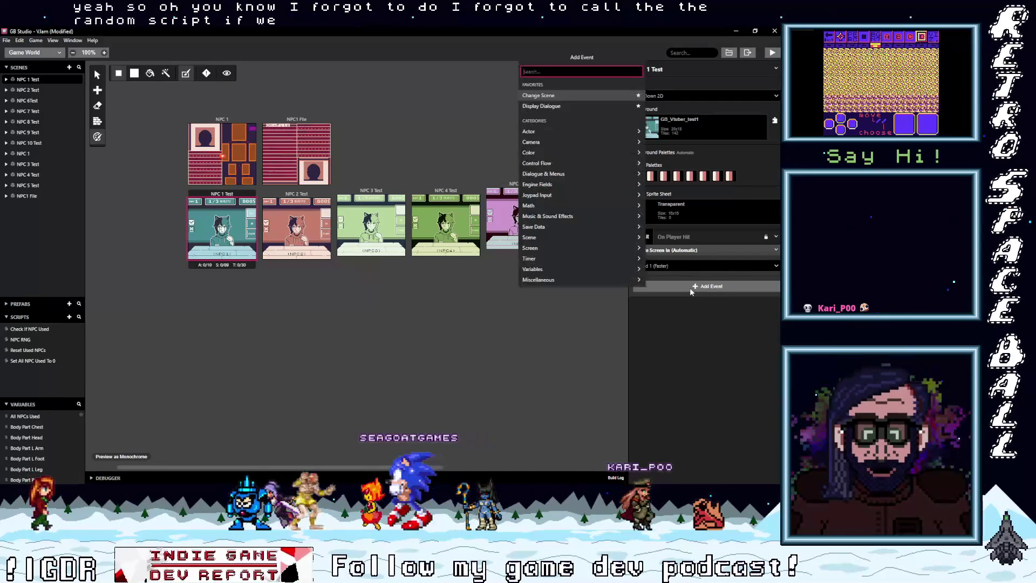
left_click(691, 313)
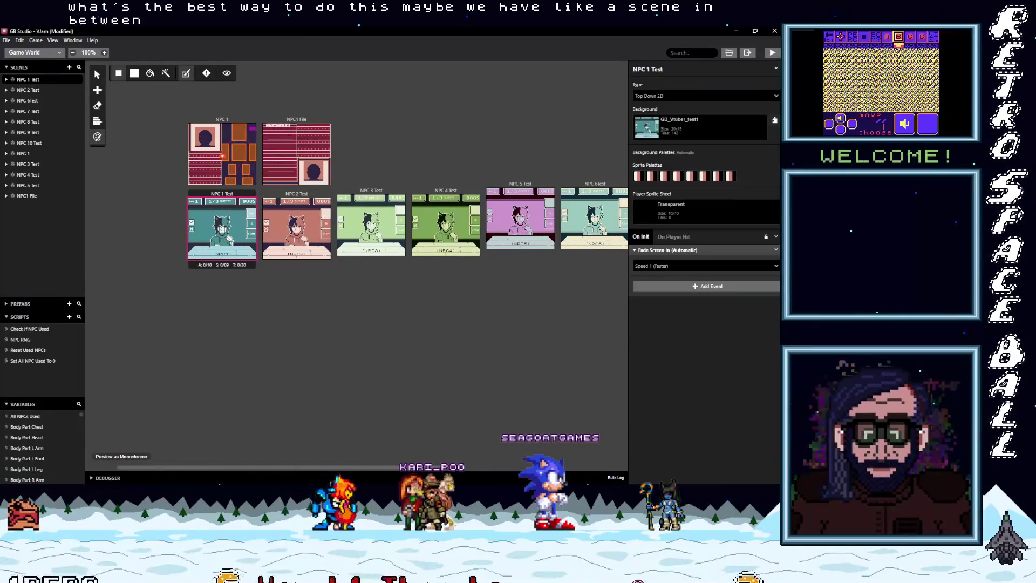
mouse_move(778, 129)
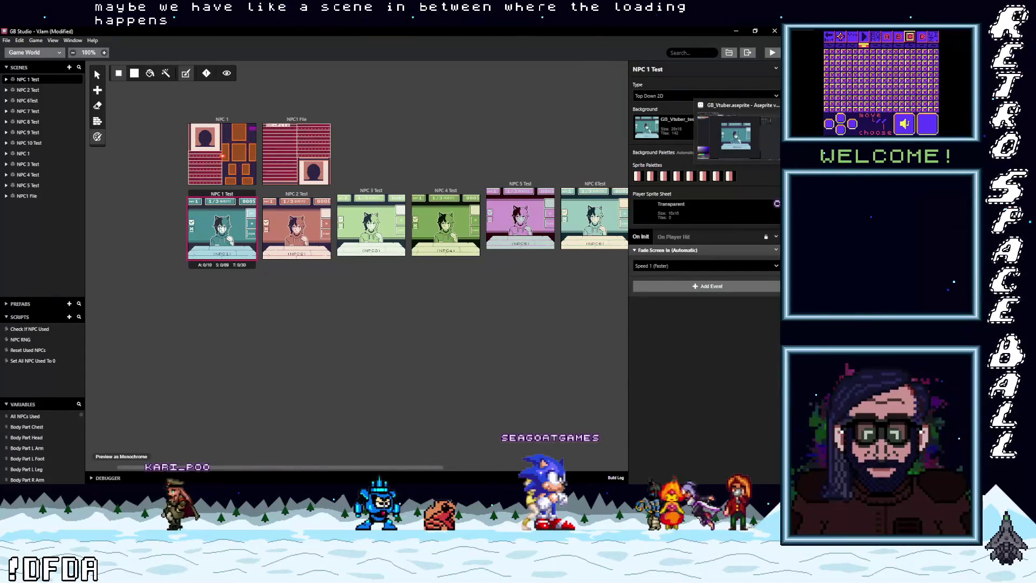
Collapse the Fade Screen In event and search the event list for a button event.
left_click(704, 249)
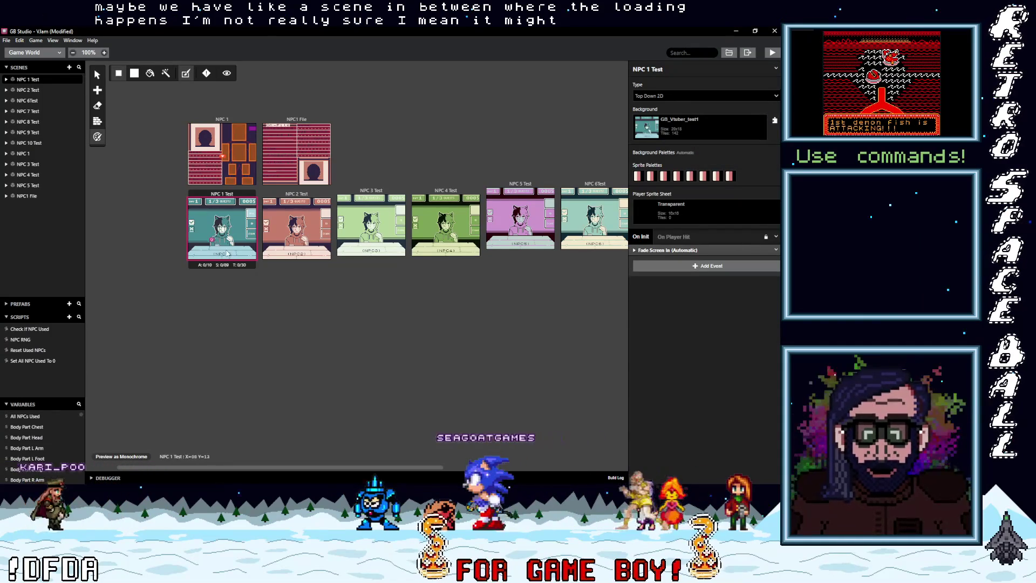
left_click(677, 265)
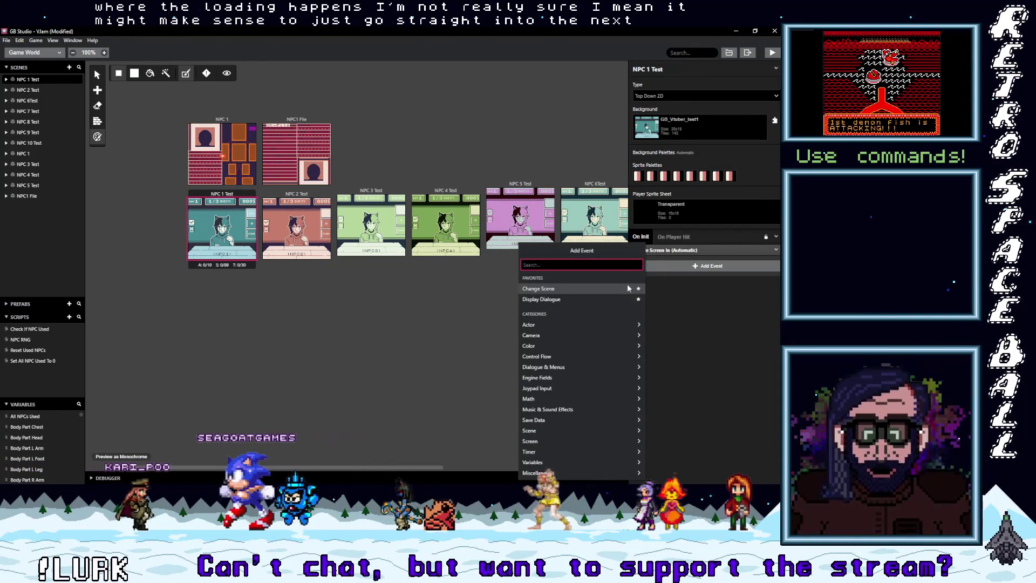
left_click(701, 267)
left_click(702, 267)
type("bott")
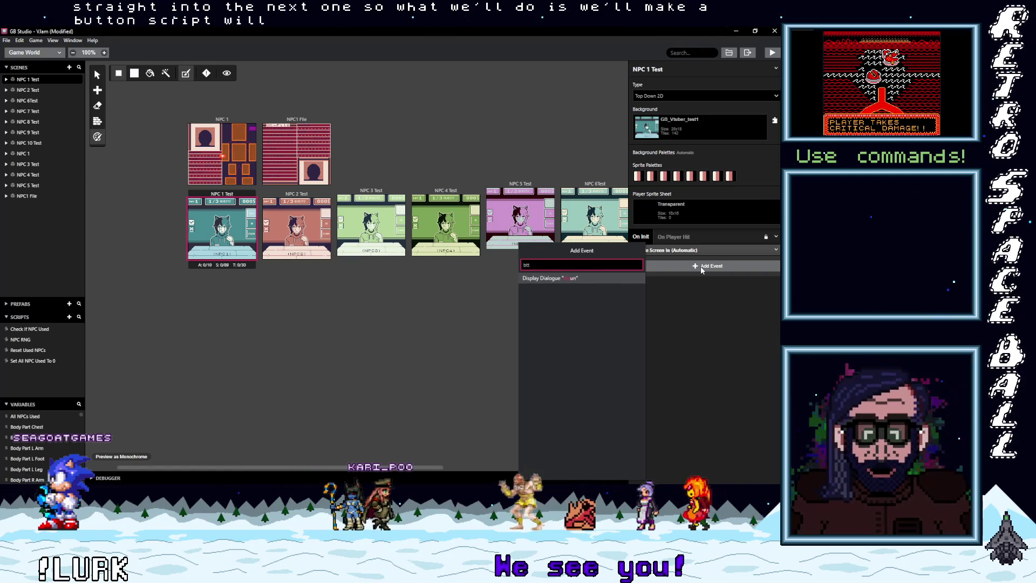
key("BackSpace")
key("BackSpace")
type("u")
key("BackSpace")
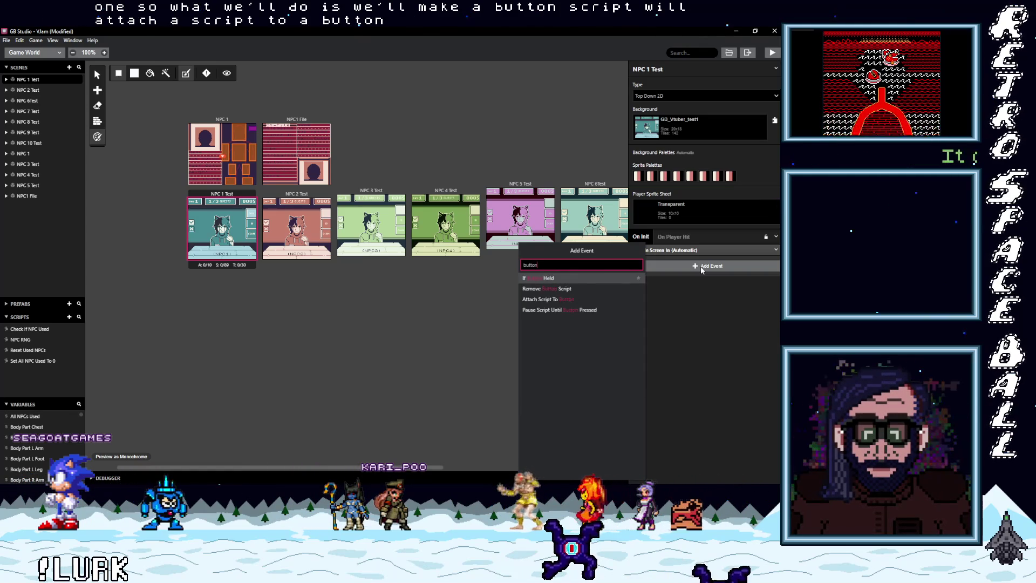
Add an Attach Script To Button event for A, delete it, and draw a trigger over the check box.
left_click(543, 300)
left_click(718, 274)
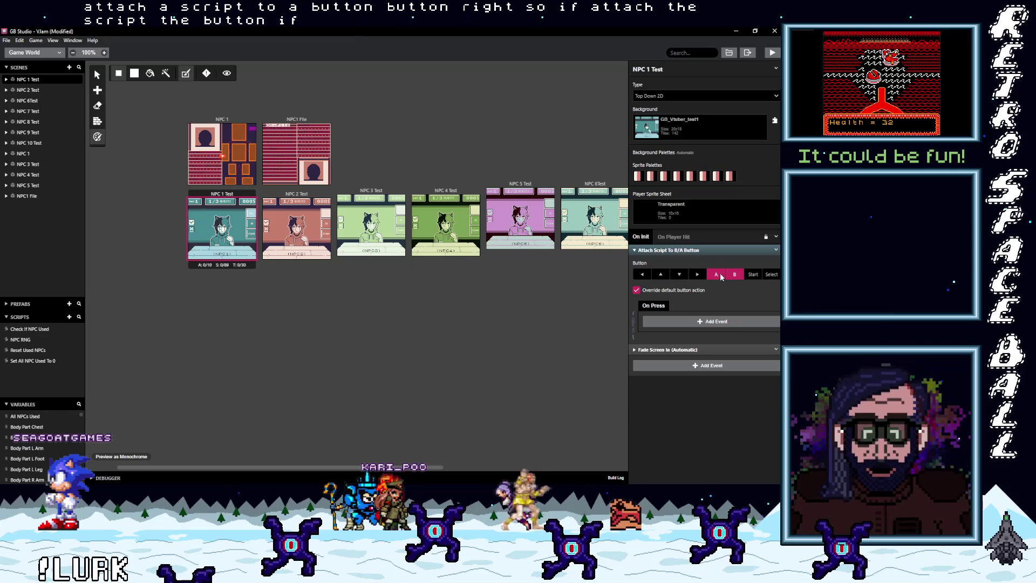
left_click(776, 249)
left_click(750, 305)
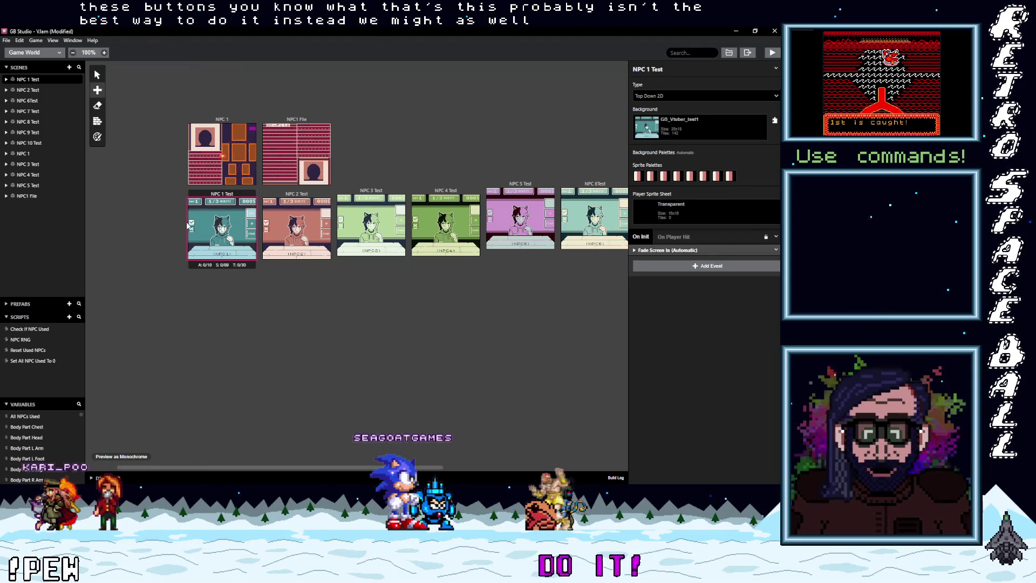
left_click_drag(191, 223, 195, 236)
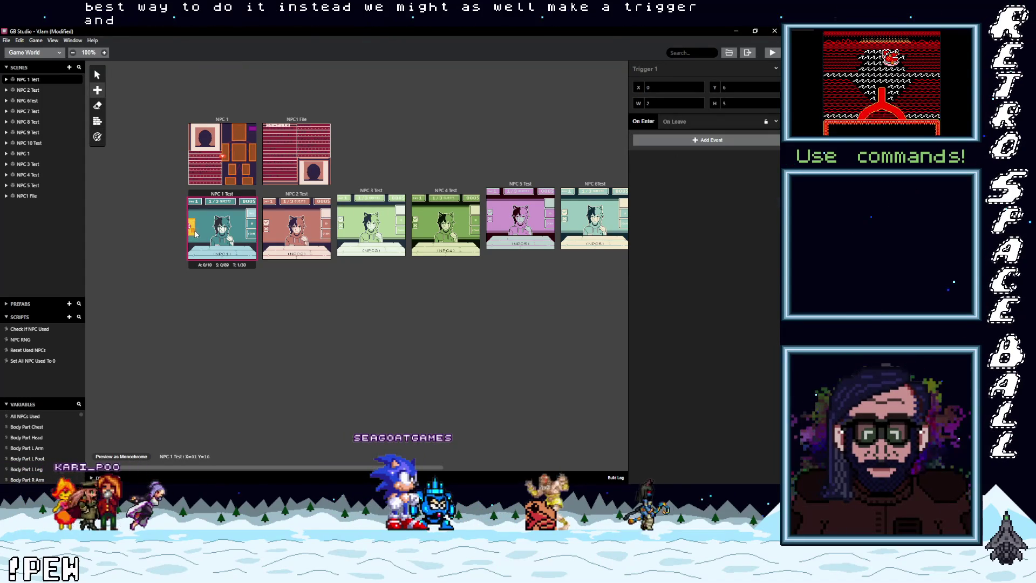
Select the check-box trigger and add an Attach Script To B Button event on enter.
scroll(196, 232, "up", 3)
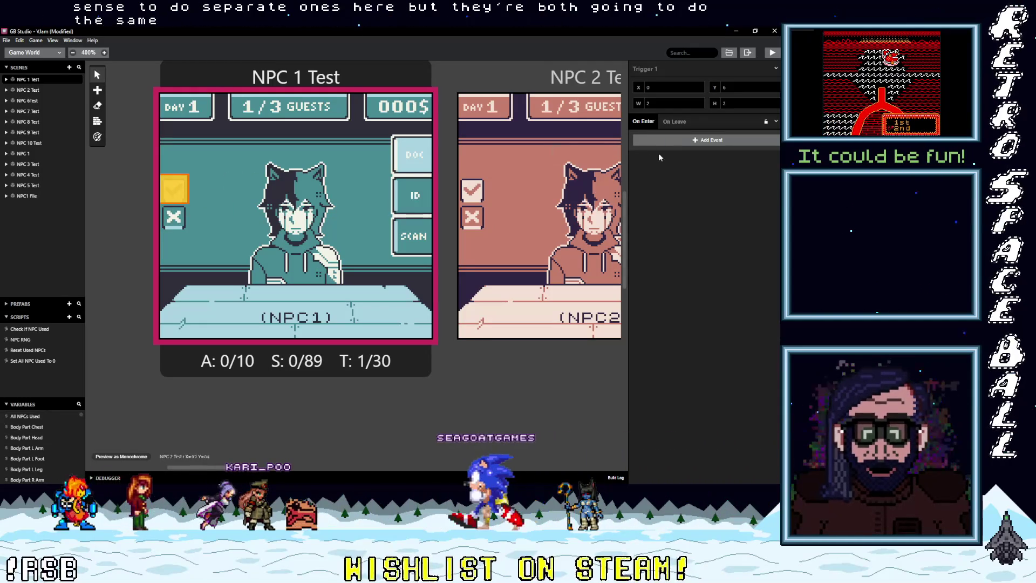
left_click(680, 142)
left_click(680, 145)
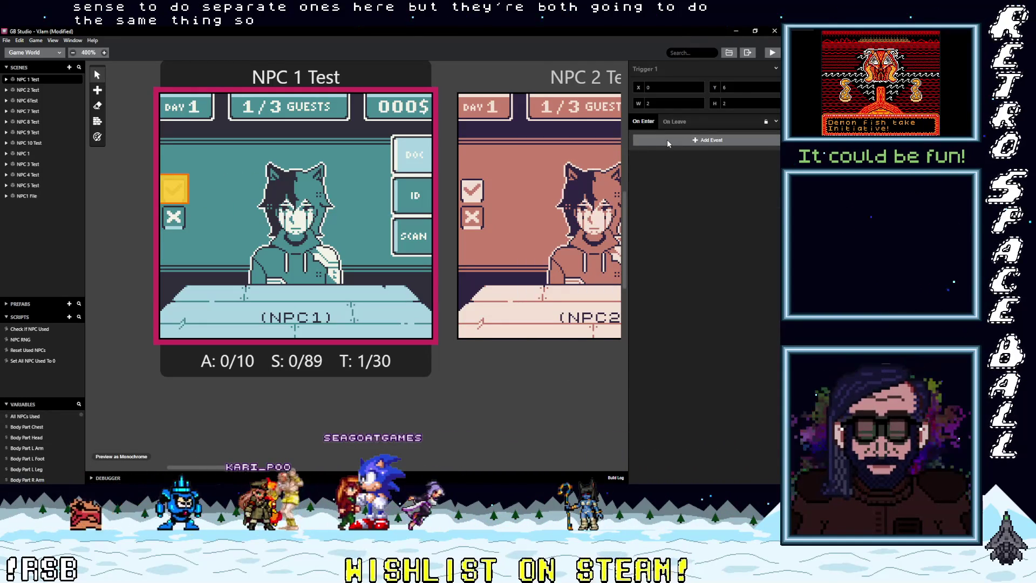
left_click(309, 73)
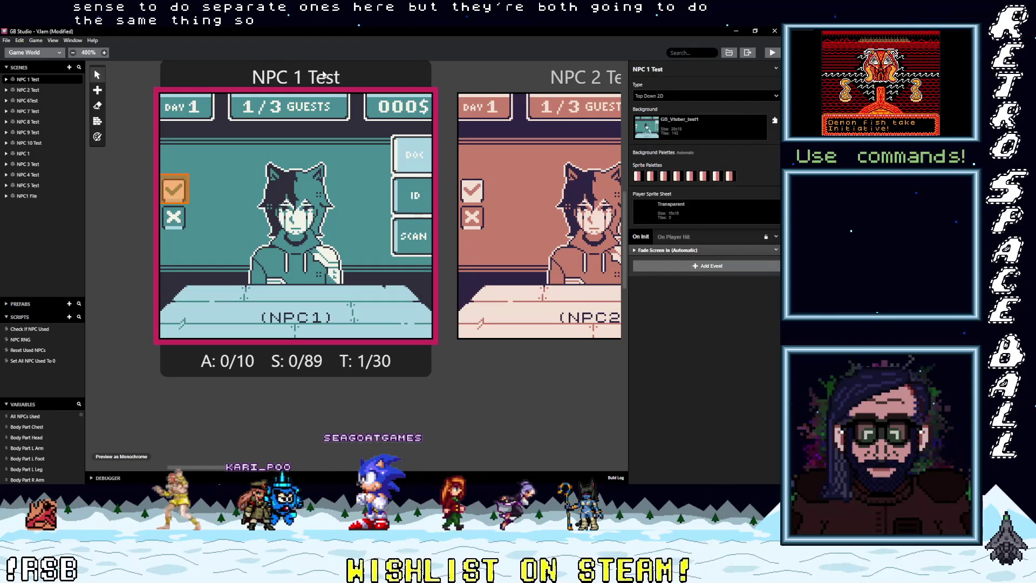
left_click(178, 186)
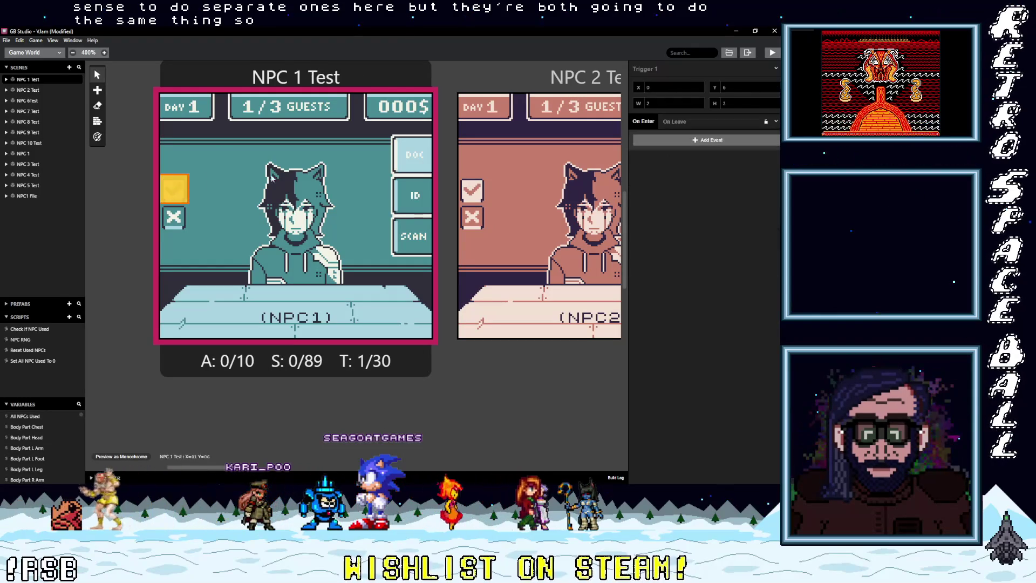
left_click(692, 142)
type("a")
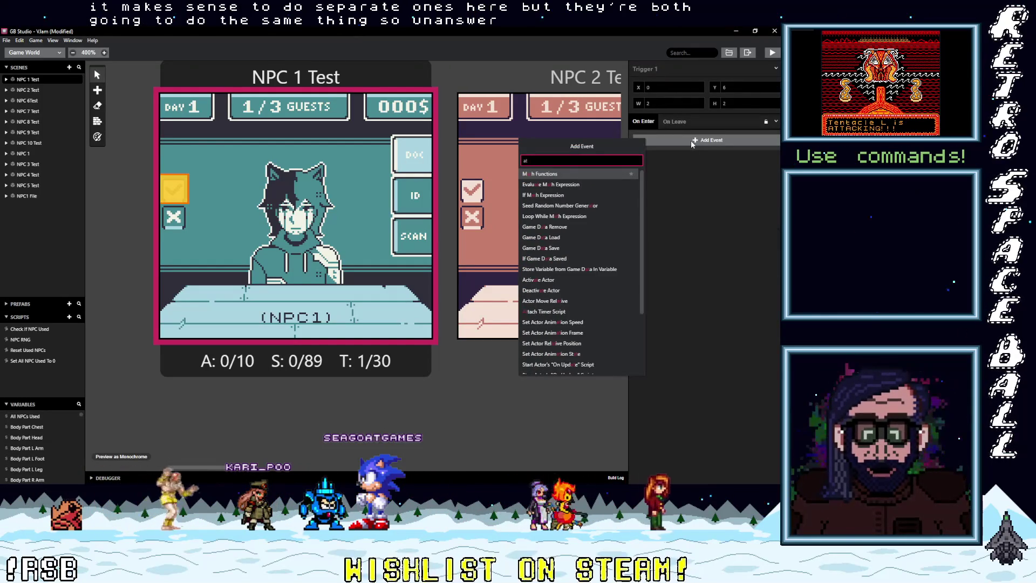
type("t")
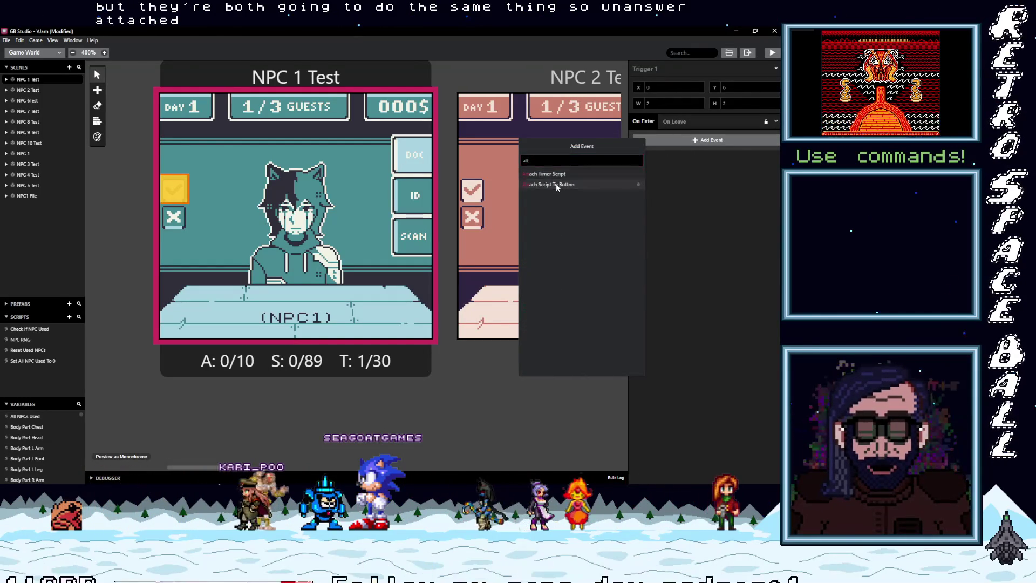
left_click(556, 184)
left_click(691, 207)
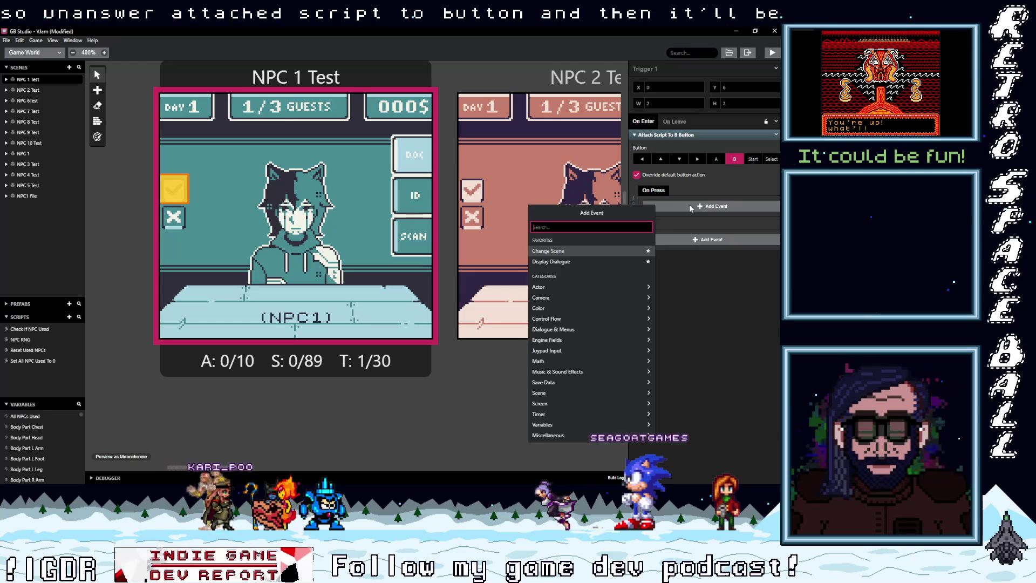
Add a Call Script event calling NPC RNG under On Press, then create a new script.
type("call")
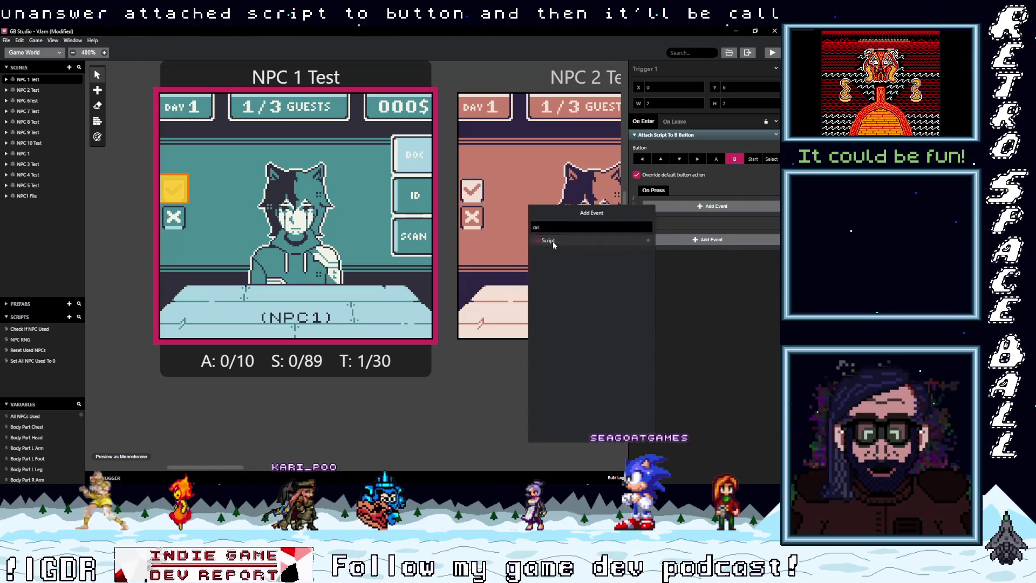
left_click(553, 242)
left_click(671, 225)
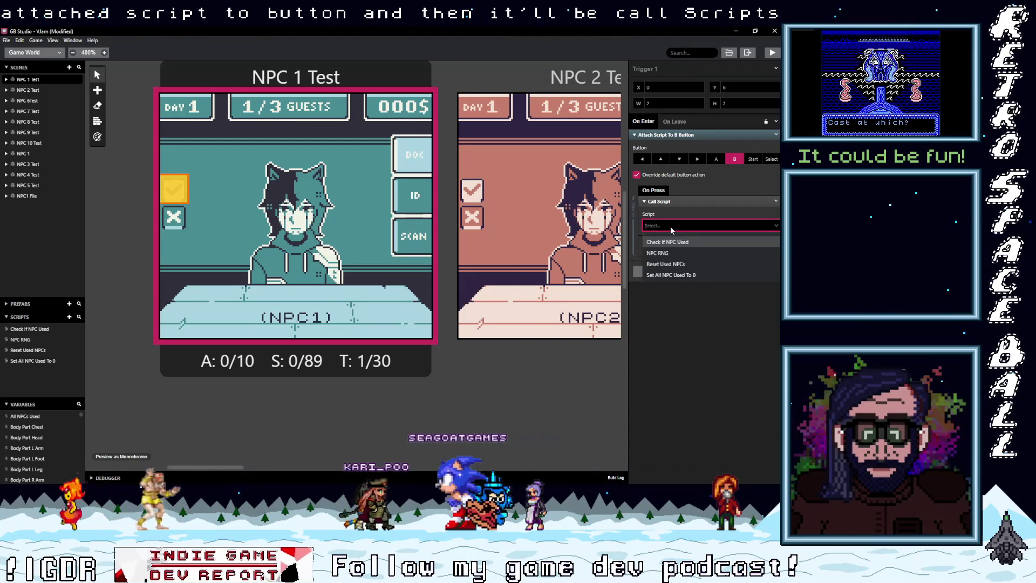
left_click(659, 253)
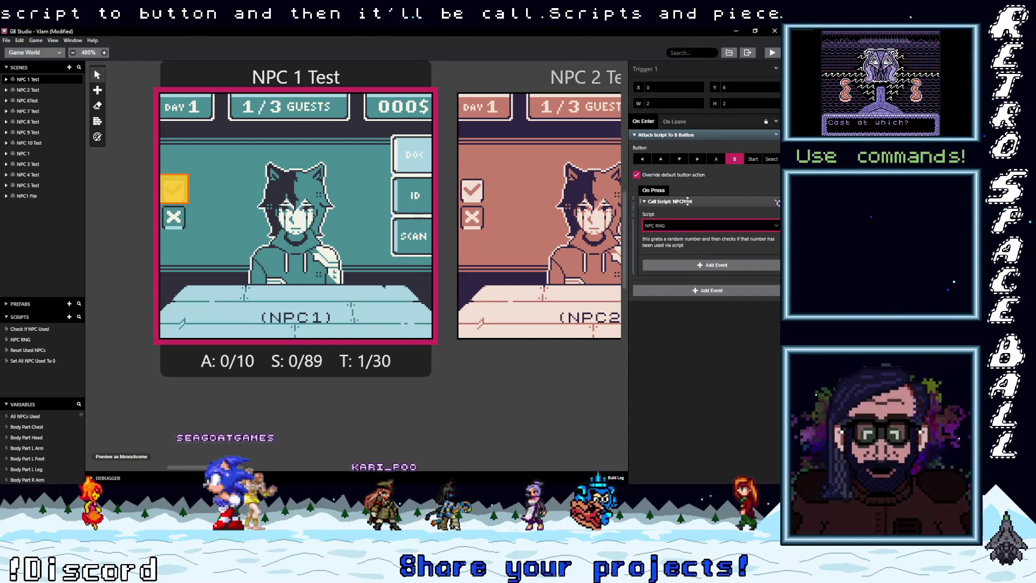
left_click(644, 202)
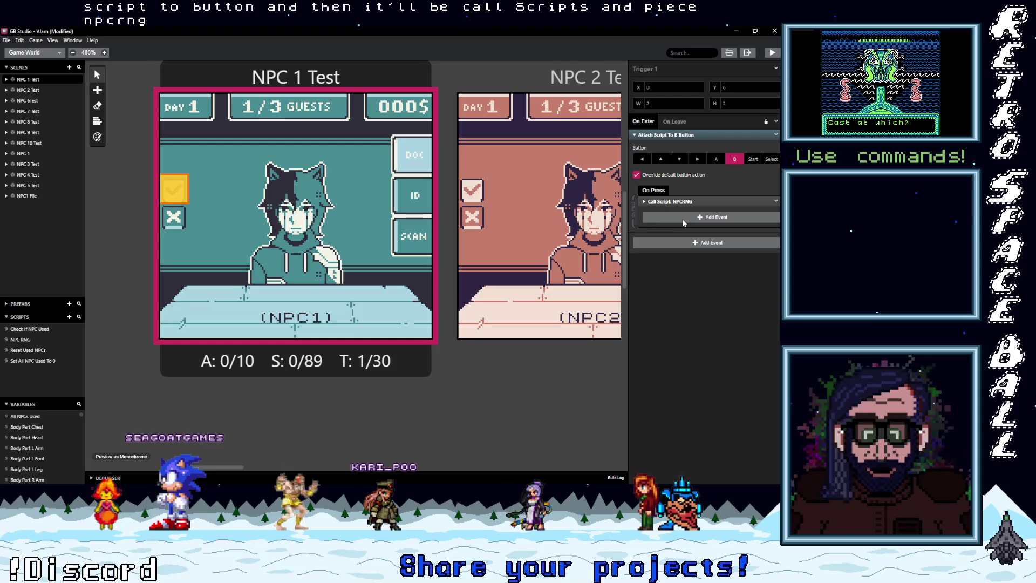
left_click(677, 218)
left_click(685, 218)
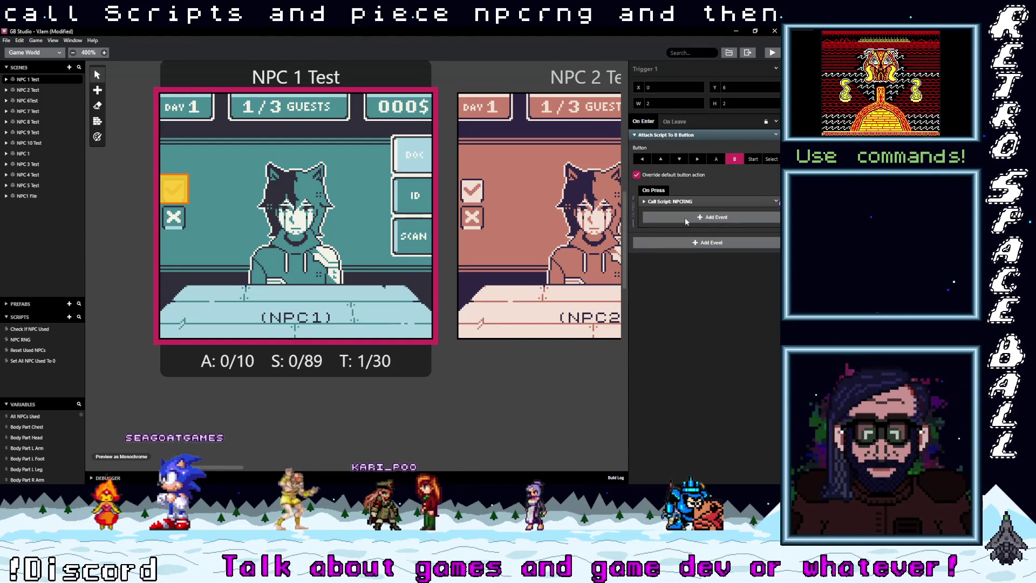
left_click(69, 318)
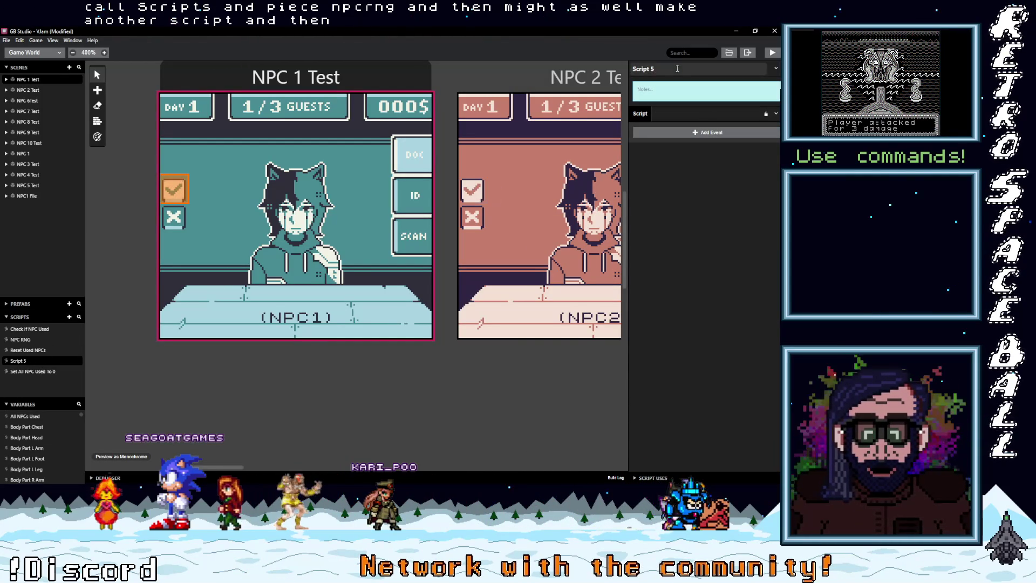
Name the new script 'Load NPC Scene' and begin its note.
left_click(717, 69)
type("Loa")
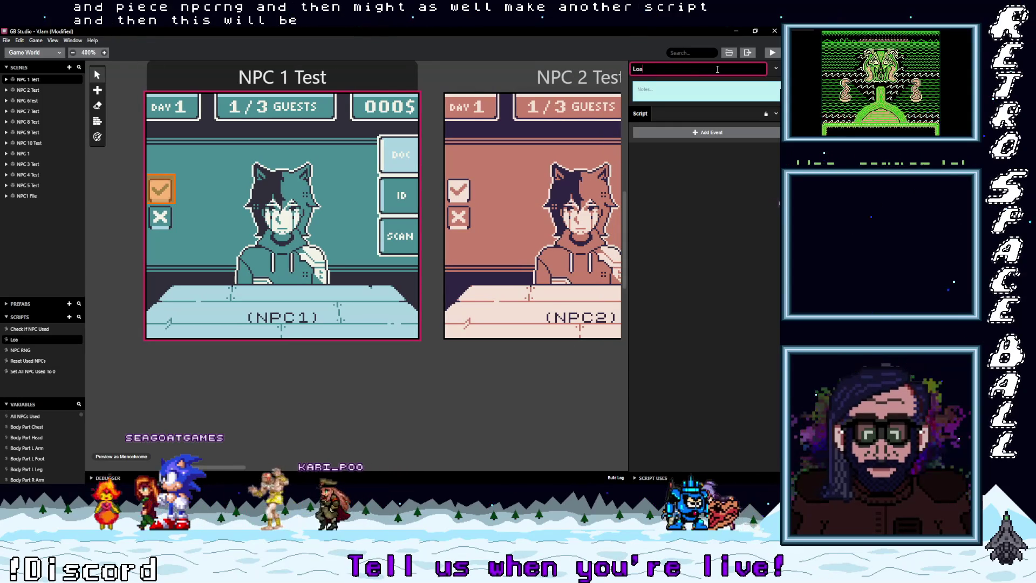
type("d NPC")
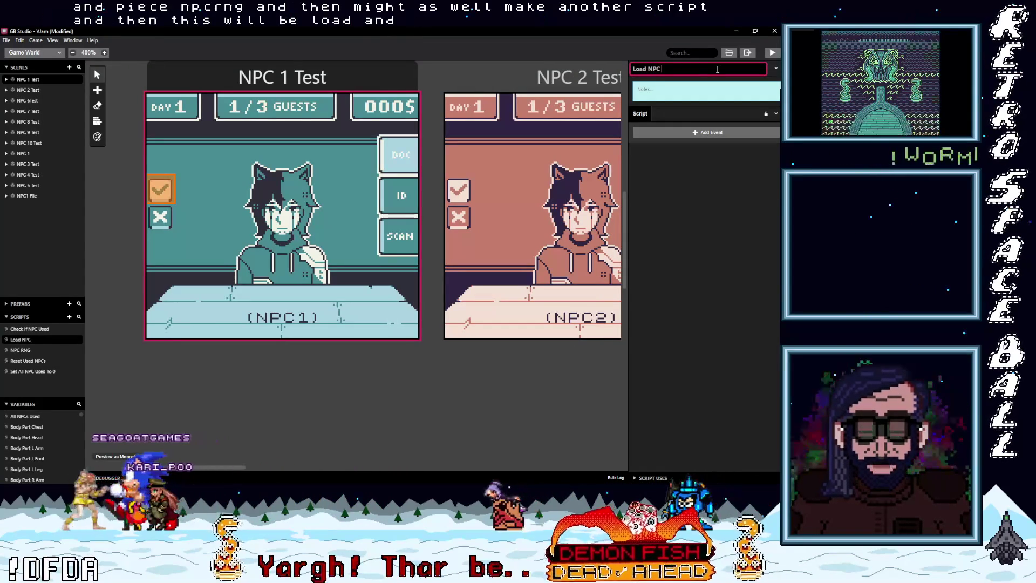
type(" Scene")
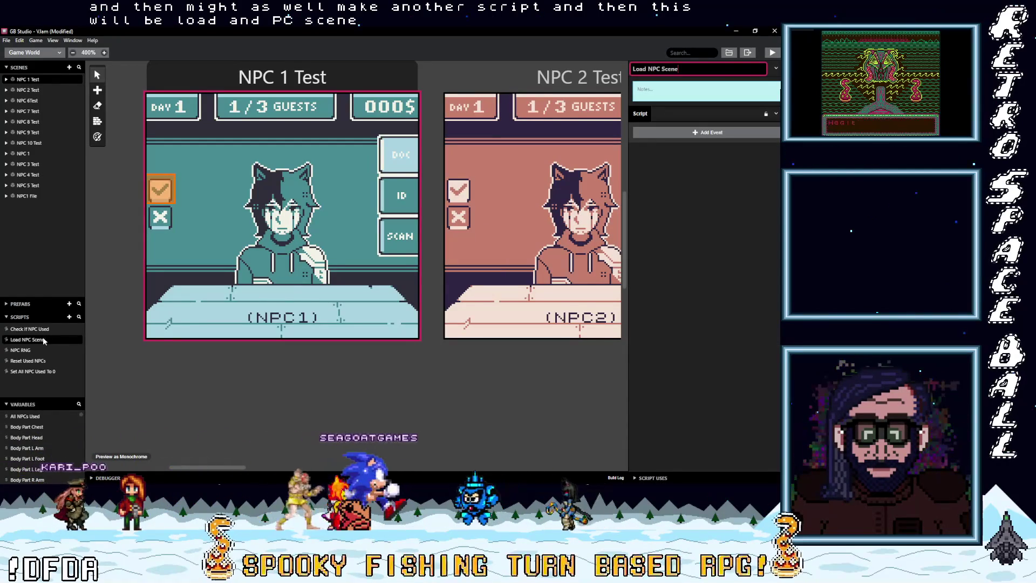
key("Return")
left_click(663, 92)
type("Load NPC")
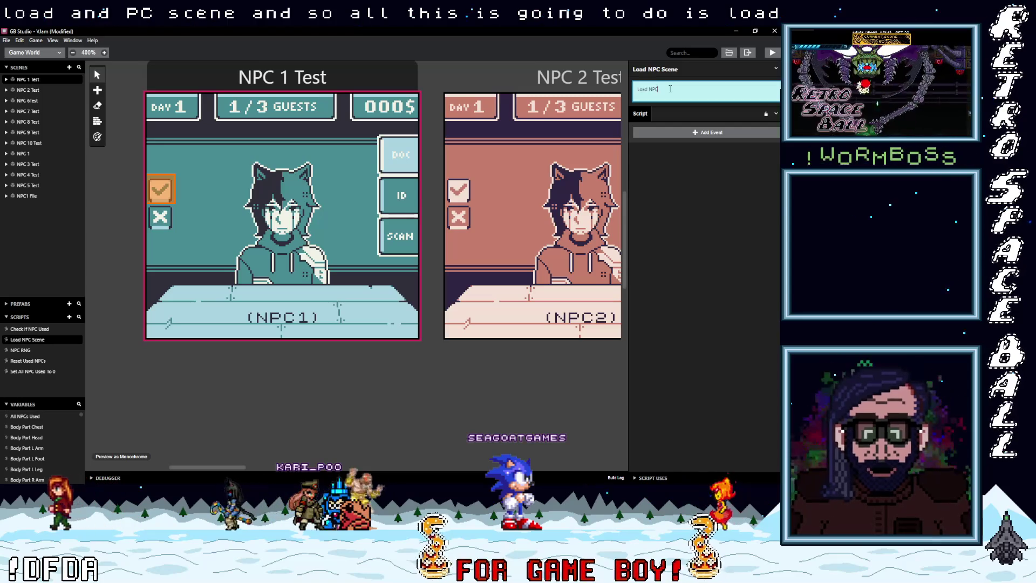
Continue the script's note with 'depending on RNG value'.
type("depending on RN")
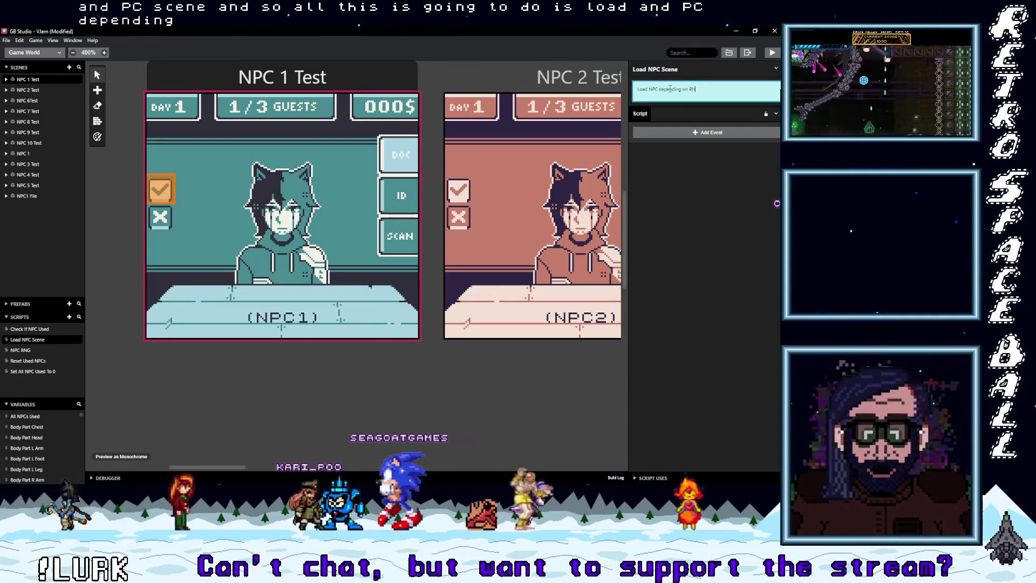
type("G valu")
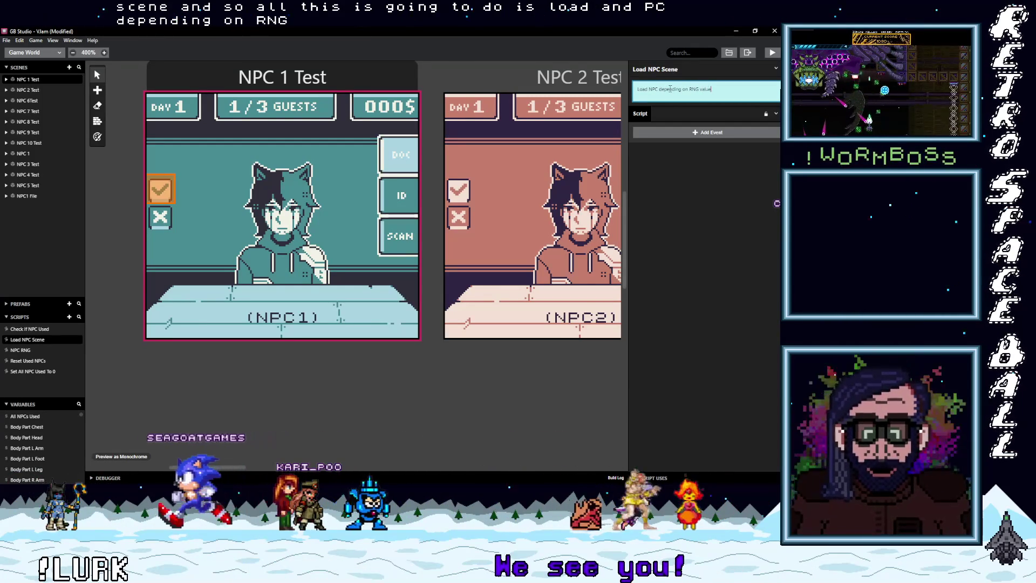
type("e")
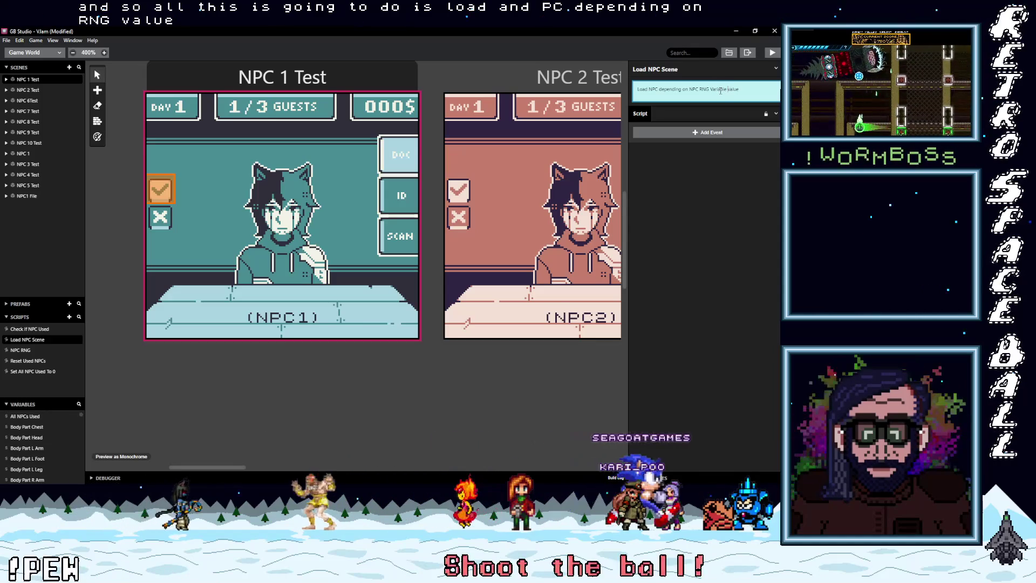
Add an If Variable Compare With Value event that checks NPC RNG.
left_click(715, 134)
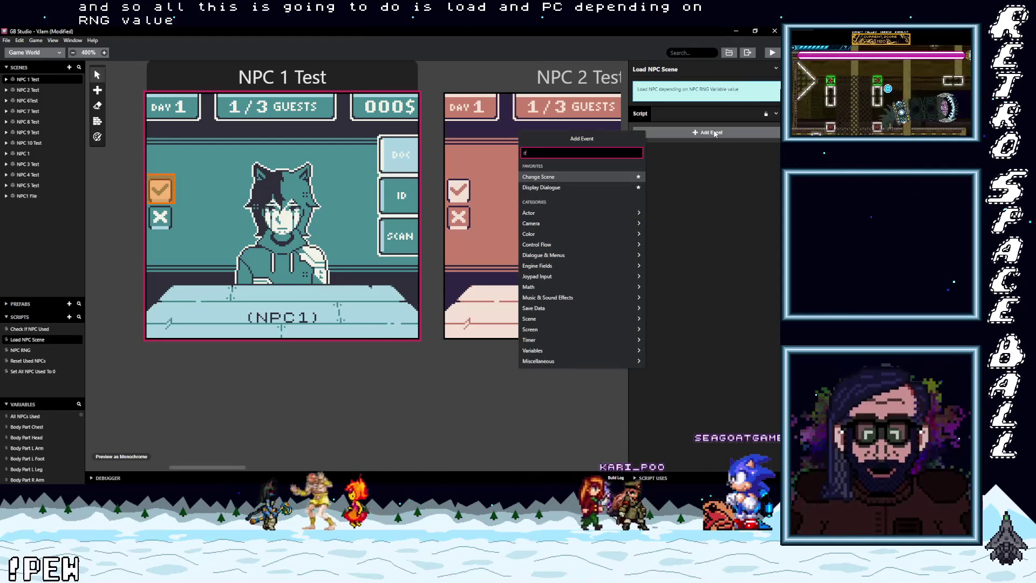
type(" var val")
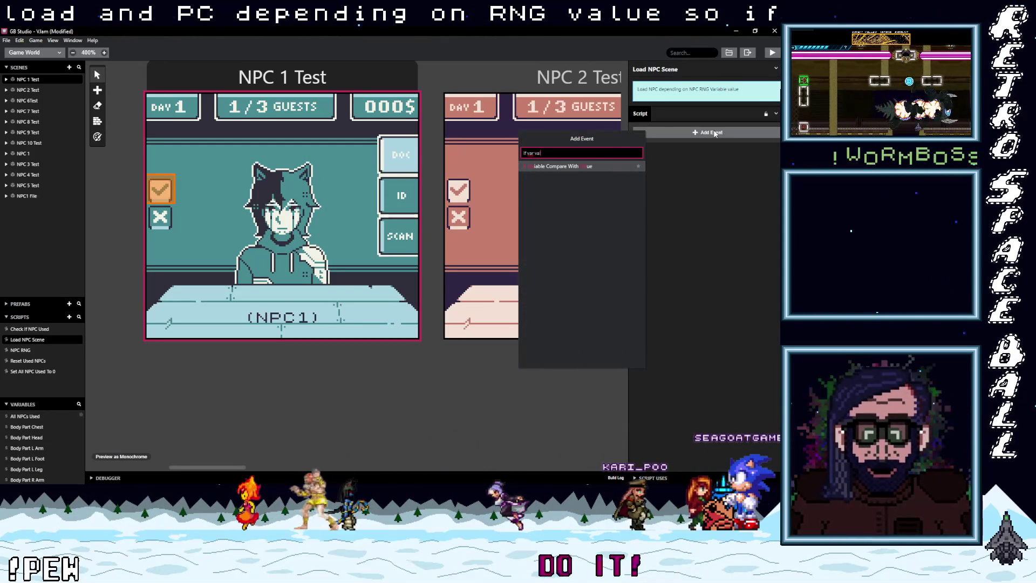
left_click(569, 165)
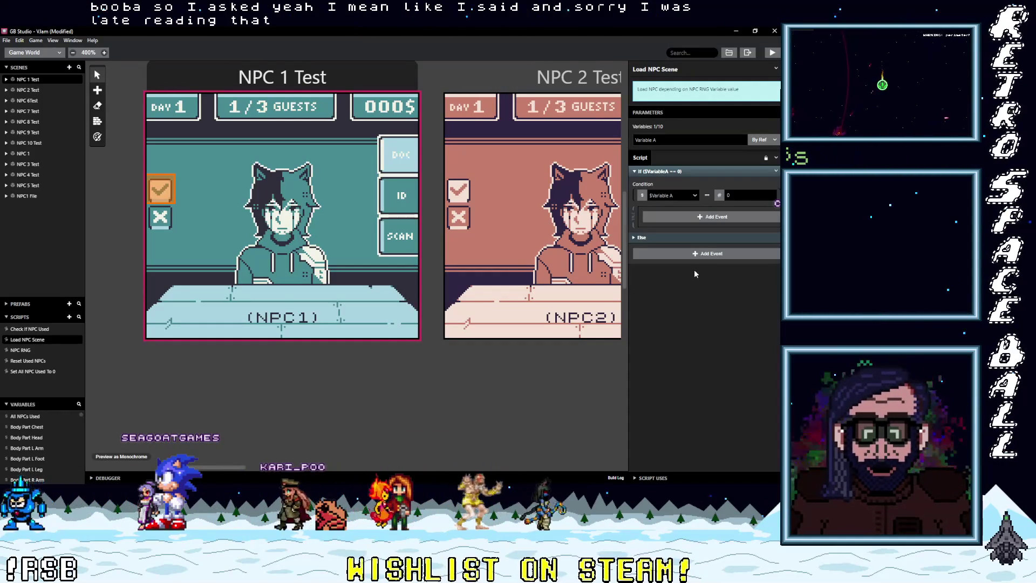
left_click(675, 197)
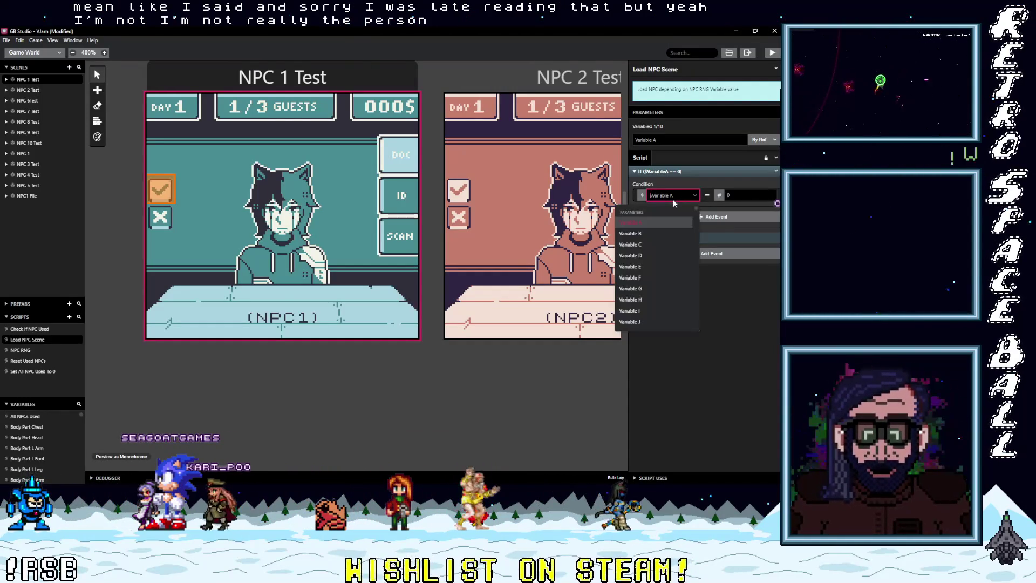
left_click(672, 200)
left_click(673, 201)
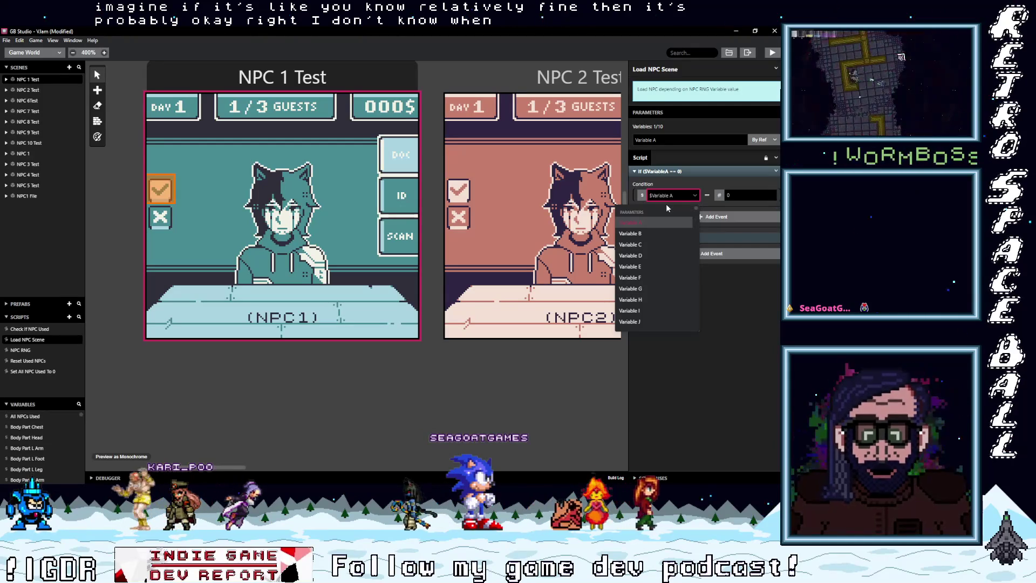
left_click(665, 198)
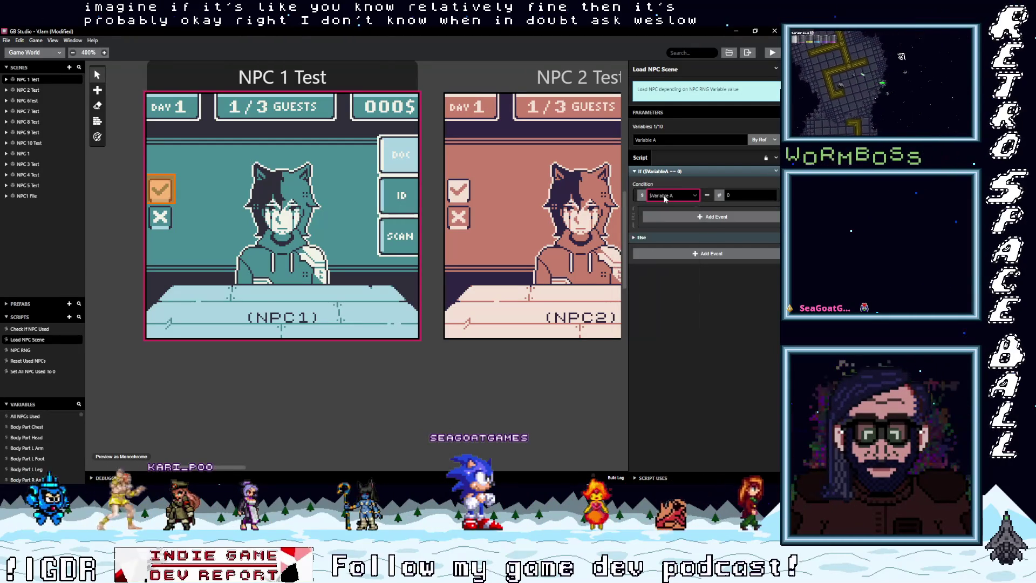
type("npc")
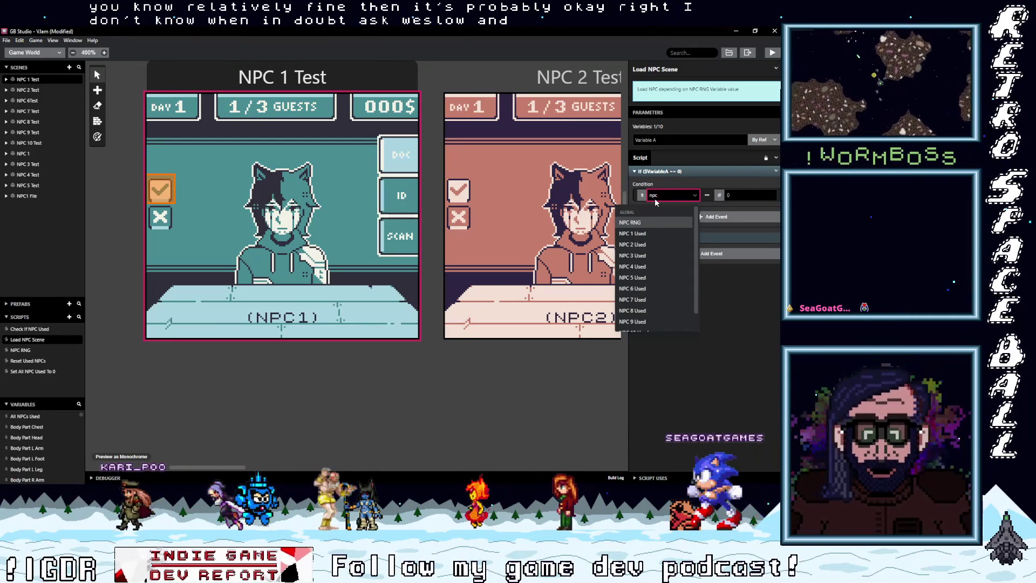
left_click(642, 223)
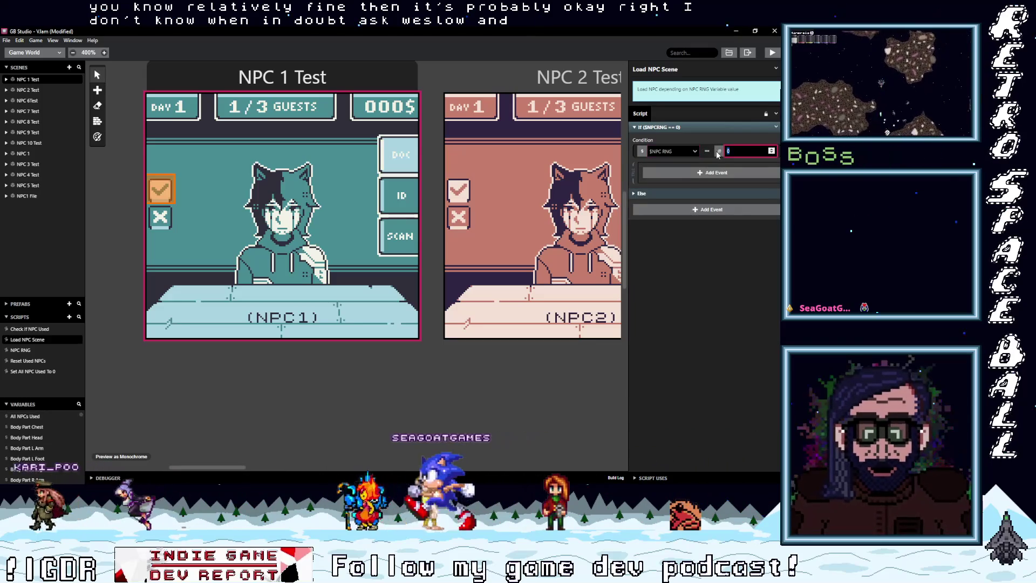
left_click(750, 151)
type("1")
Inside the If, change scene to NPC 1 Test, then copy and paste the whole If event.
left_click(684, 174)
type("chan")
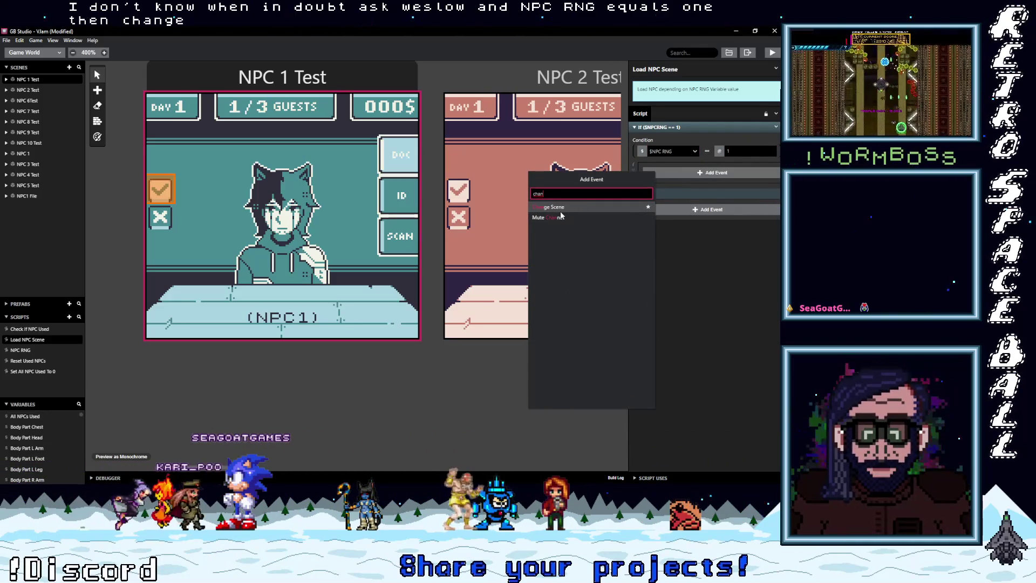
key("Return")
left_click(688, 192)
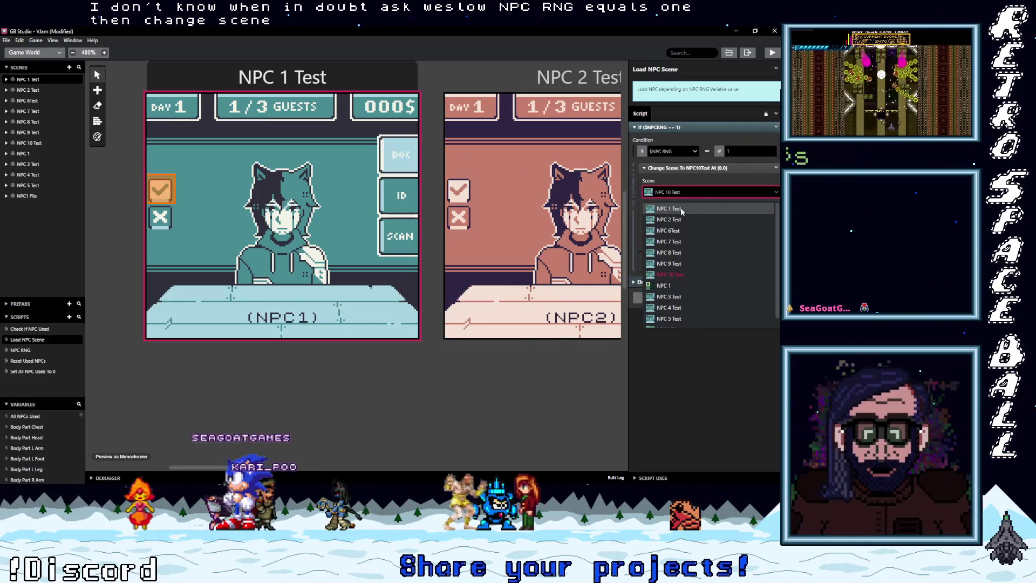
left_click(682, 211)
left_click(686, 168)
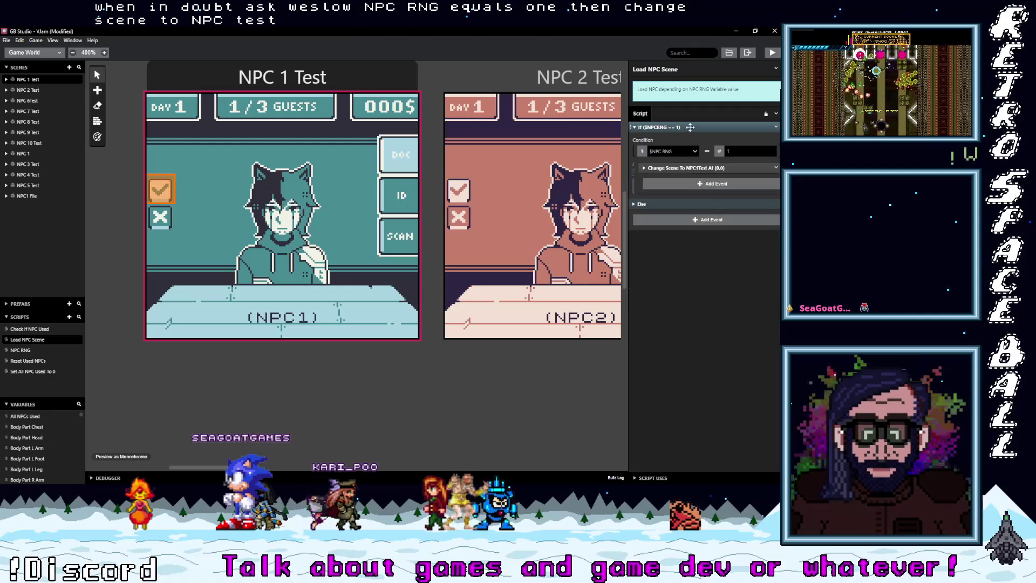
left_click(691, 127)
left_click(747, 204)
key("ctrl+v")
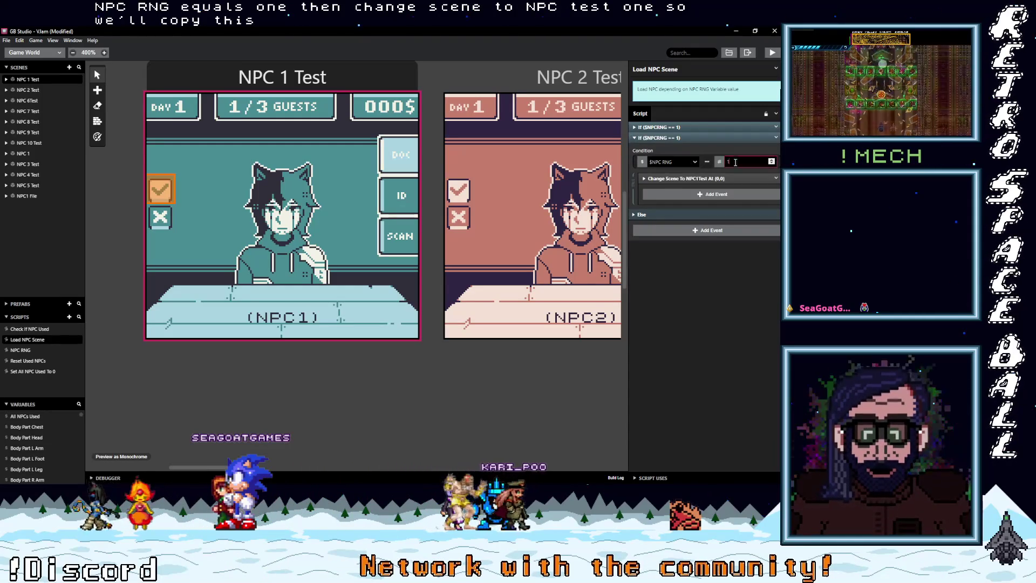
type("2")
Set the destination scene for the NPC RNG == 2 branch, collapse it and copy it.
left_click(678, 178)
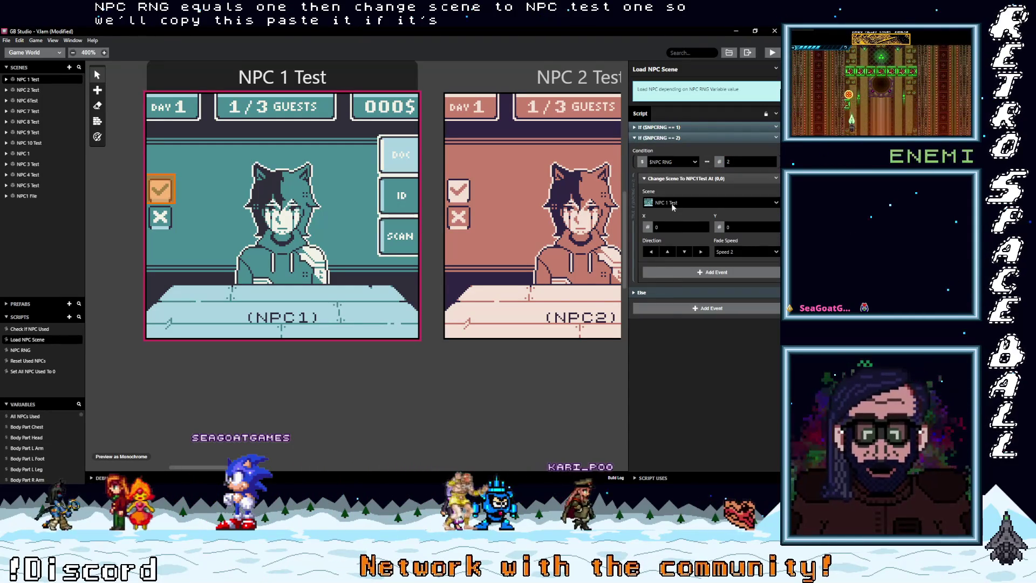
left_click(672, 203)
type("npc")
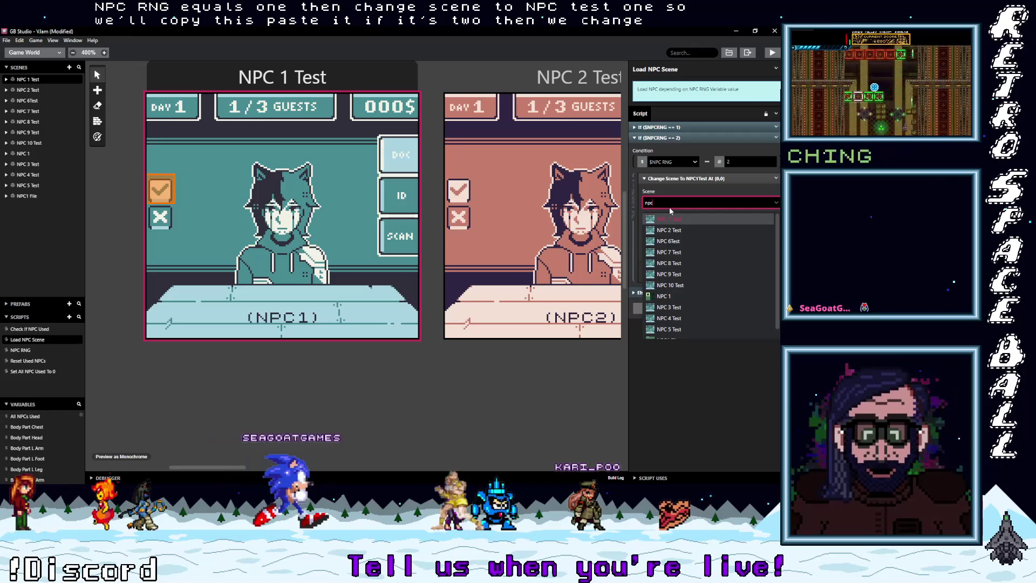
left_click(670, 230)
left_click(769, 136)
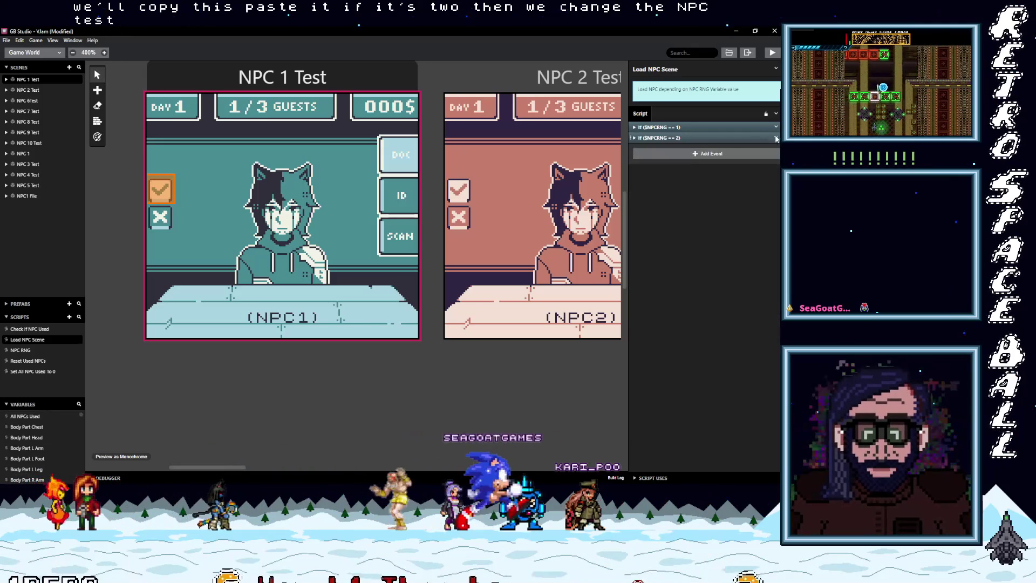
left_click(777, 137)
left_click(751, 186)
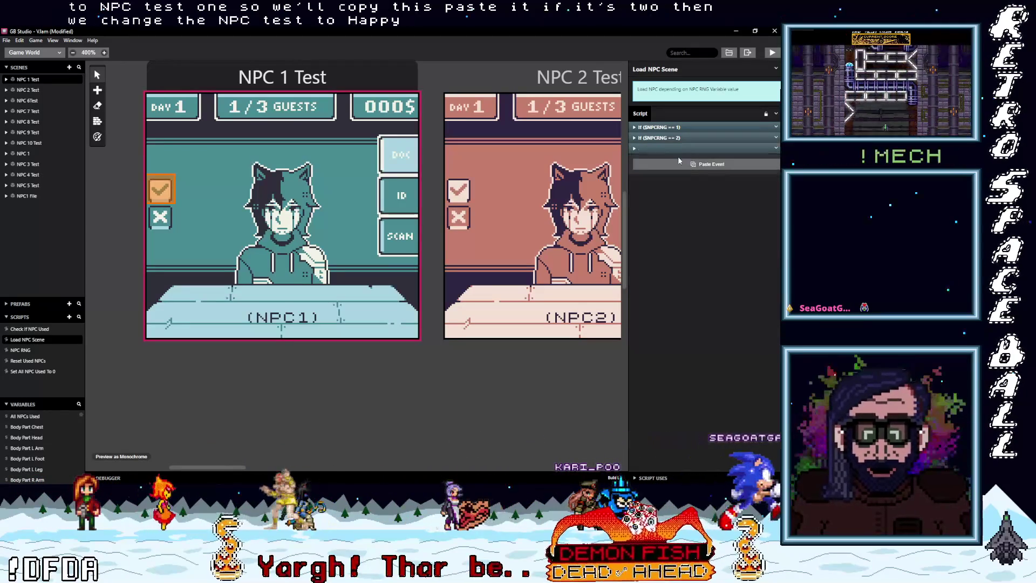
Paste a branch for NPC RNG == 3 that changes scene to NPC 3 Test.
left_click(679, 160)
double_click(748, 172)
type("3")
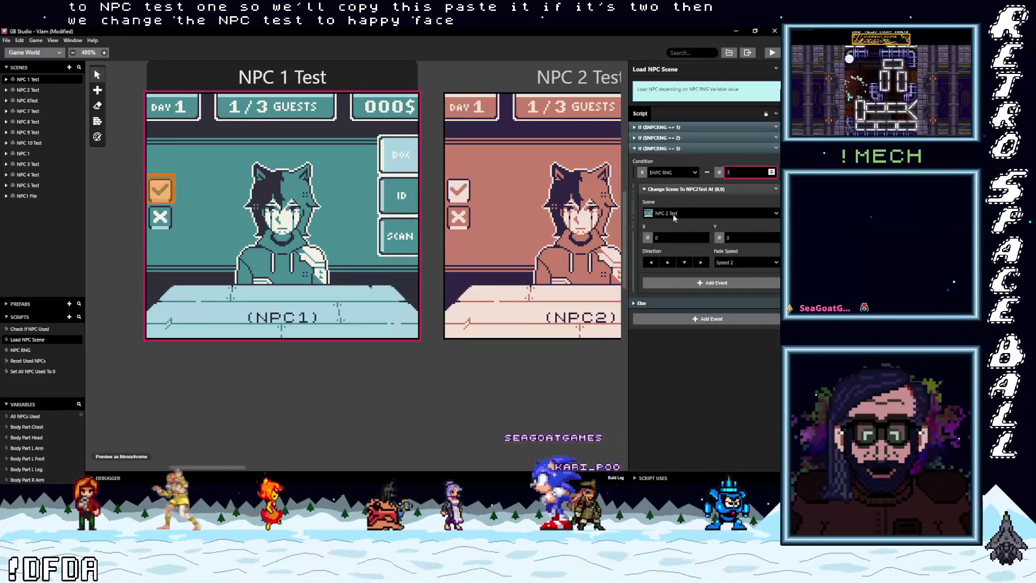
left_click(674, 216)
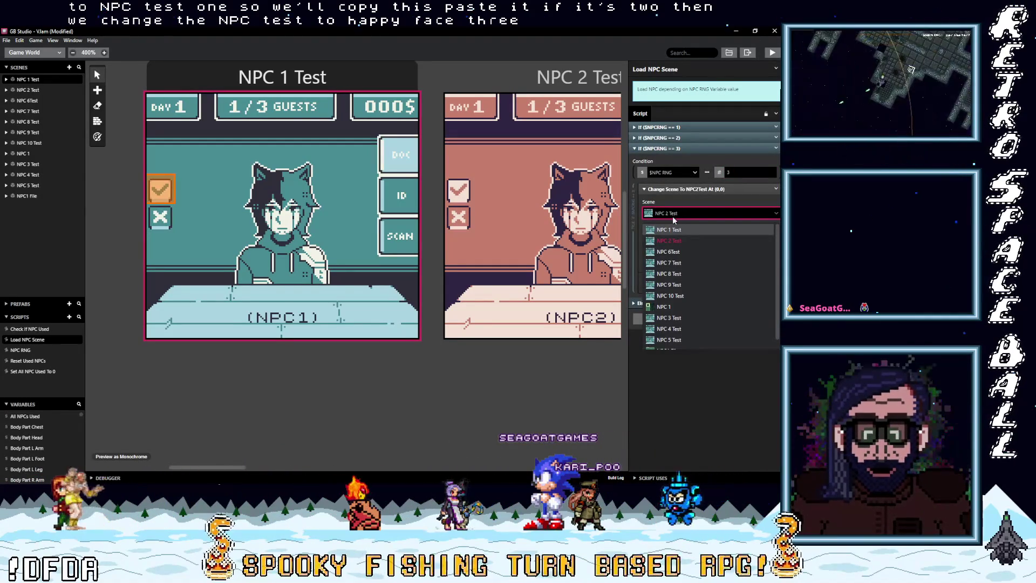
left_click(669, 318)
left_click(729, 146)
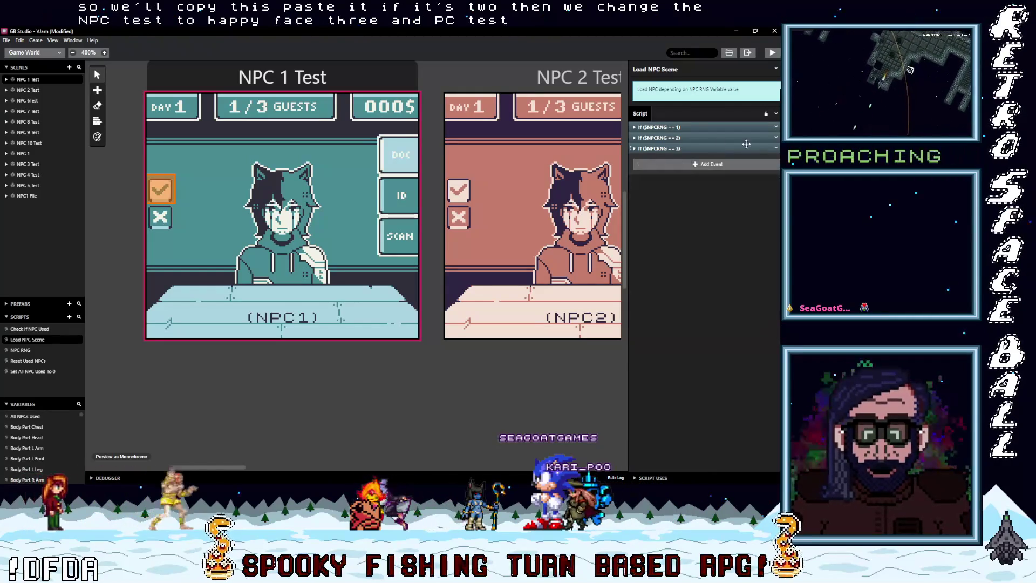
left_click(776, 149)
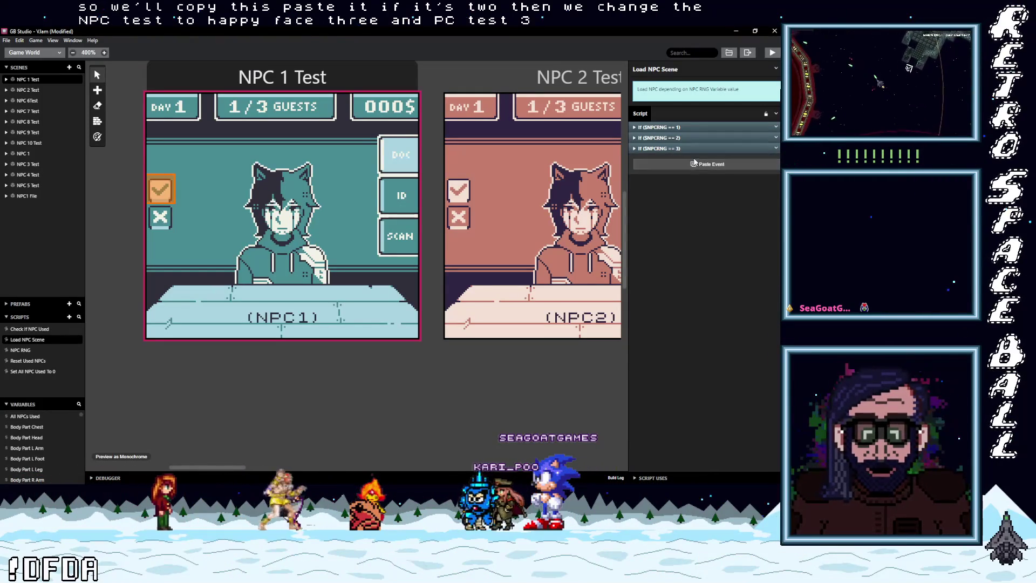
Add a value-4 branch loading NPC 4 Test, then duplicate it for the next value.
left_click(673, 159)
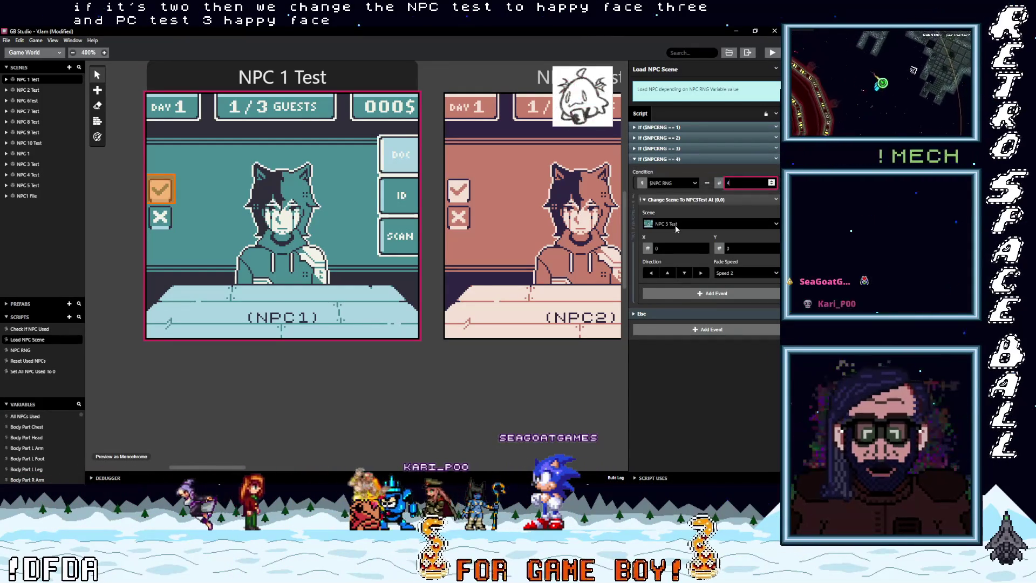
left_click(683, 224)
type("npc")
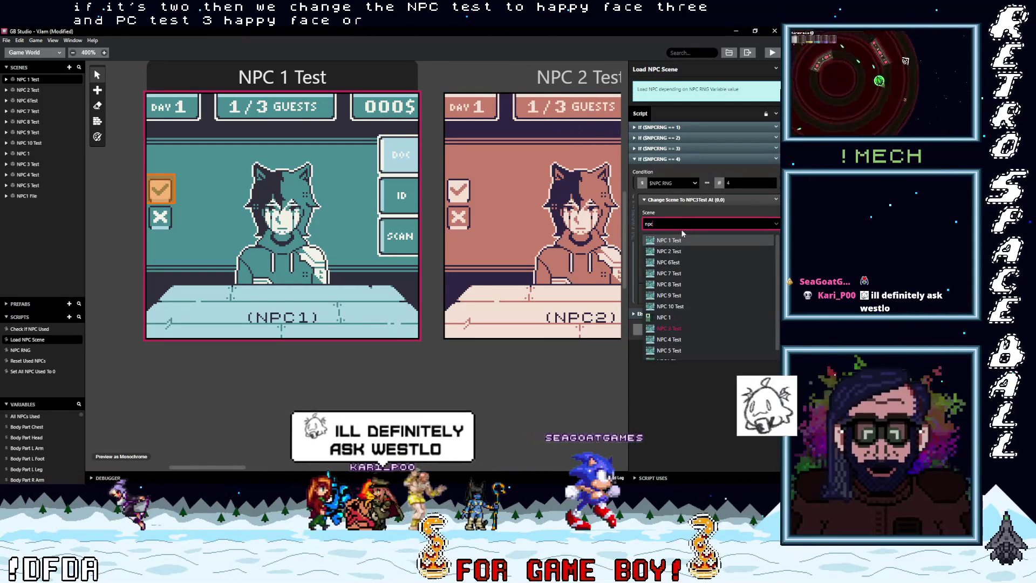
left_click(670, 279)
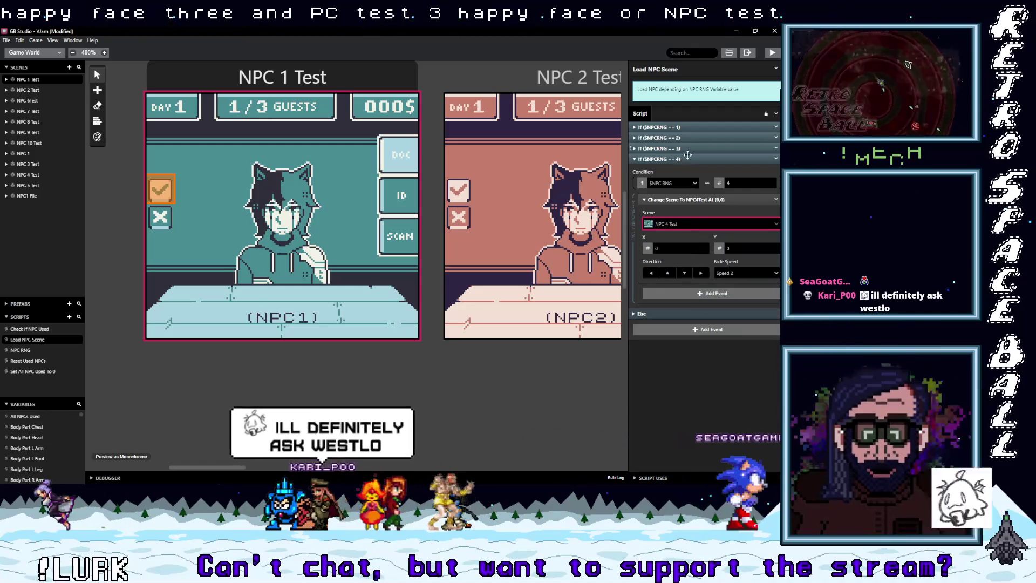
left_click(723, 159)
right_click(723, 159)
left_click(739, 174)
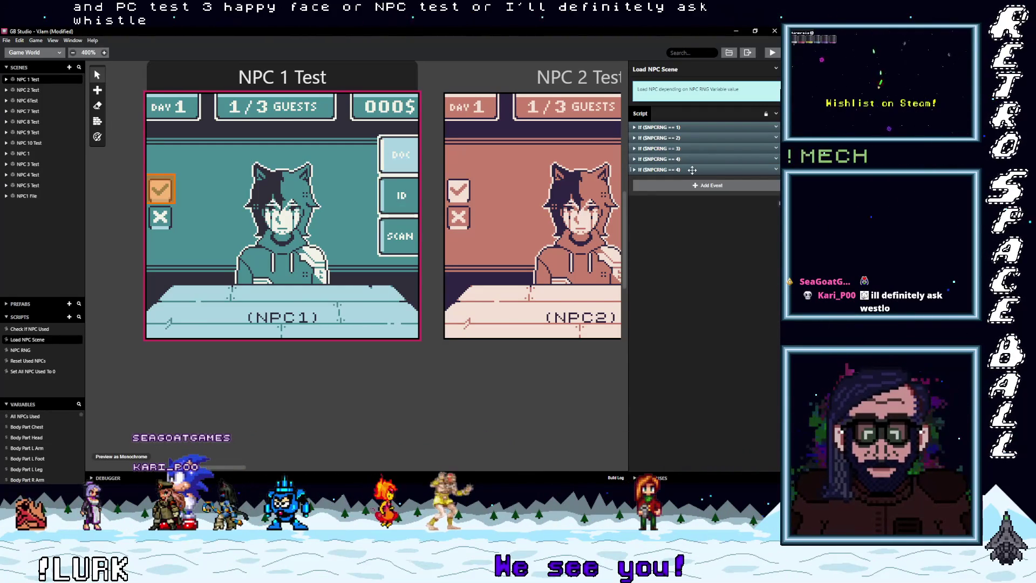
left_click(691, 171)
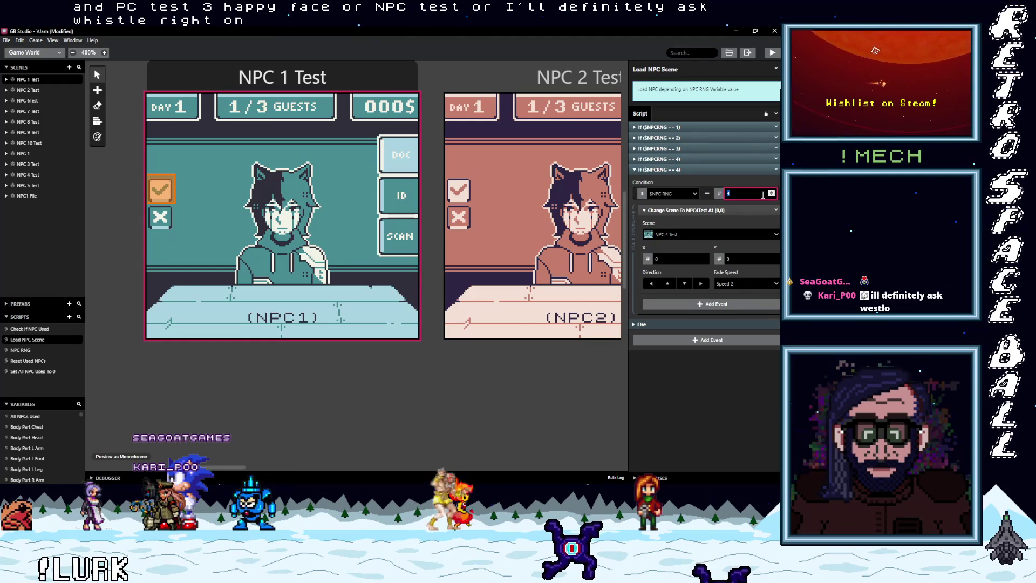
type("5")
Set the value-5 branch to load NPC 5 Test and paste a copy of it.
left_click(682, 236)
type("npc")
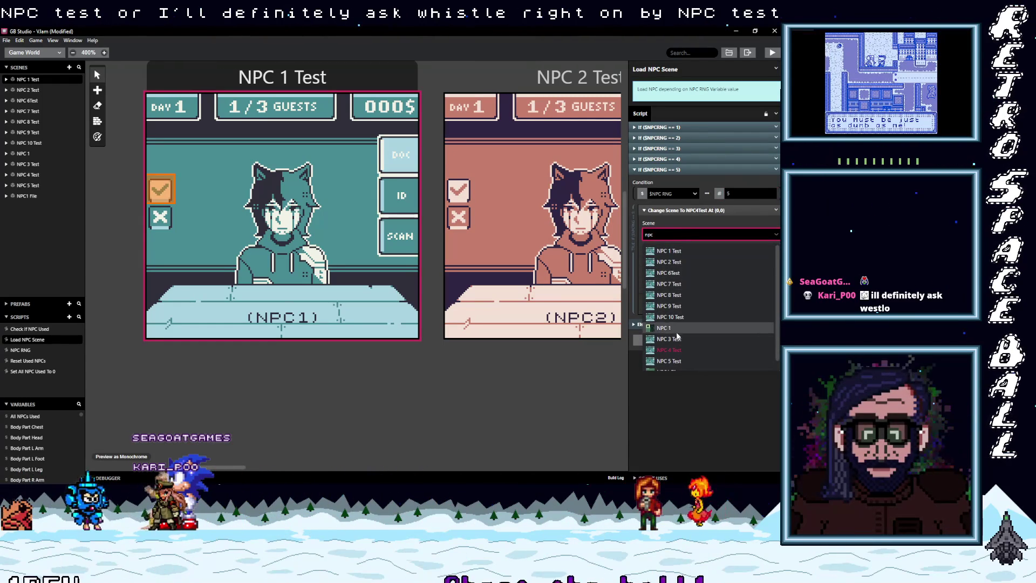
left_click(669, 361)
left_click(689, 170)
left_click(776, 170)
left_click(752, 246)
left_click(707, 185, "alt")
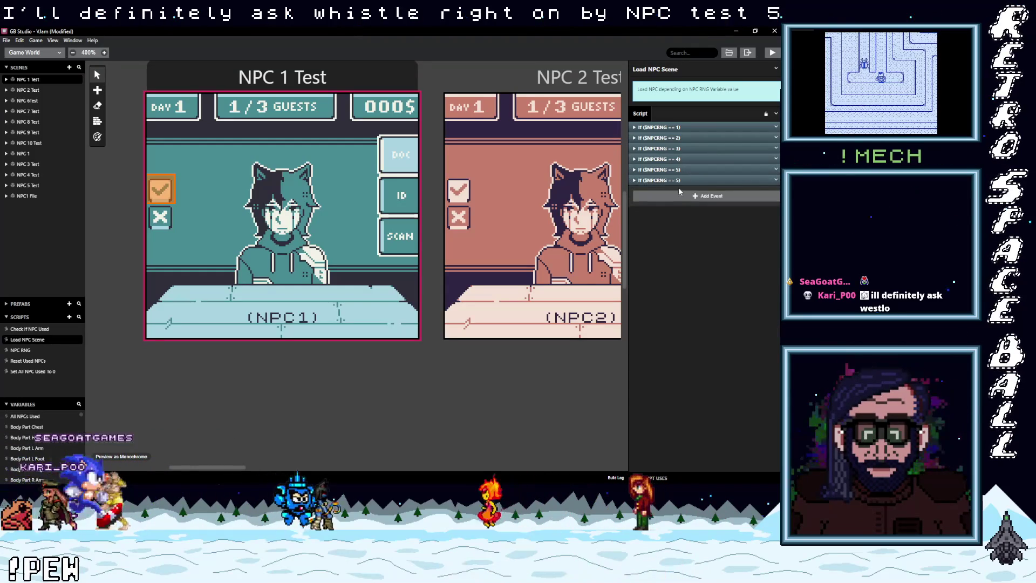
Make the copied branch check value 6 and load NPC 6 Test, then duplicate it.
left_click(688, 180)
double_click(739, 203)
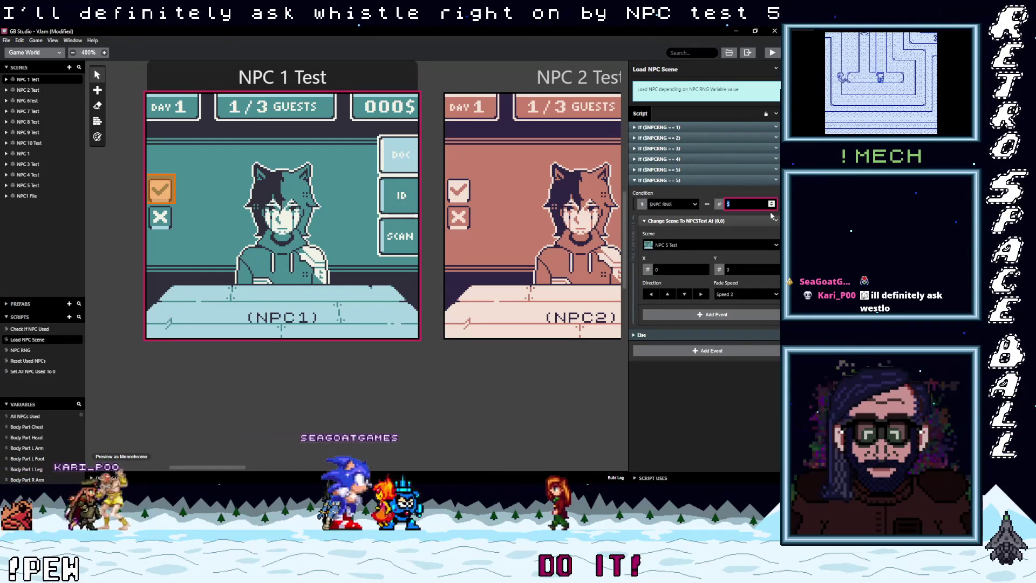
left_click(677, 244)
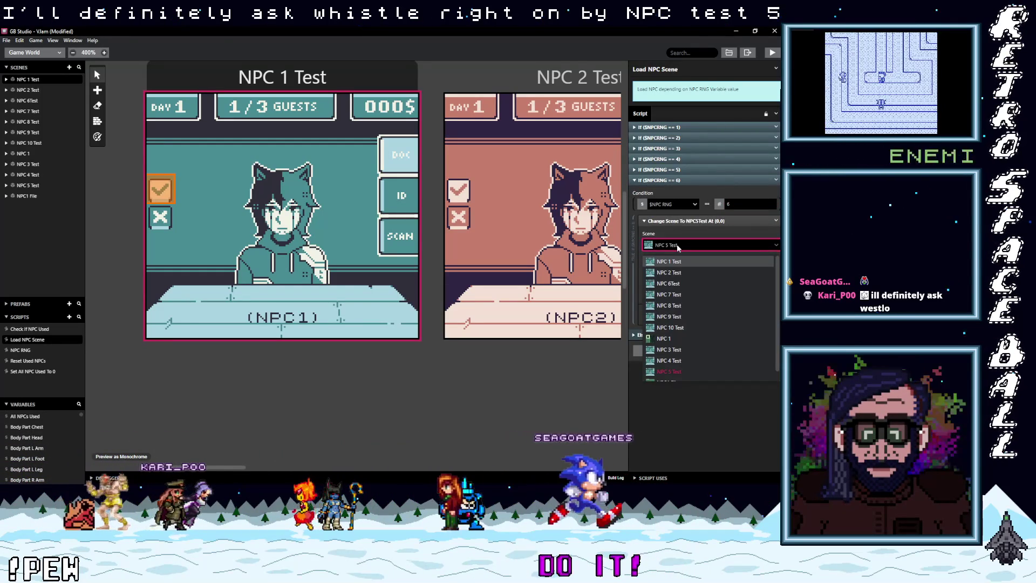
type("npc")
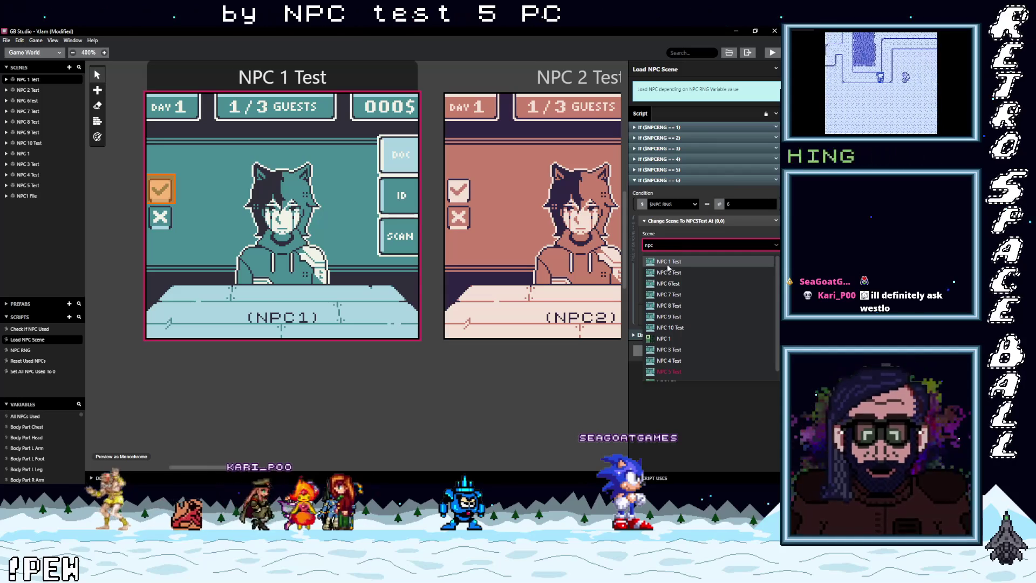
left_click(669, 294)
left_click(772, 180)
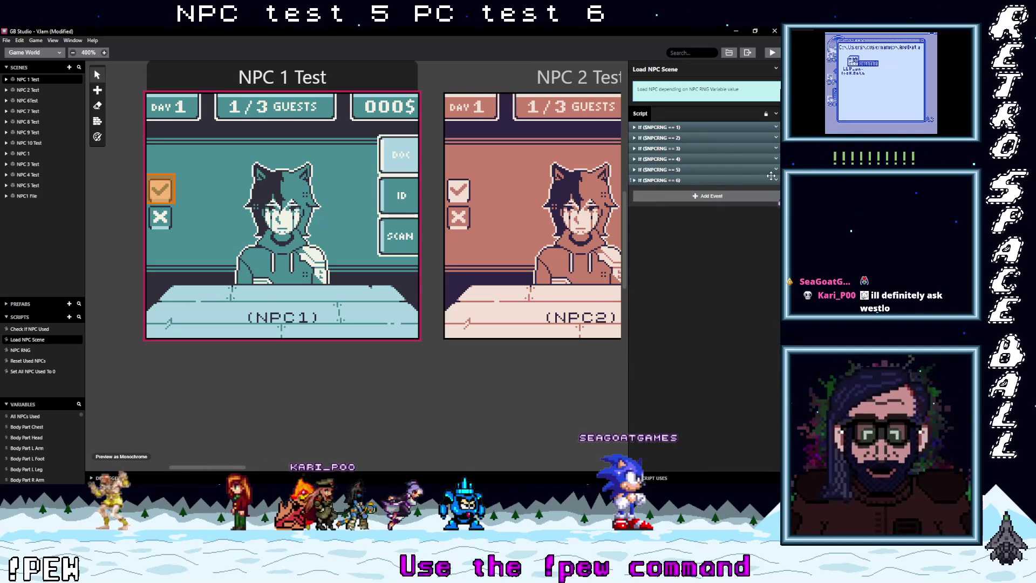
left_click(773, 182)
left_click(740, 248)
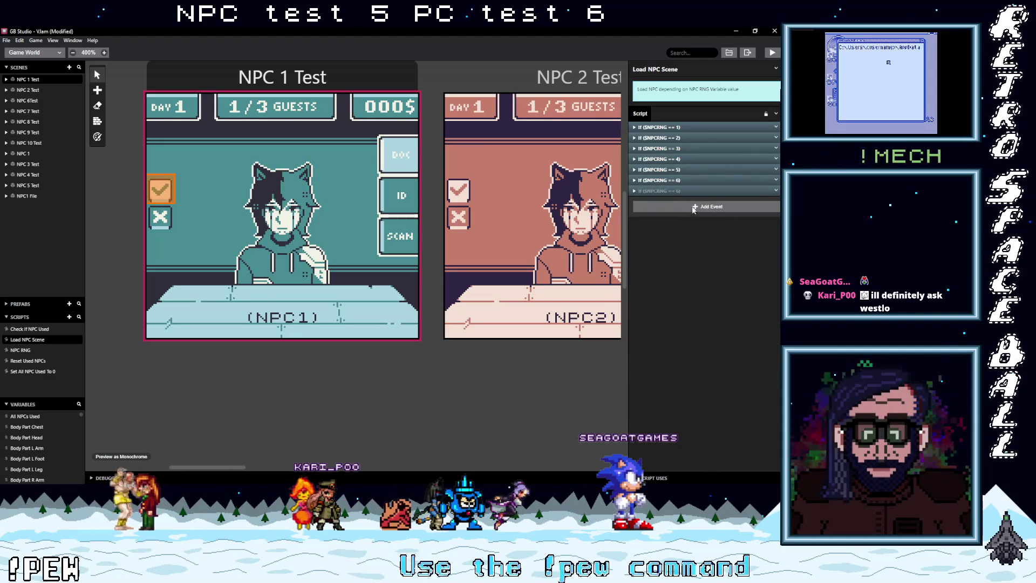
Set the next branch to value 7, loading NPC 7 Test.
left_click(682, 191)
left_click(728, 215)
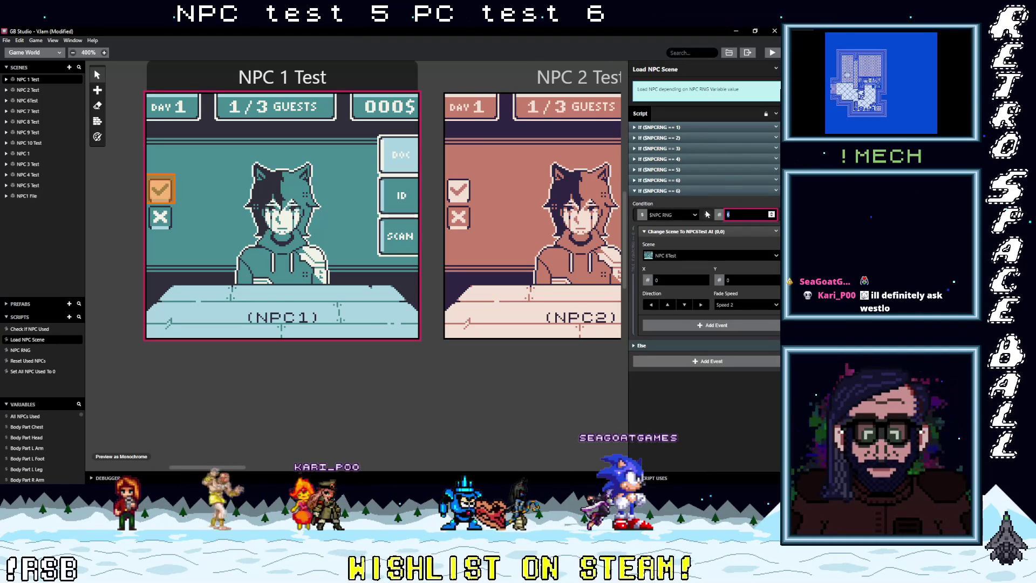
type("7")
left_click(695, 256)
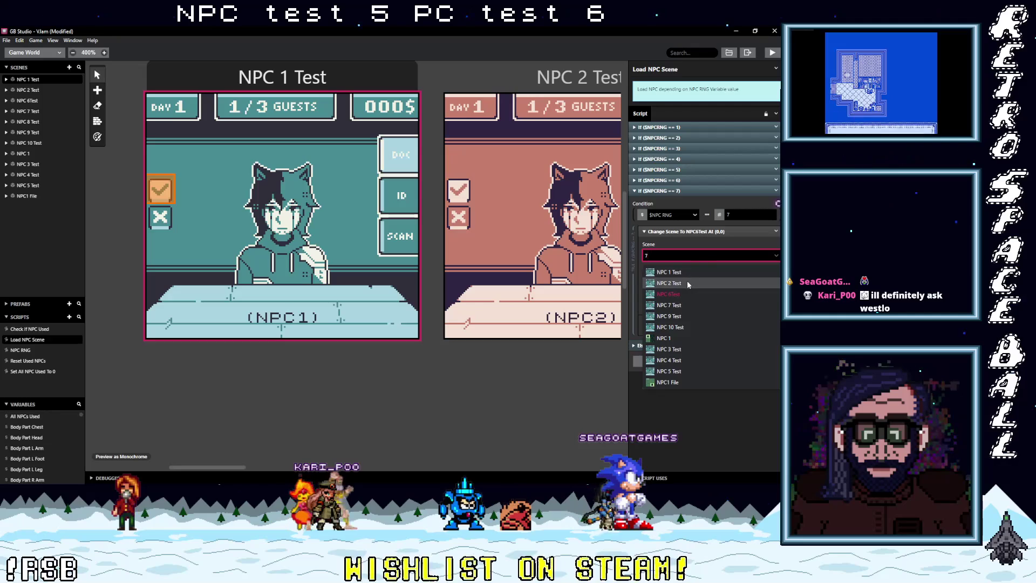
left_click(681, 288)
left_click(765, 193)
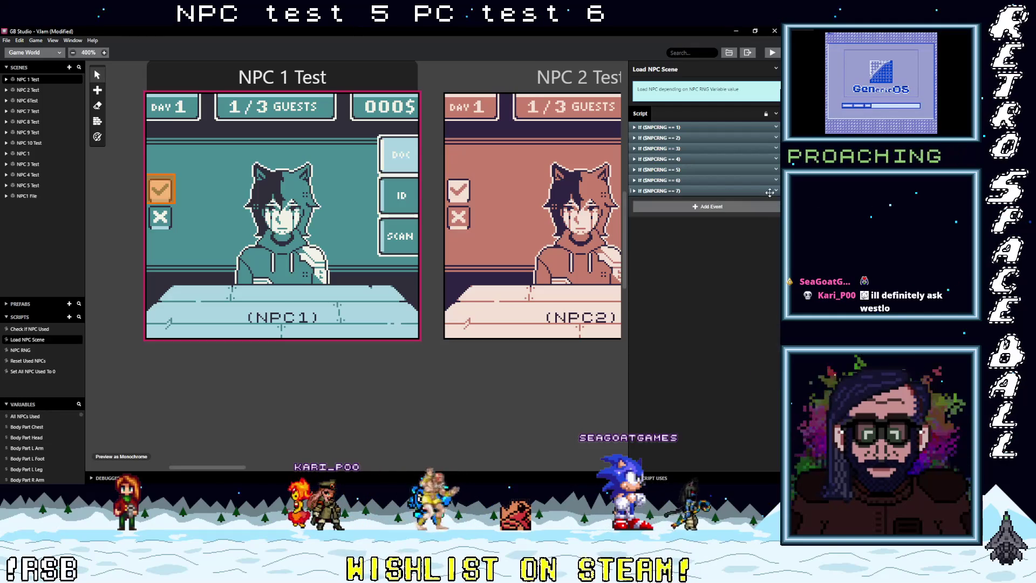
Add a value-8 branch that loads NPC 8 Test.
left_click(758, 206, "alt")
left_click(702, 201)
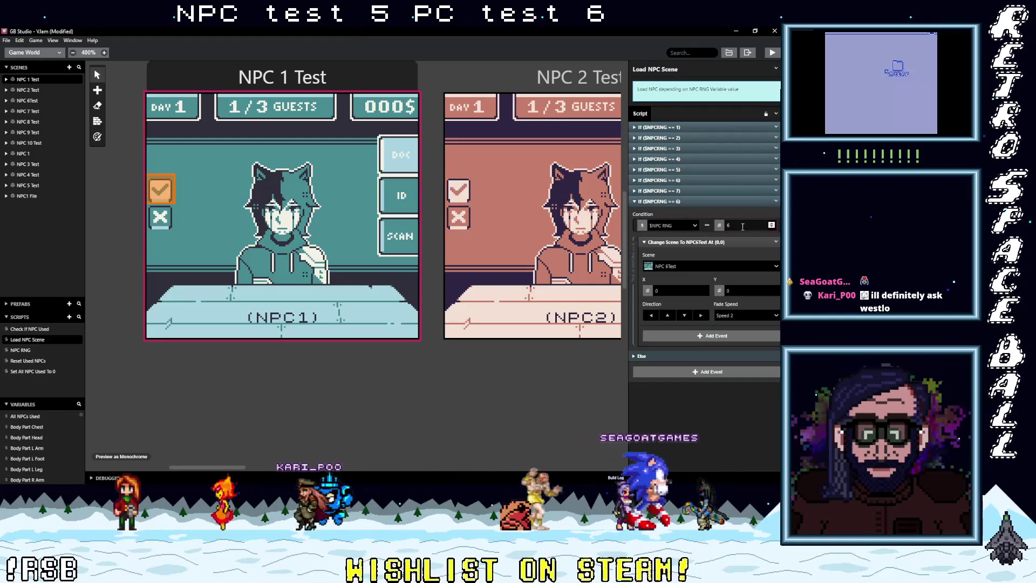
type("8")
left_click(679, 267)
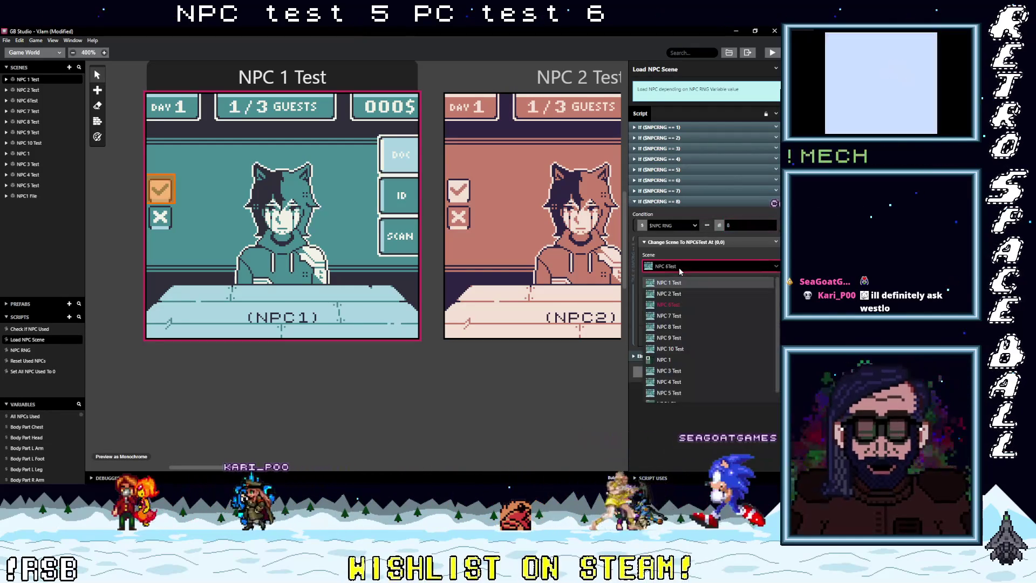
left_click(681, 305)
Add a value-9 branch that loads NPC 9 Test.
left_click(698, 372, "alt")
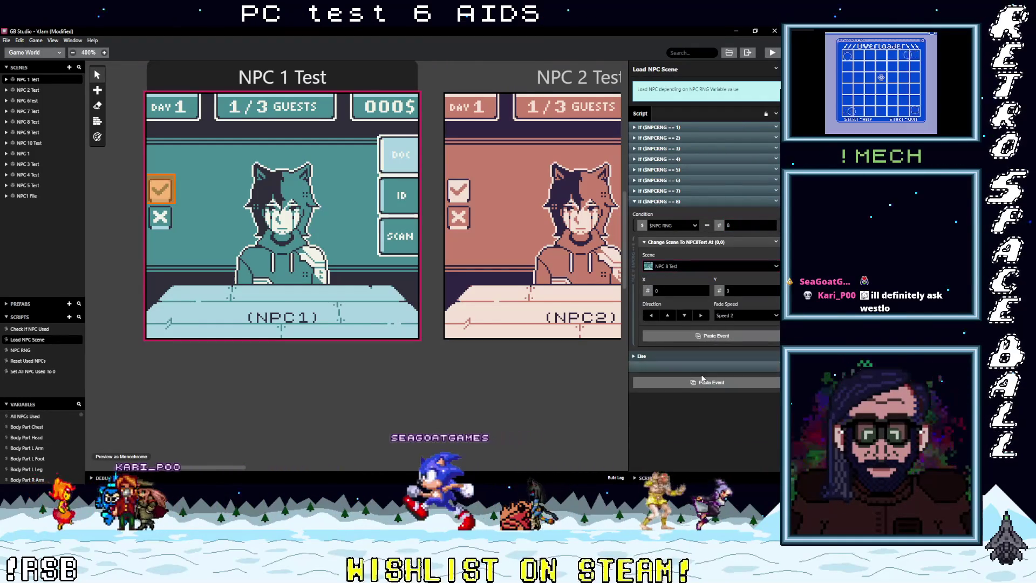
left_click(698, 367)
type("9")
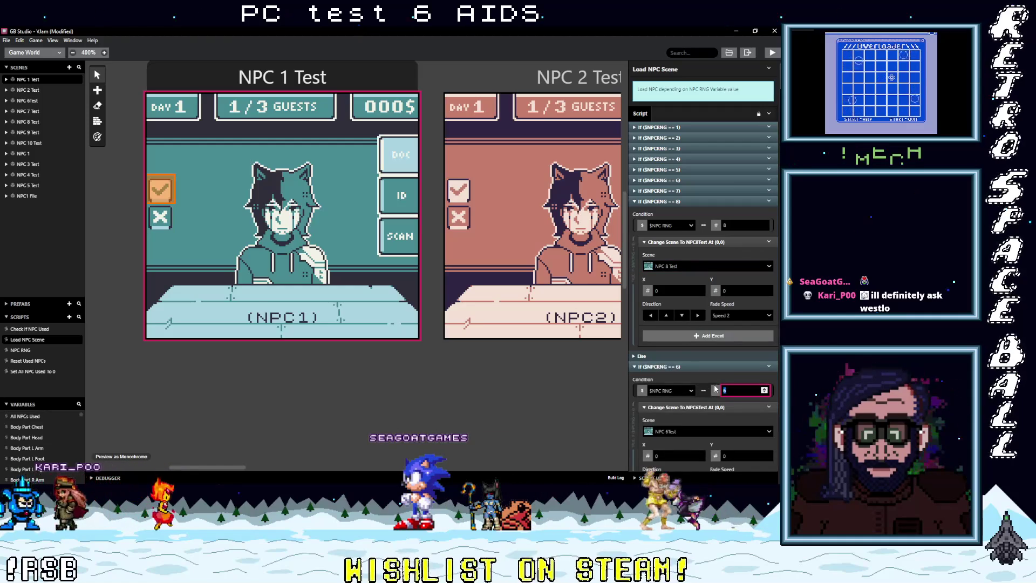
left_click(695, 435)
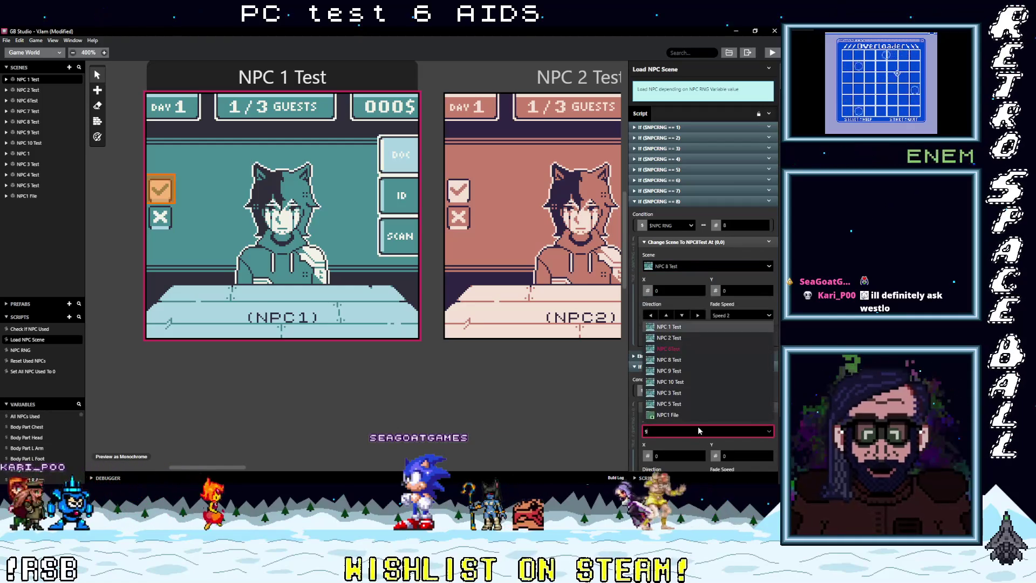
left_click(682, 368)
Set the last branch to value 10 loading NPC 10 Test, and collapse the branches.
scroll(695, 404, "down", 2)
left_click_drag(691, 428, 694, 455)
scroll(695, 439, "down", 1)
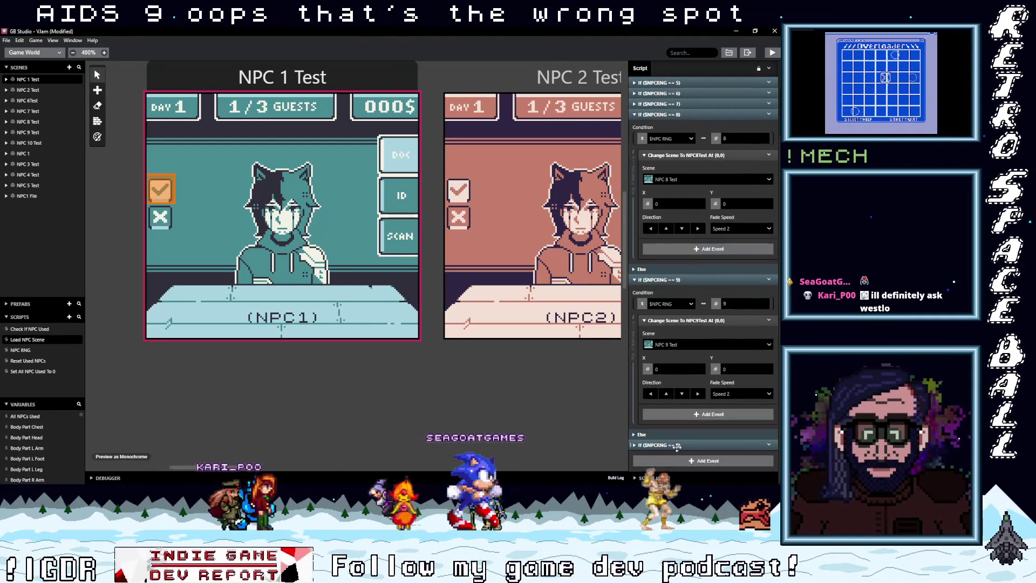
scroll(704, 436, "down", 4)
double_click(742, 314)
type("10")
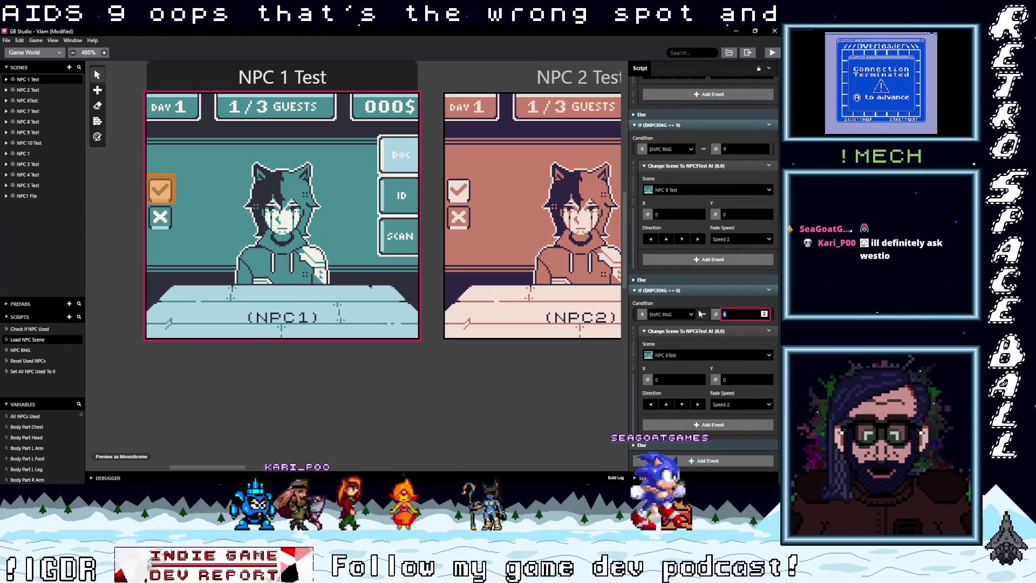
left_click(681, 354)
left_click(683, 368)
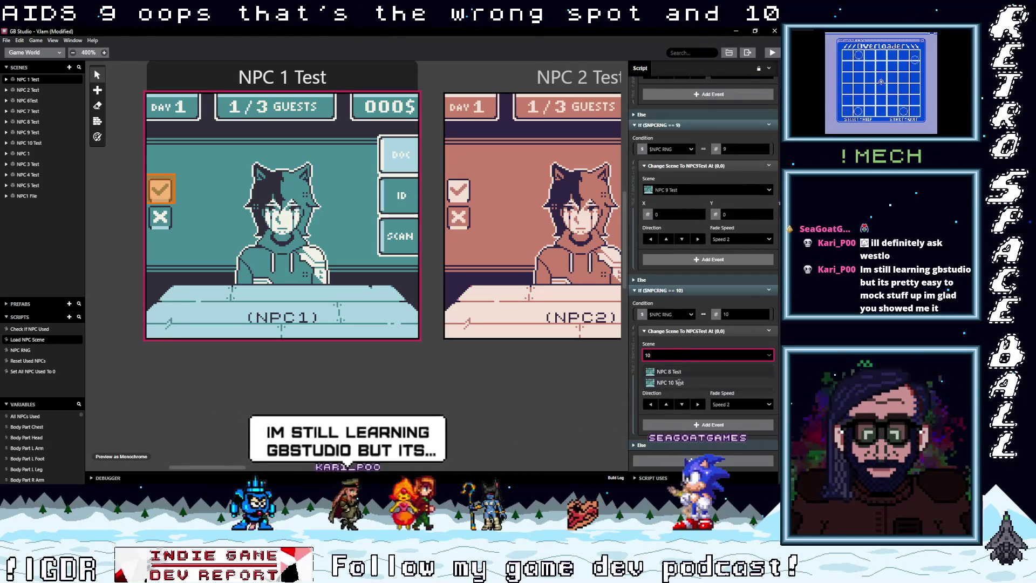
scroll(679, 324, "up", 8)
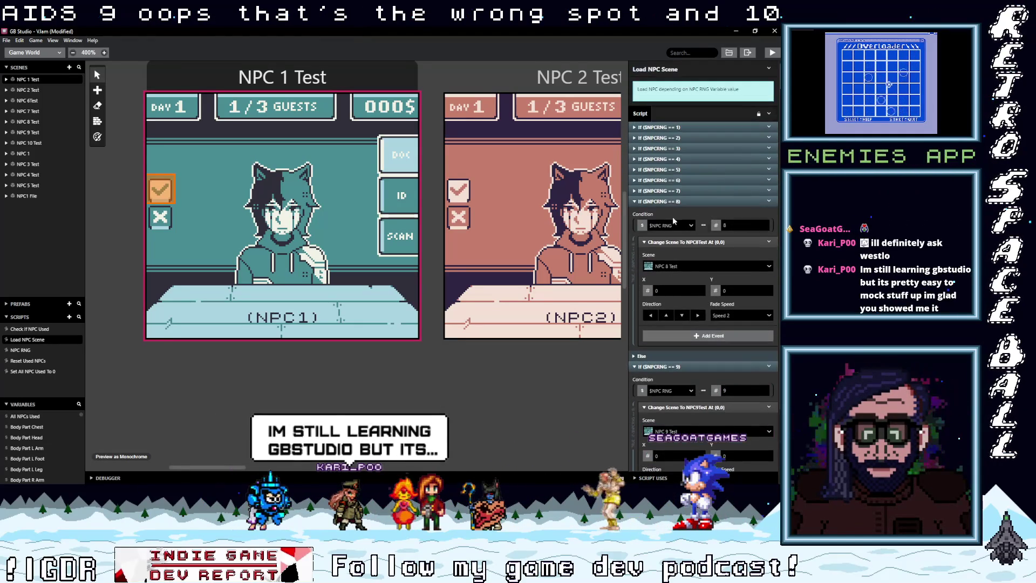
left_click(671, 201)
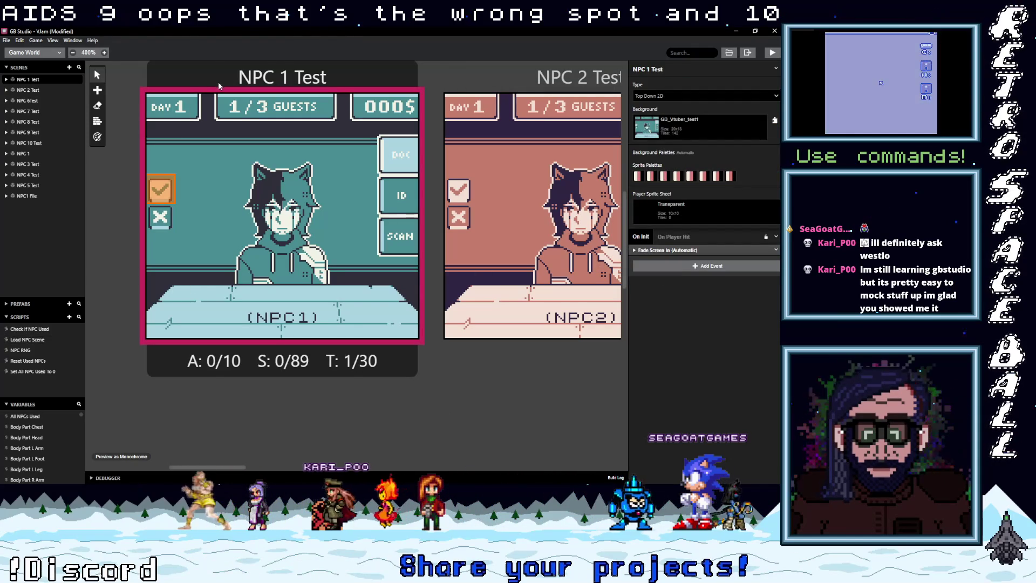
Let the A button also run the checkmark trigger's press script.
left_click(160, 189)
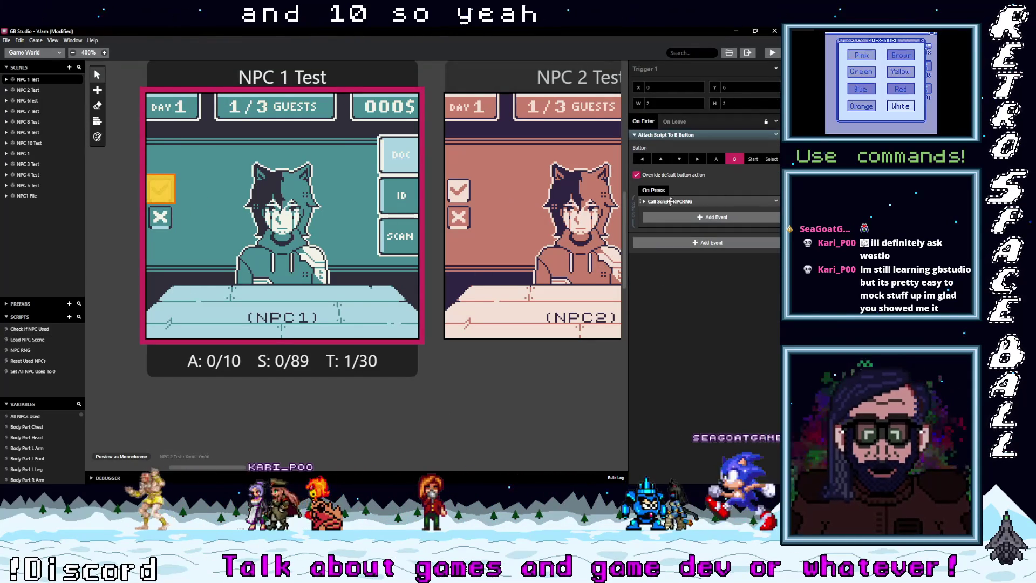
left_click(717, 158)
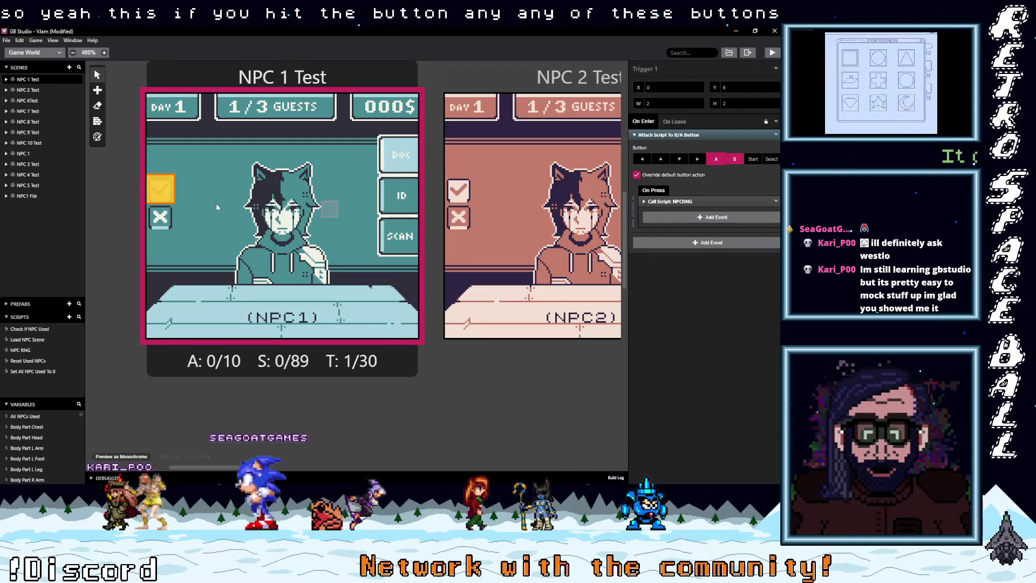
left_click(675, 202)
left_click(680, 202)
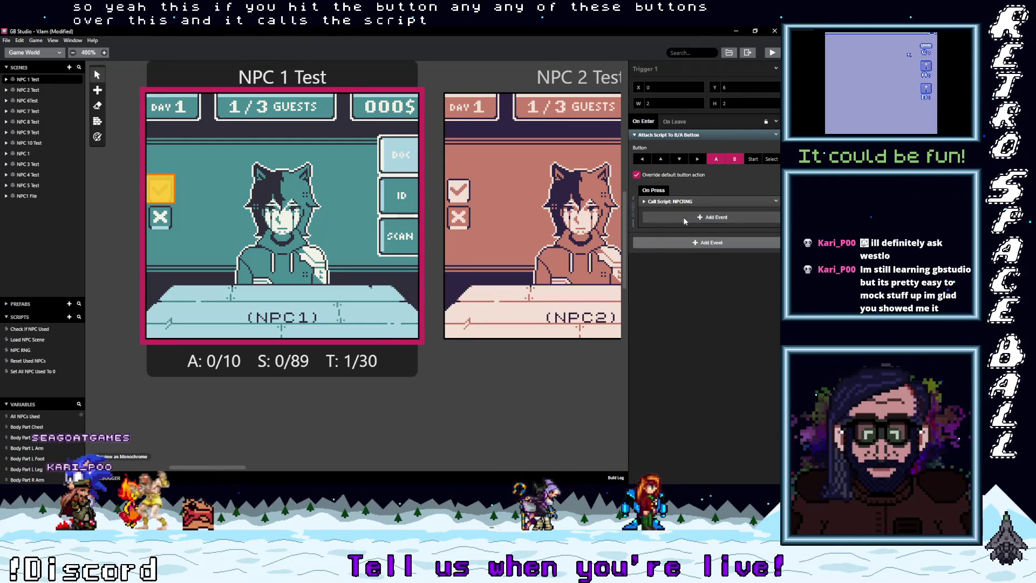
Add a 0.5 second Wait after the NPC RNG call.
left_click(700, 218)
type("wal")
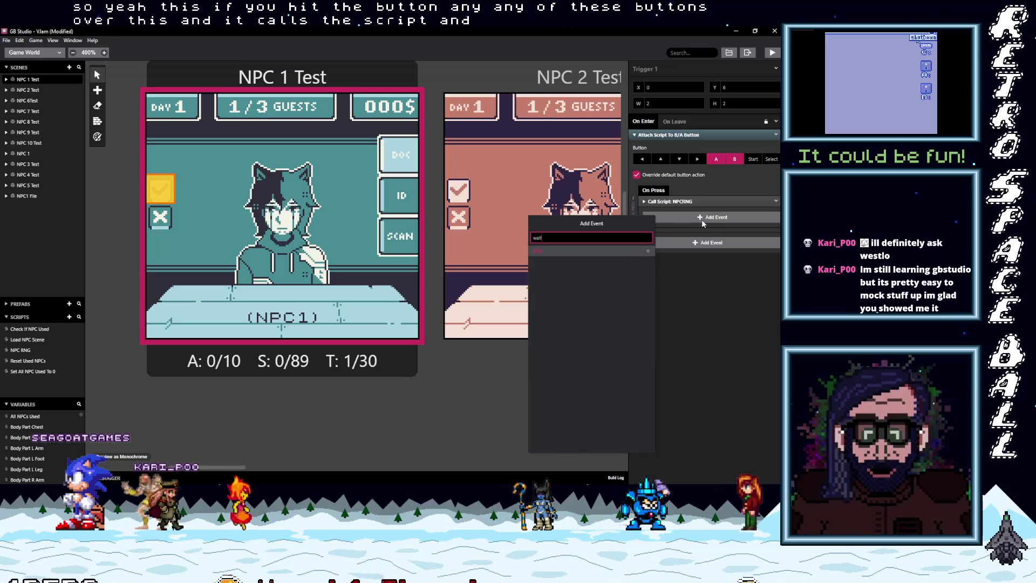
left_click(564, 260)
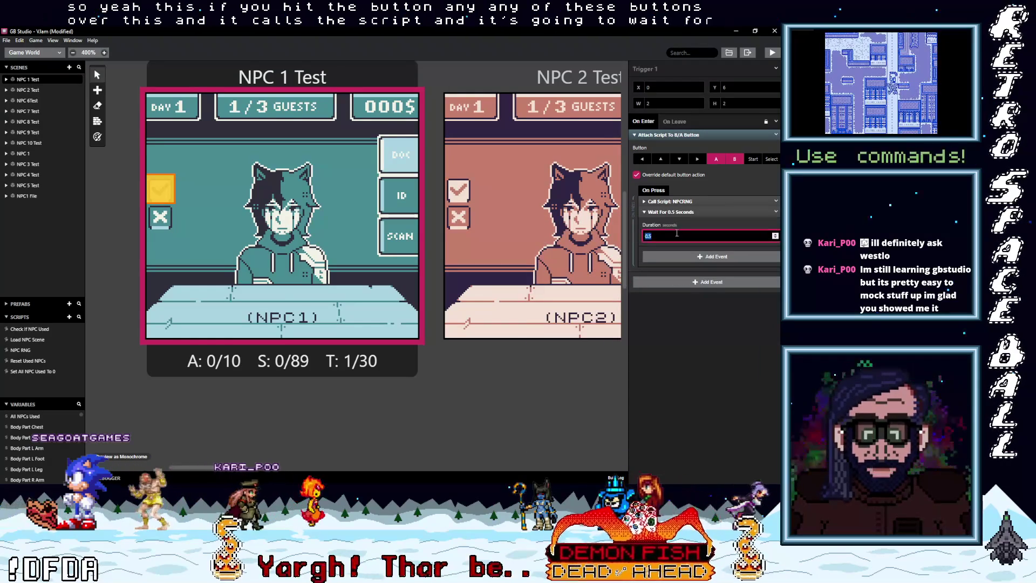
left_click(681, 211)
Add a Call Script event that runs Load NPC Scene.
left_click(691, 227)
type("call")
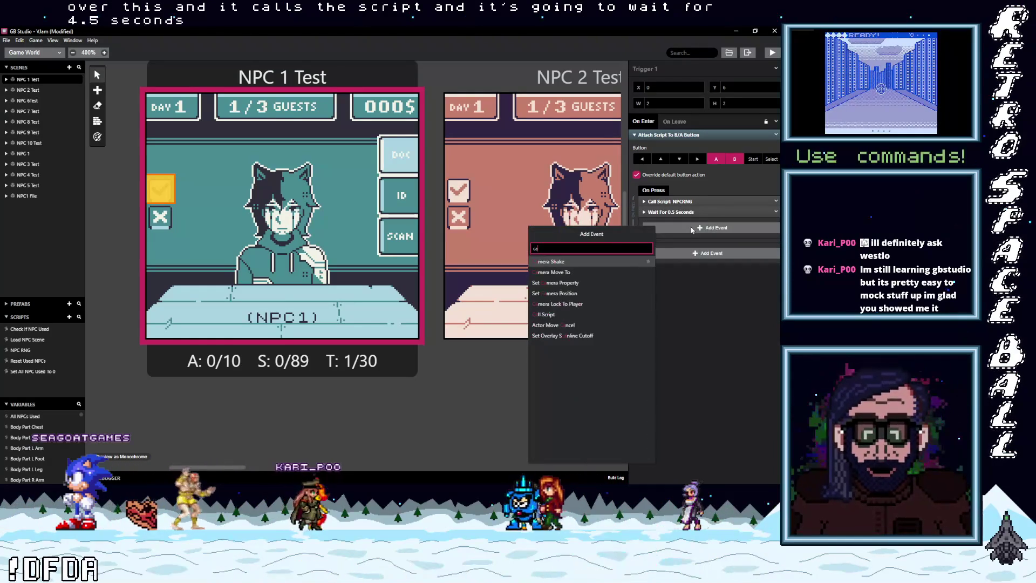
left_click(578, 262)
left_click(677, 247)
left_click(679, 273)
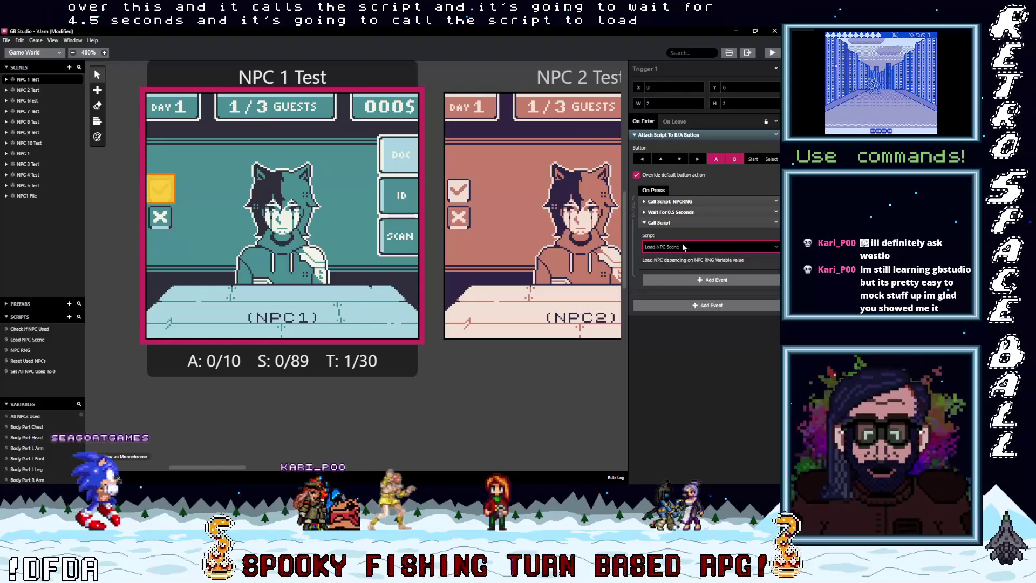
left_click(685, 222)
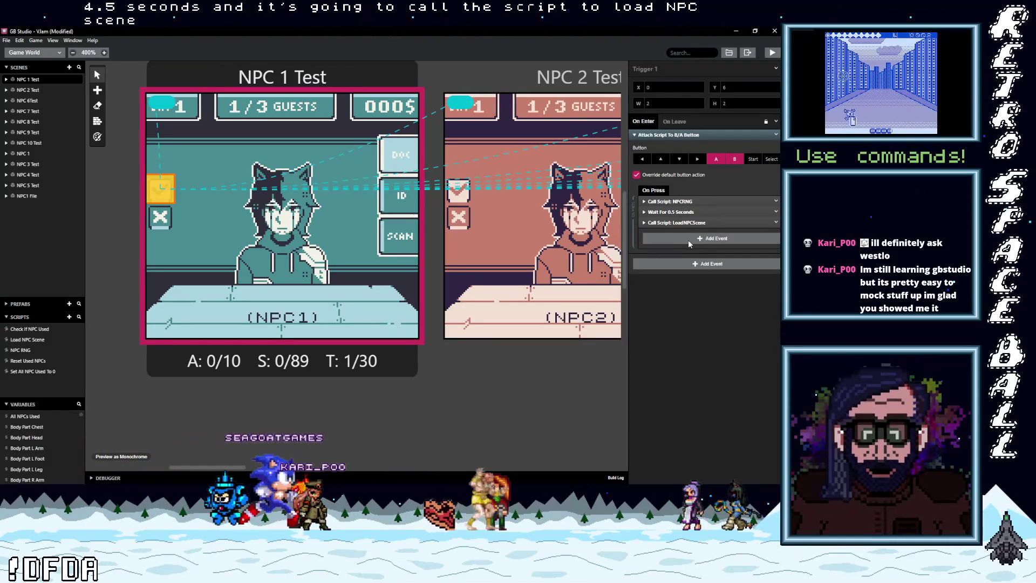
left_click(688, 240)
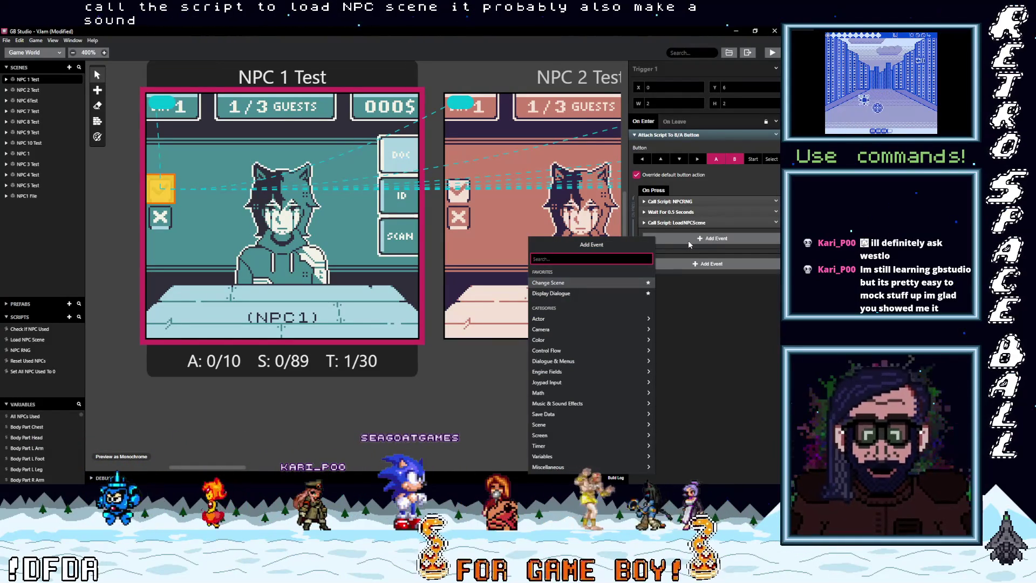
key("Escape")
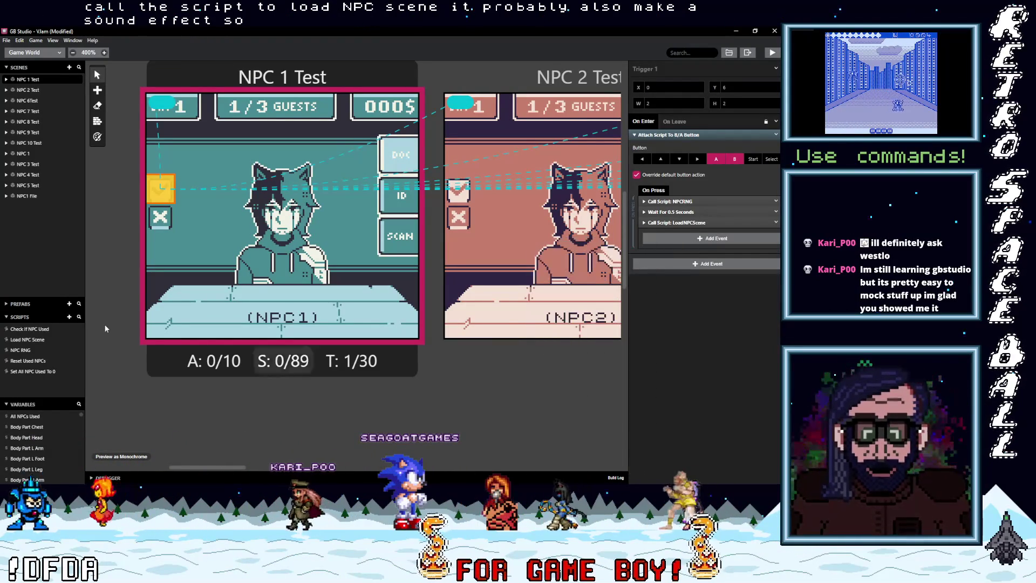
scroll(42, 448, "down", 5)
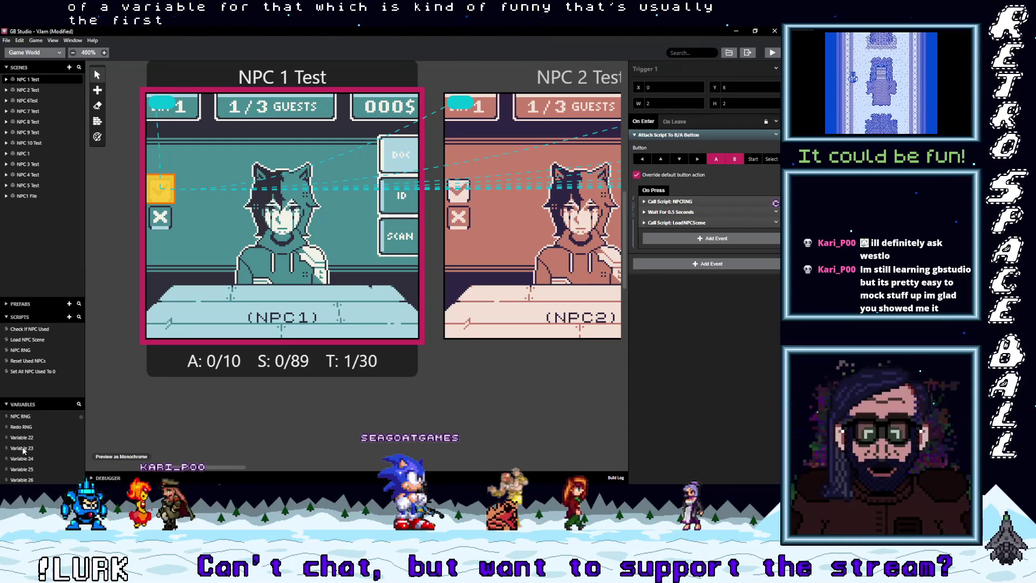
Rename Variable 22 to SFX Off.
left_click(24, 436)
left_click(659, 69)
type("SF")
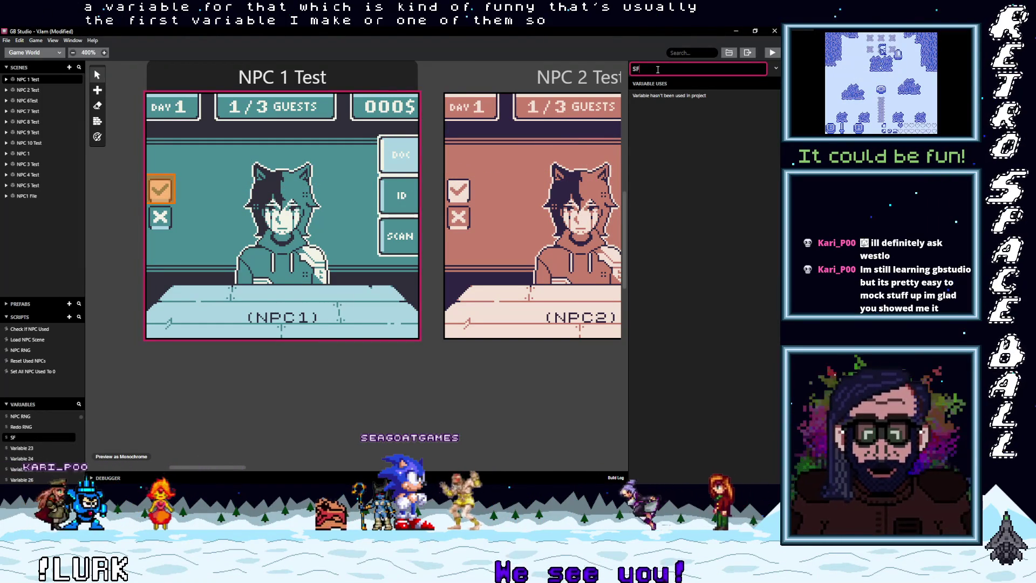
type("C")
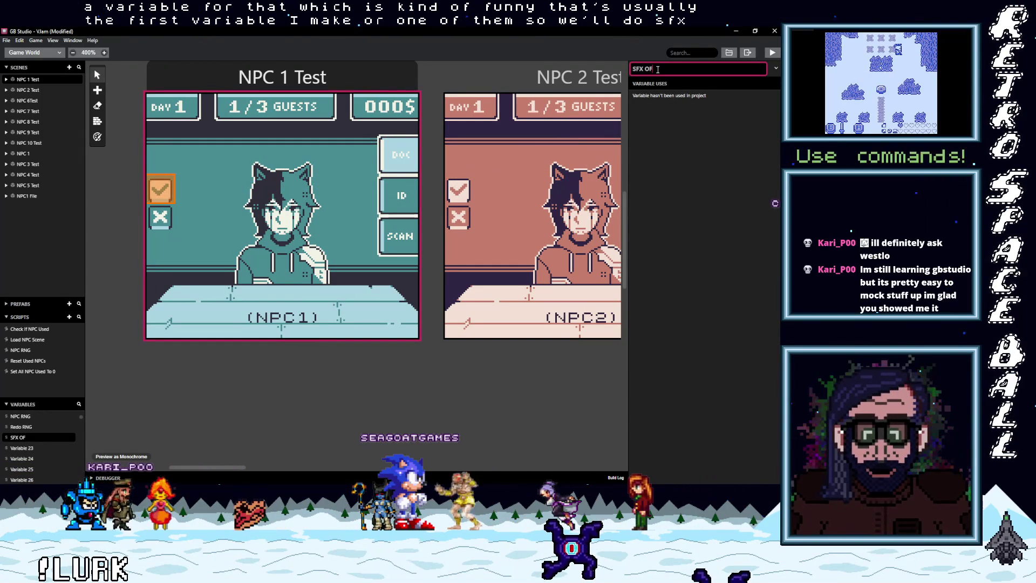
type("f")
key("Return")
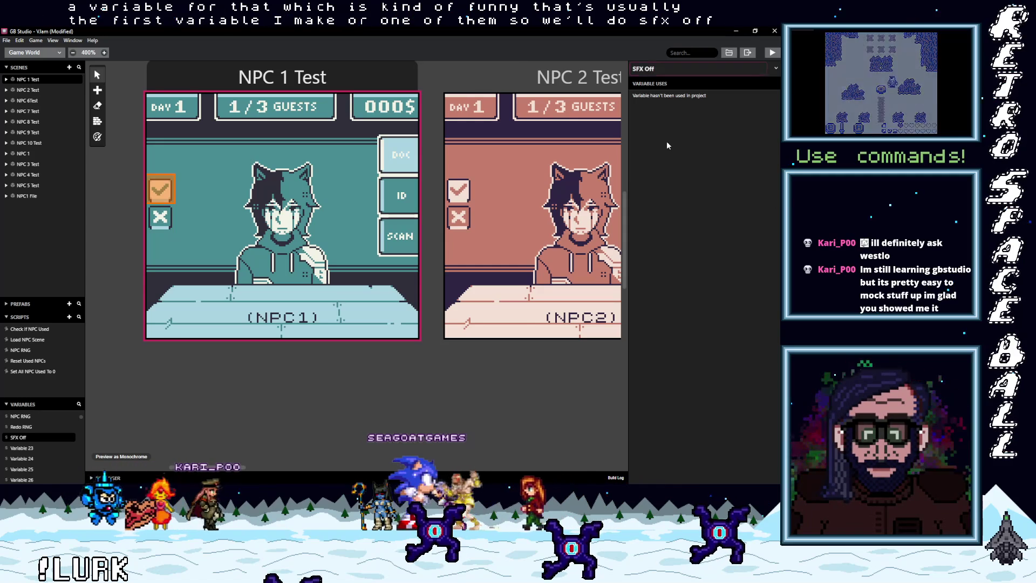
Rename Variable 23 to BGM Off.
left_click(22, 448)
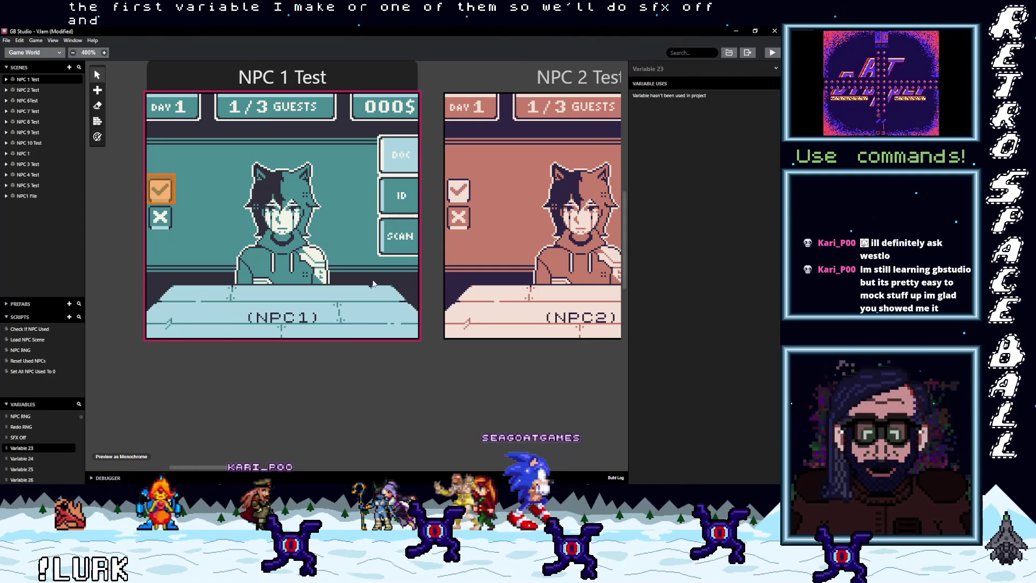
left_click(657, 69)
type("BGM Off")
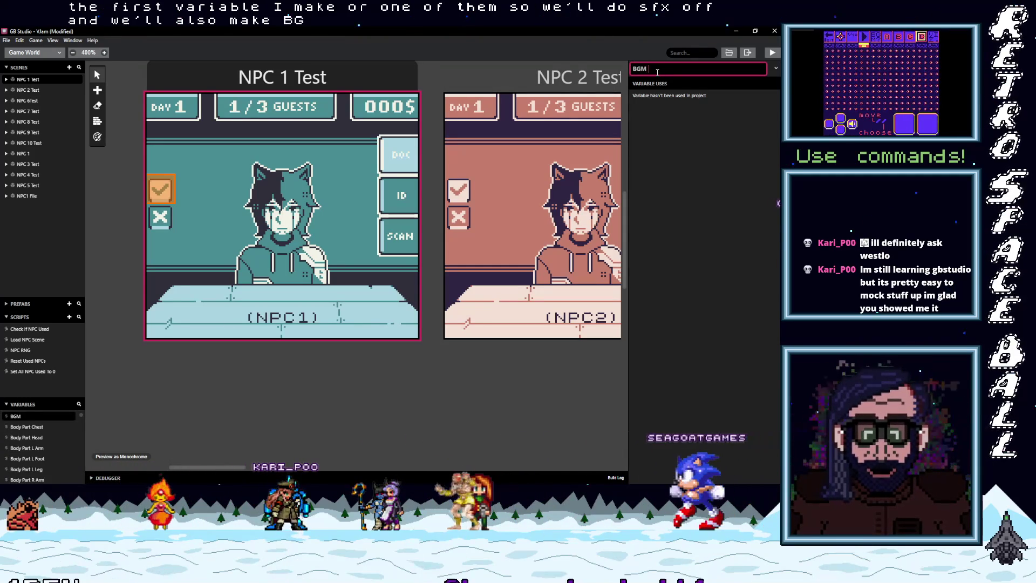
key("Return")
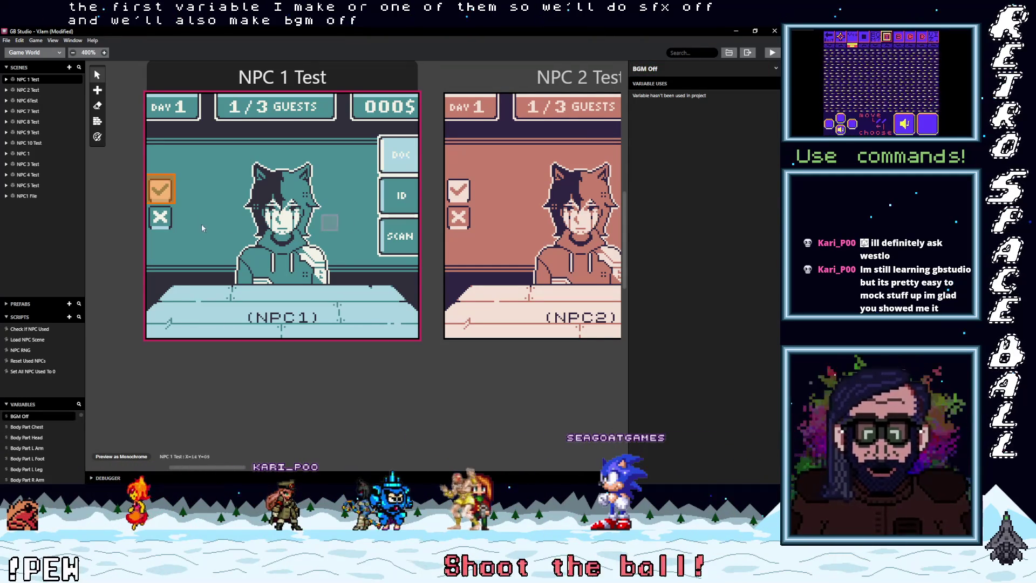
left_click(160, 189)
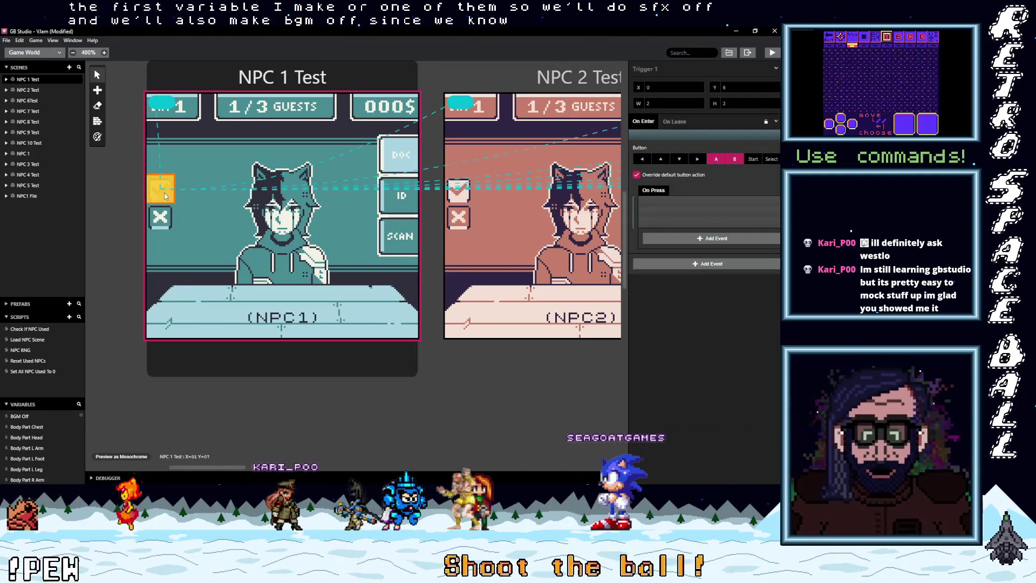
Put an If SFX Off == 0 block playing the Beep sound at the top of On Press.
left_click(683, 239)
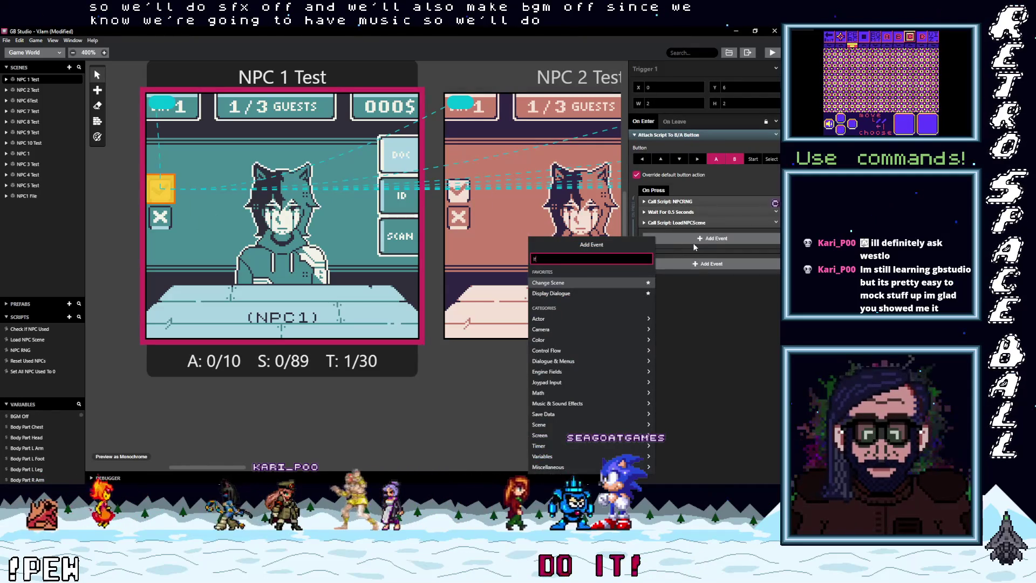
type("f")
type("fx")
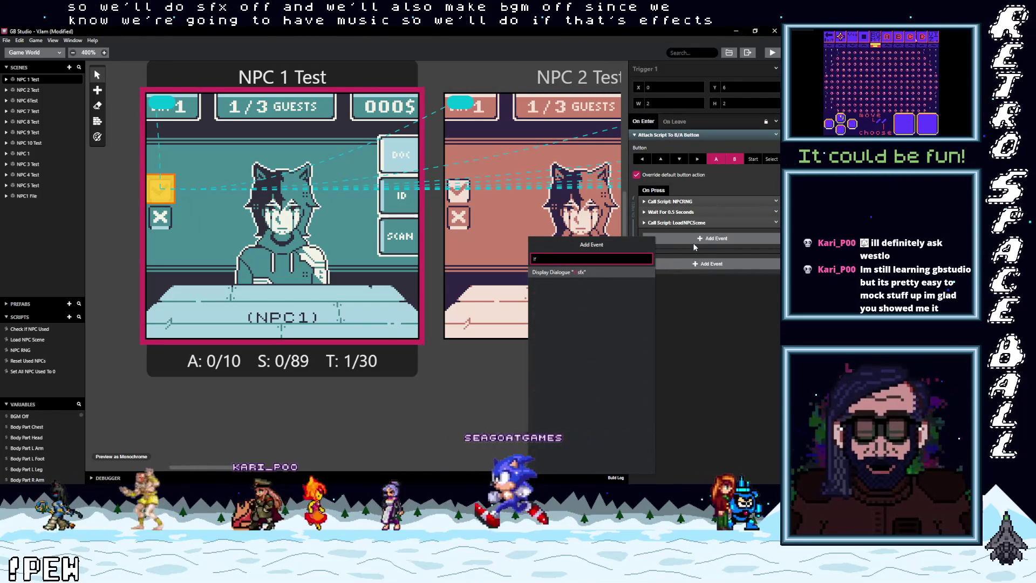
type(" val")
left_click(564, 273)
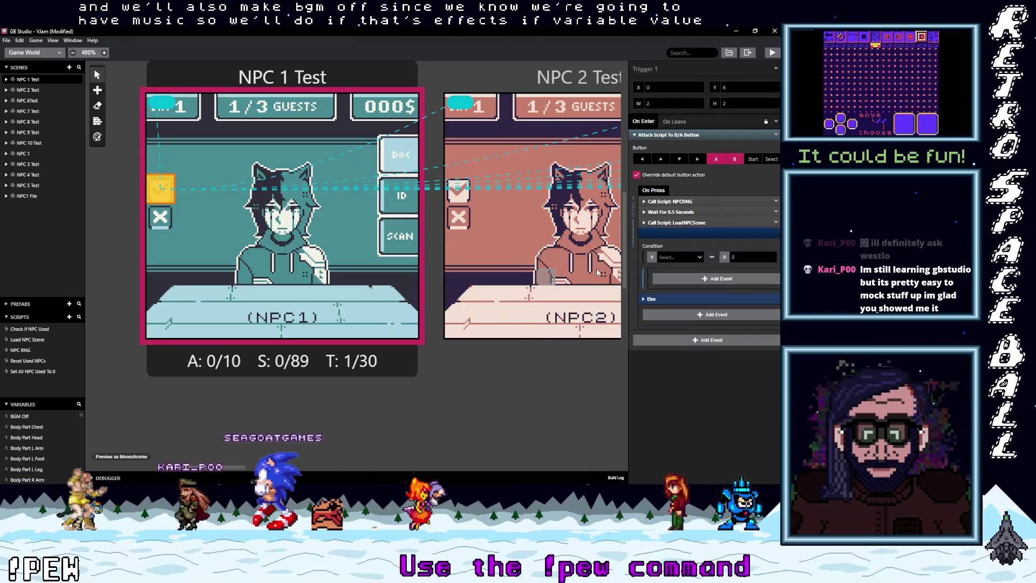
left_click(679, 257)
type("sfx")
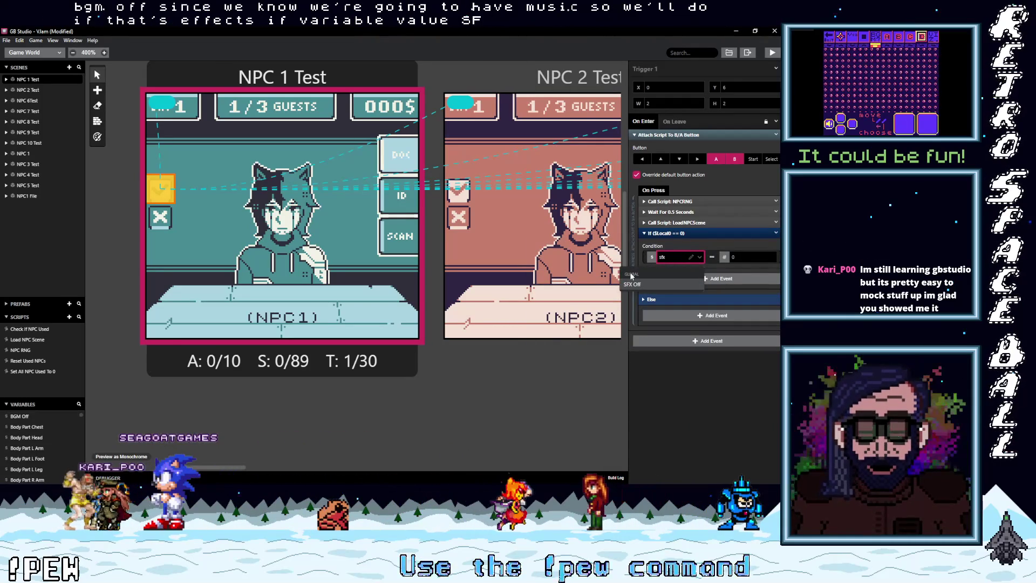
left_click(693, 276)
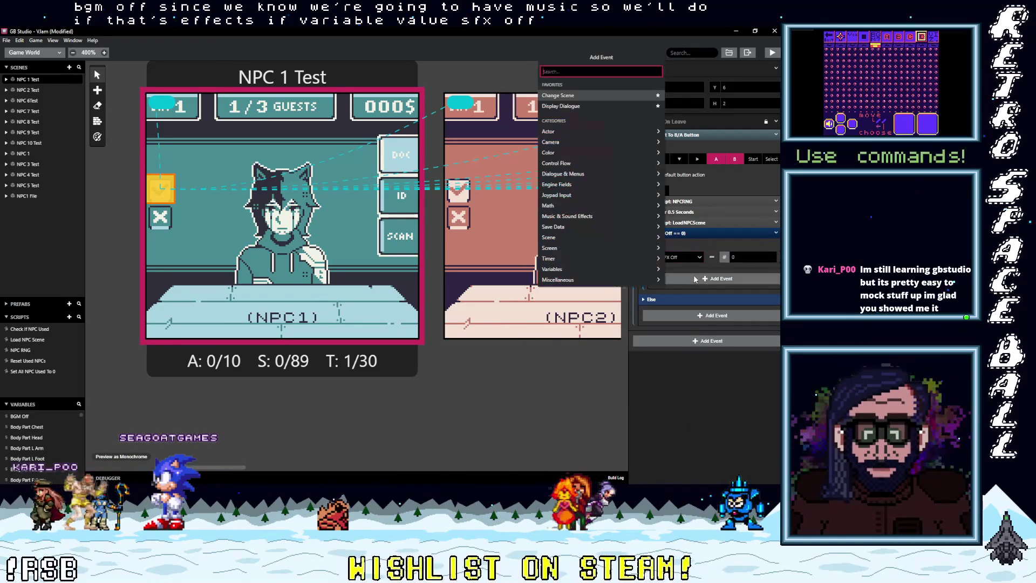
type("pla")
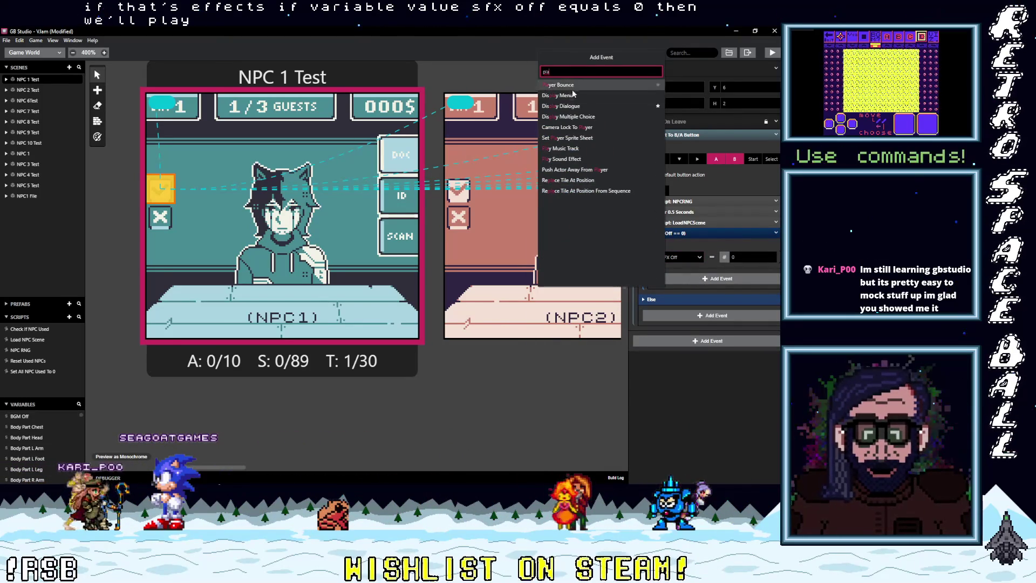
left_click(567, 159)
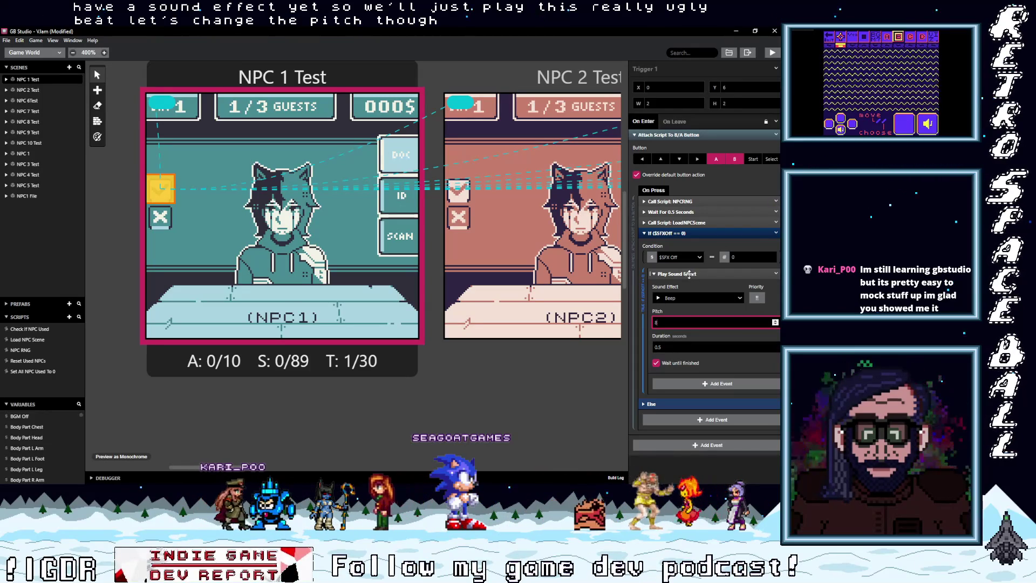
left_click_drag(687, 232, 687, 202)
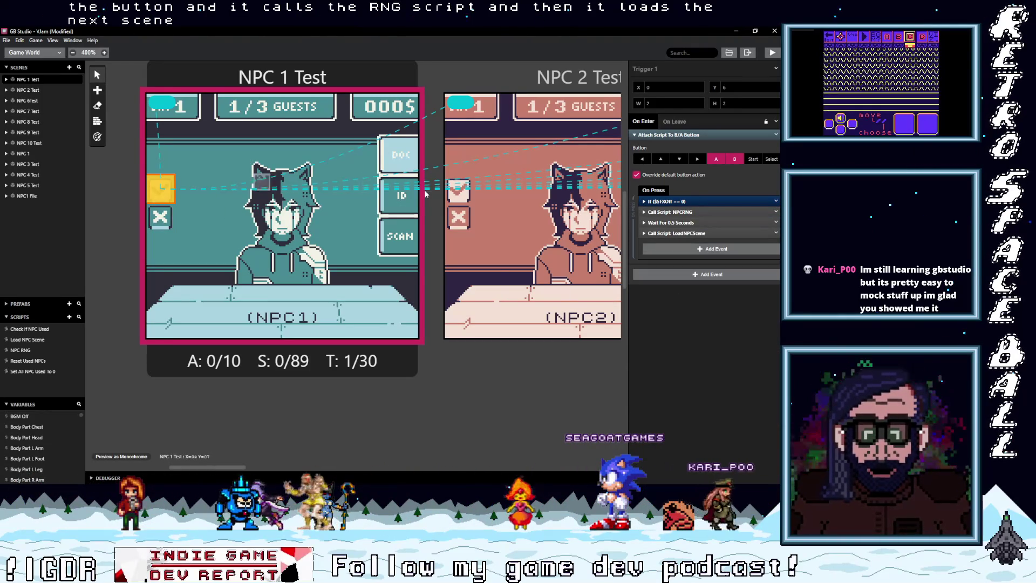
Add a Remove Button Script event to the checkmark trigger's On Leave events.
left_click(671, 122)
left_click(678, 140)
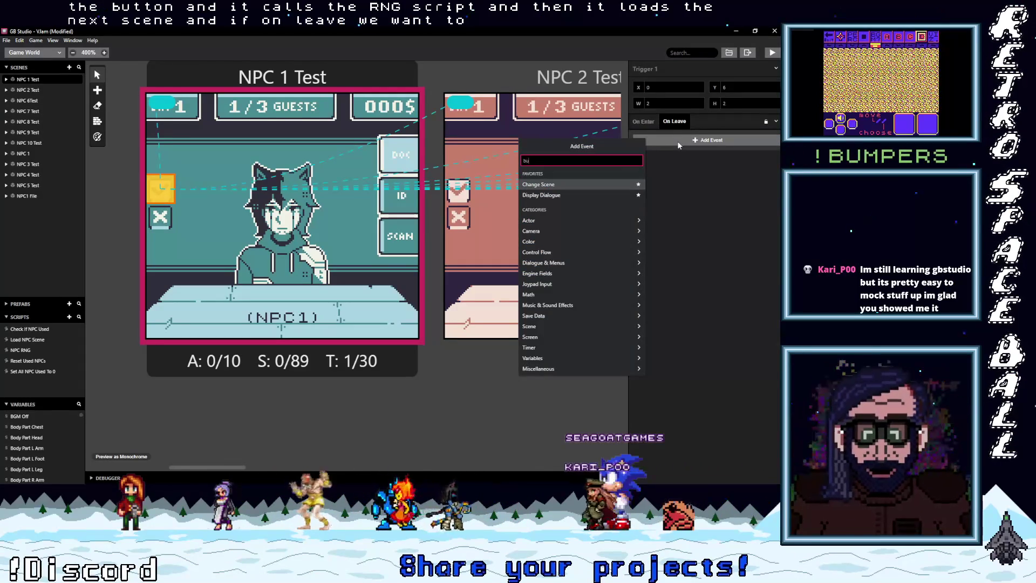
type("button")
left_click(547, 185)
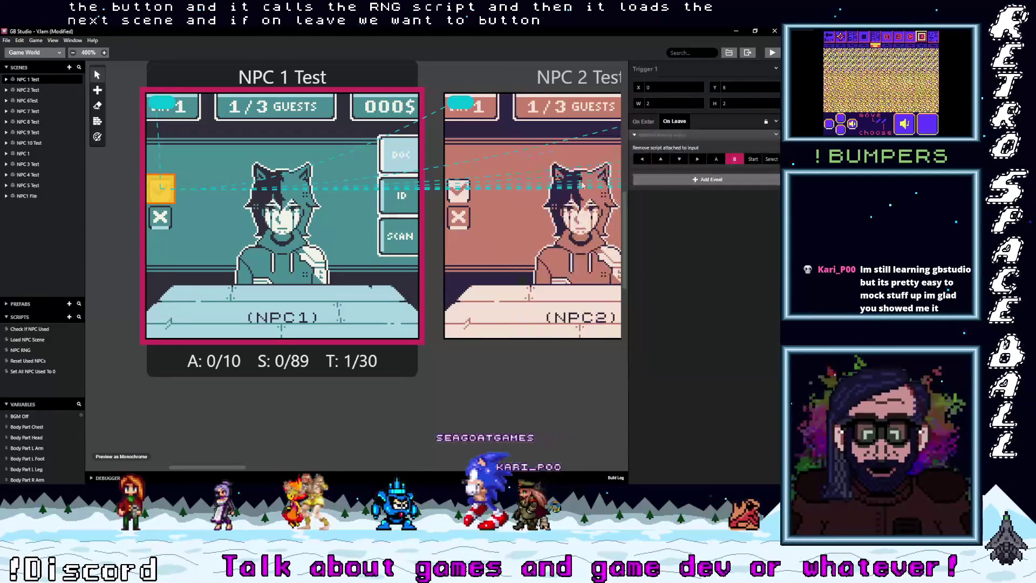
left_click(644, 121)
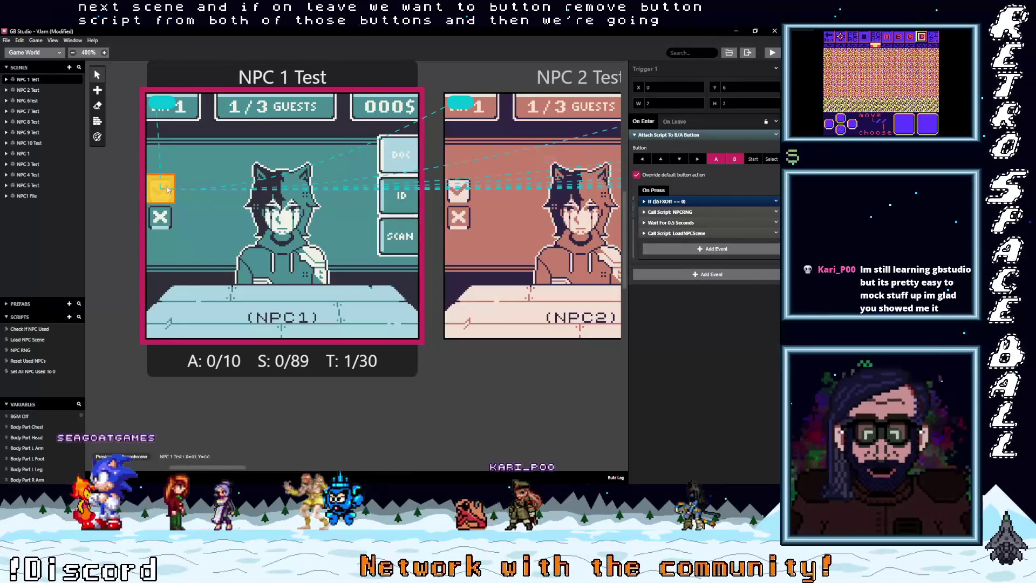
left_click(154, 215)
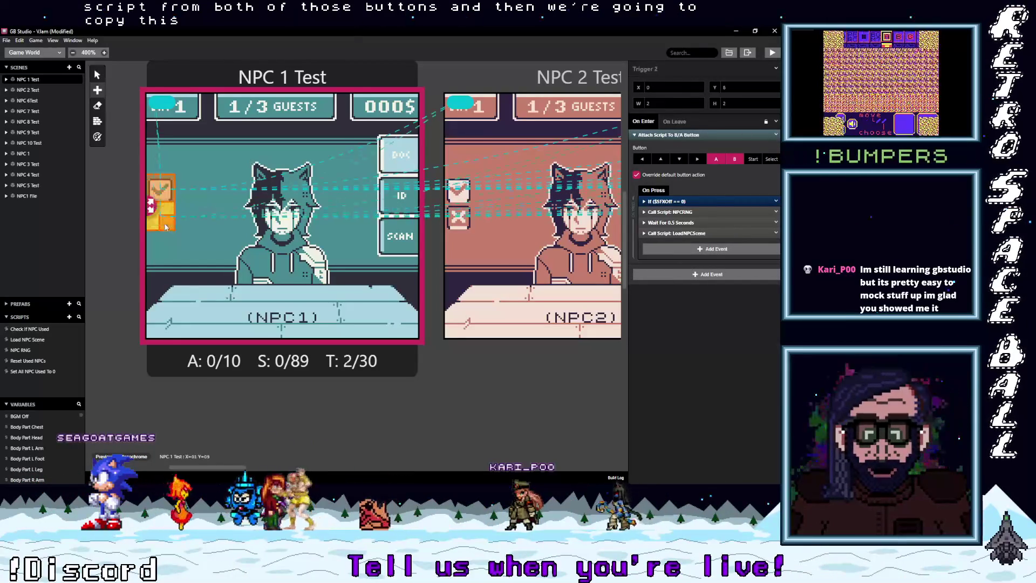
Space apart the check and X triggers in the NPC 1, 2 and 3 Test scenes.
left_click(458, 216)
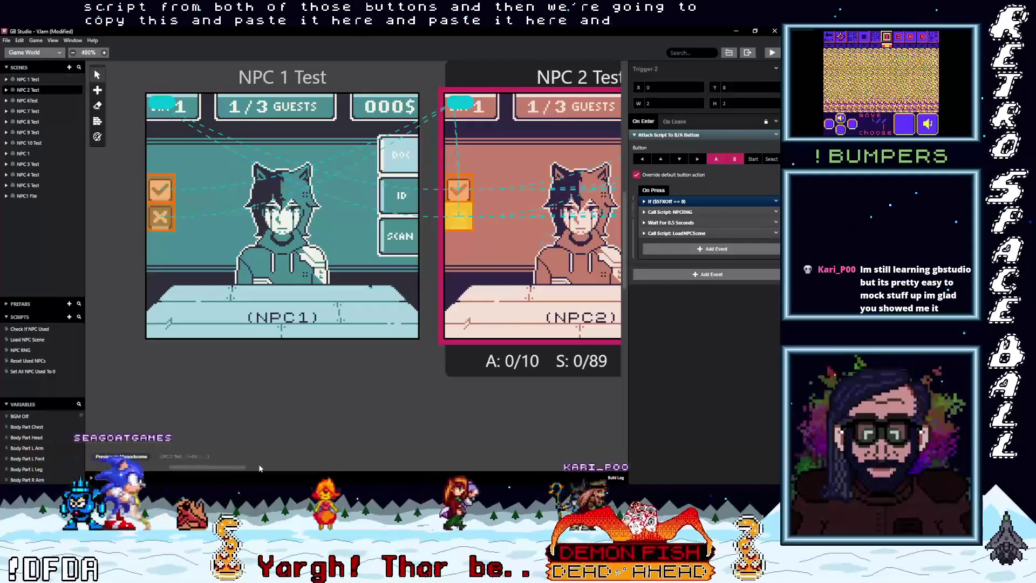
left_click_drag(214, 467, 288, 466)
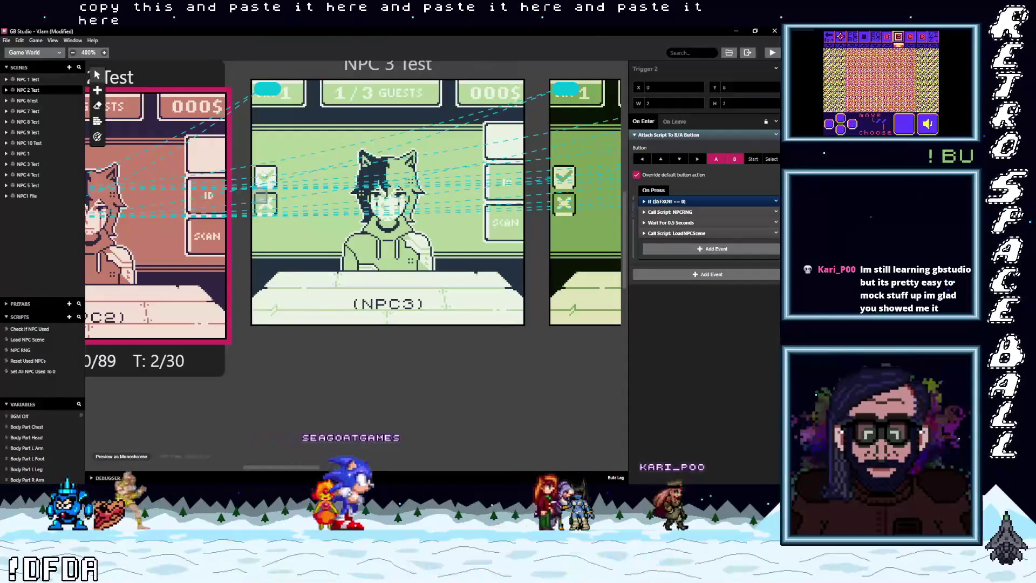
left_click(266, 175)
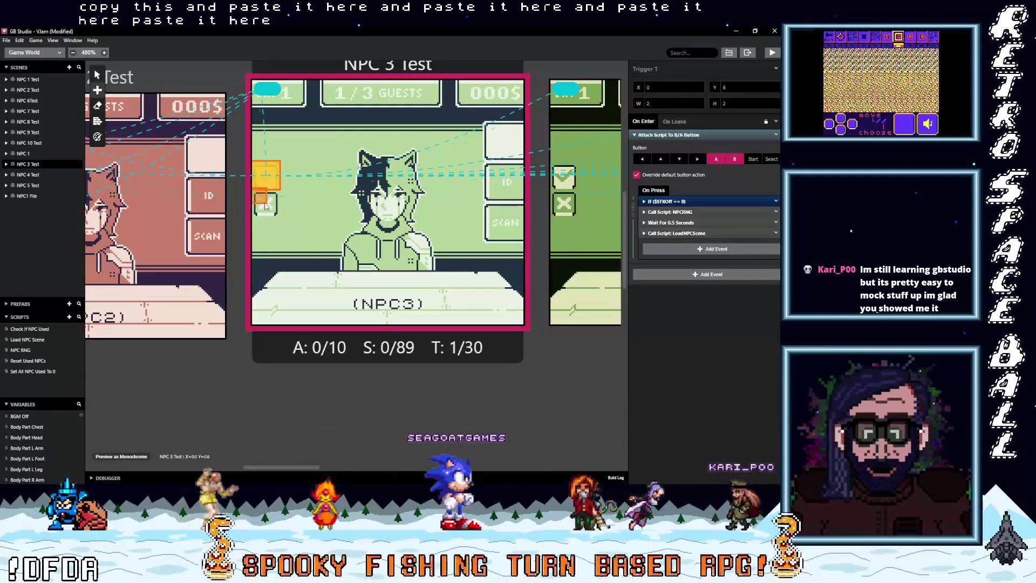
left_click(265, 203)
mouse_move(269, 468)
left_mouse_down()
mouse_move(311, 465)
mouse_move(281, 466)
left_mouse_up()
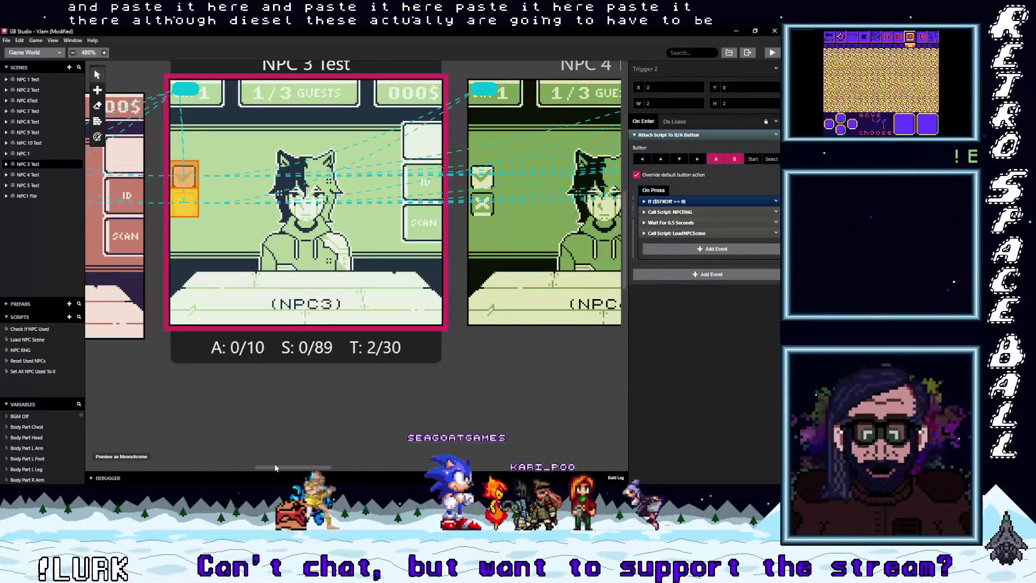
mouse_move(274, 467)
left_mouse_down()
mouse_move(157, 469)
mouse_move(180, 470)
left_mouse_up()
left_click_drag(223, 228, 225, 253)
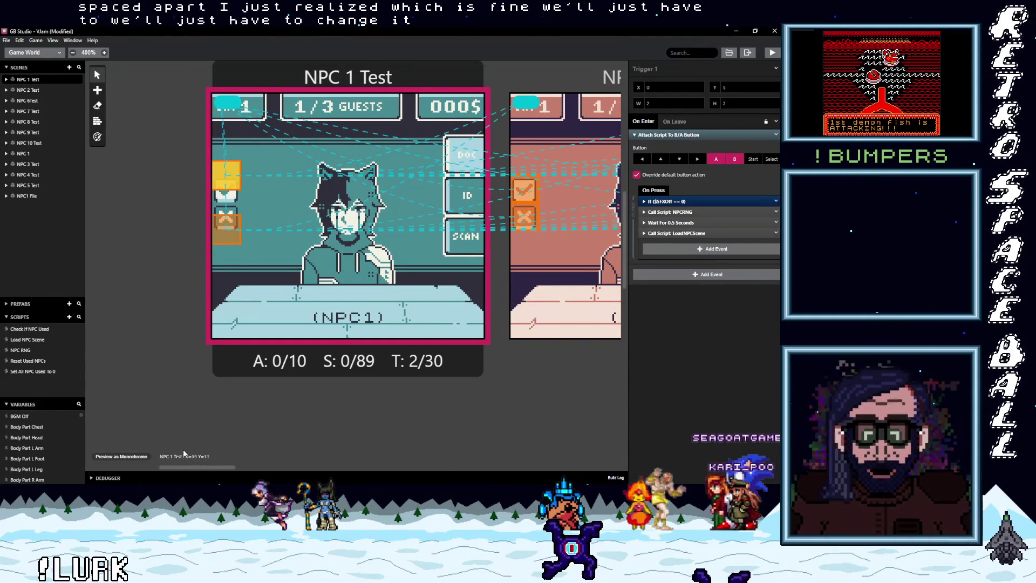
left_click_drag(199, 467, 250, 468)
left_click(188, 221)
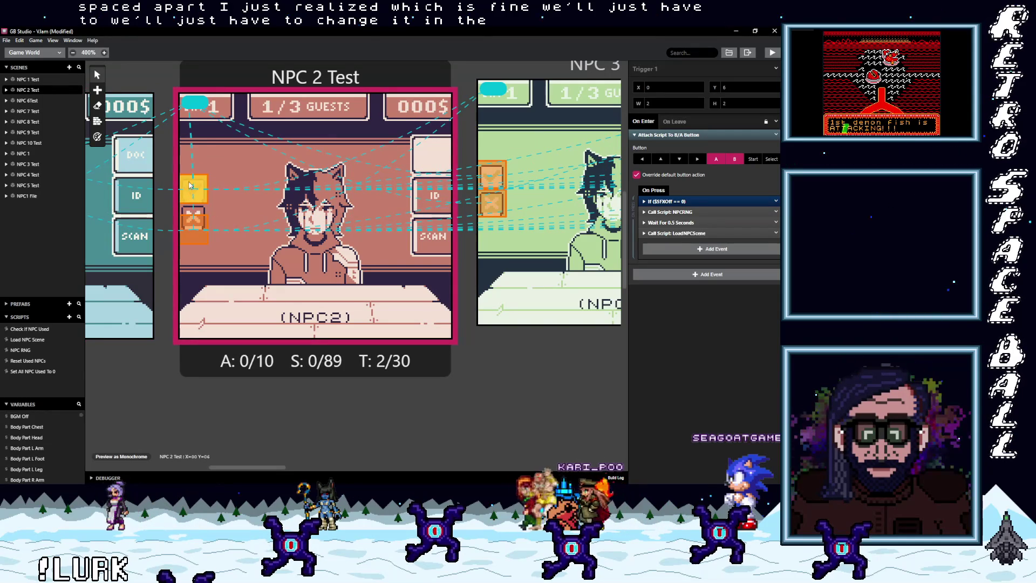
left_click_drag(190, 184, 190, 170)
left_click_drag(241, 465, 279, 467)
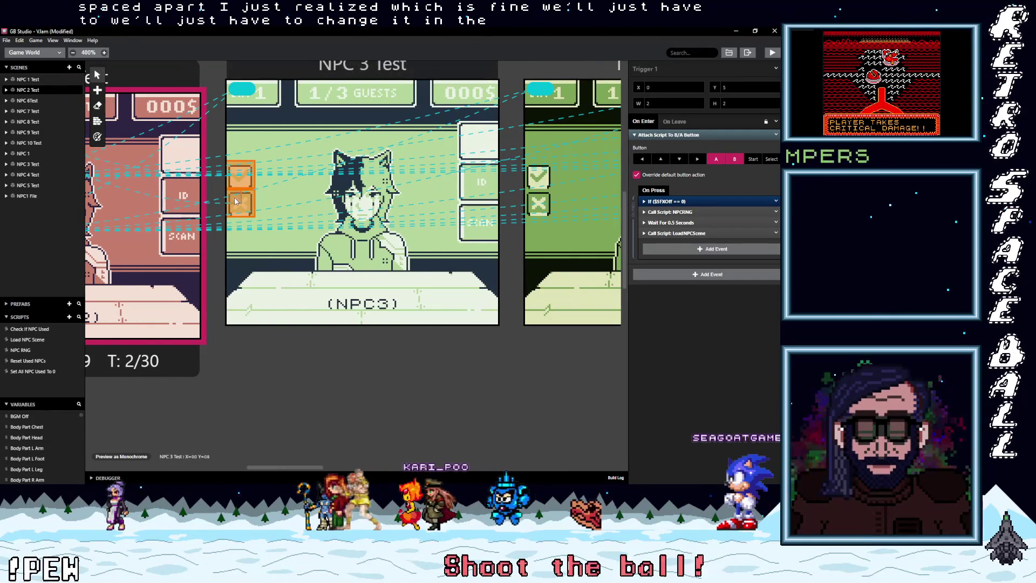
left_click_drag(236, 201, 233, 160)
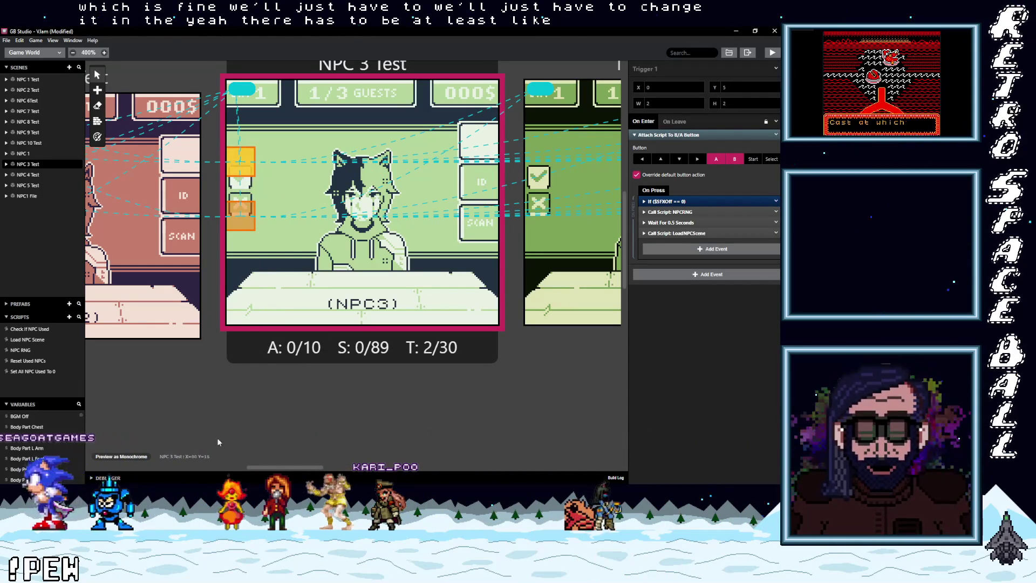
Add second triggers to the NPC 4, 5 and 6 Test scenes.
scroll(307, 465, "right", 5)
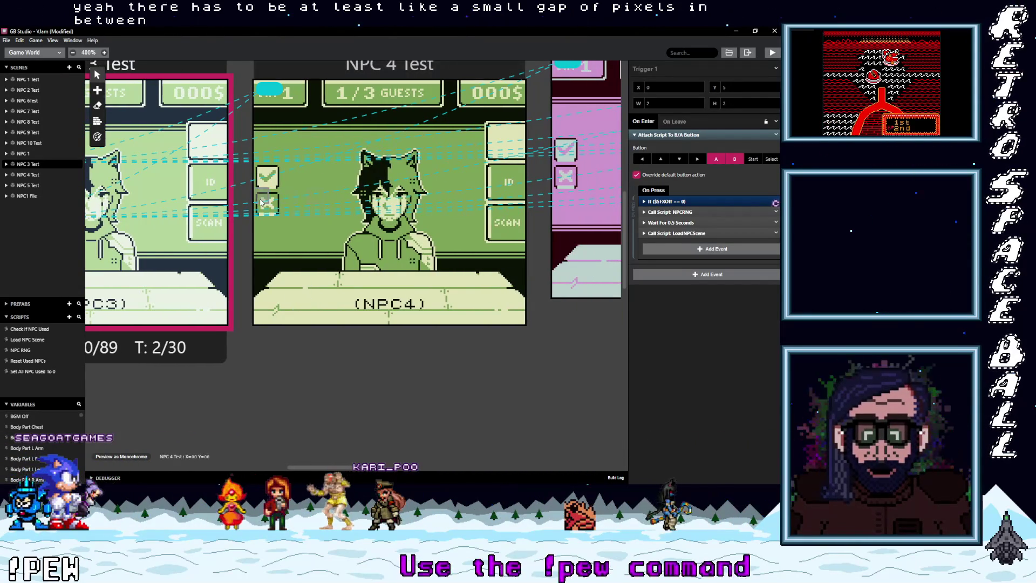
left_click(260, 211)
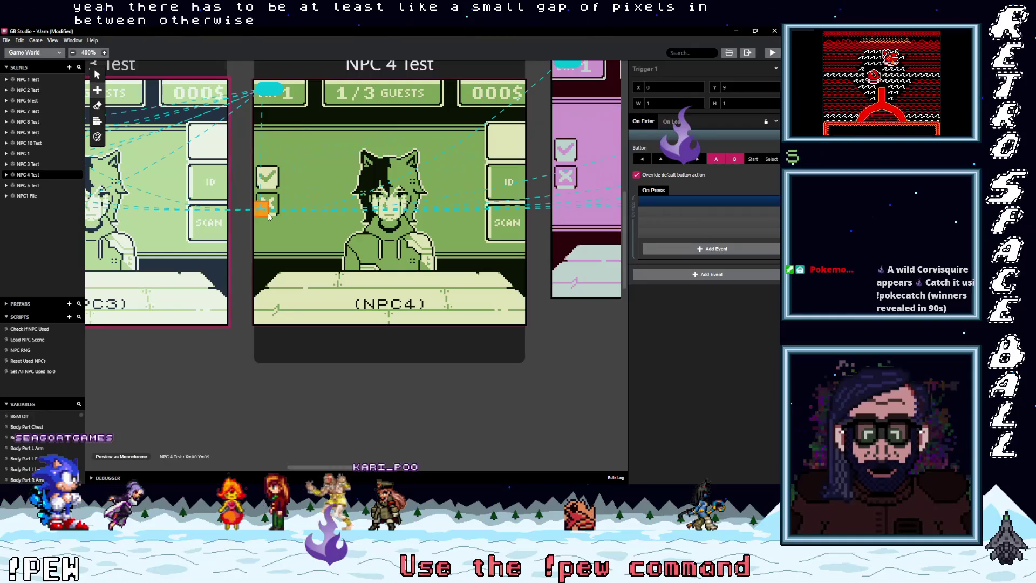
left_click(261, 154)
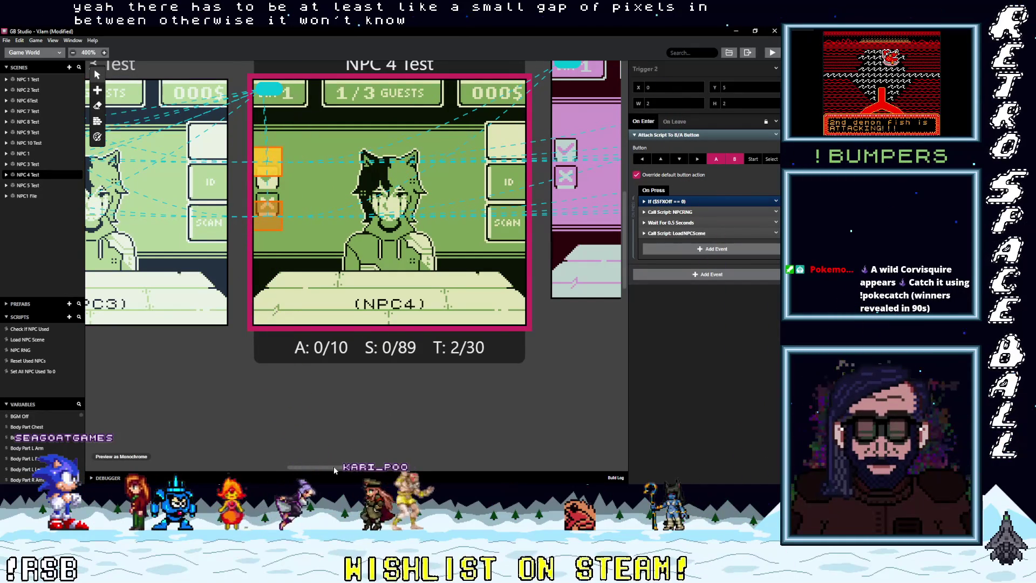
scroll(334, 467, "right", 5)
scroll(333, 466, "right", 3)
left_click(240, 196)
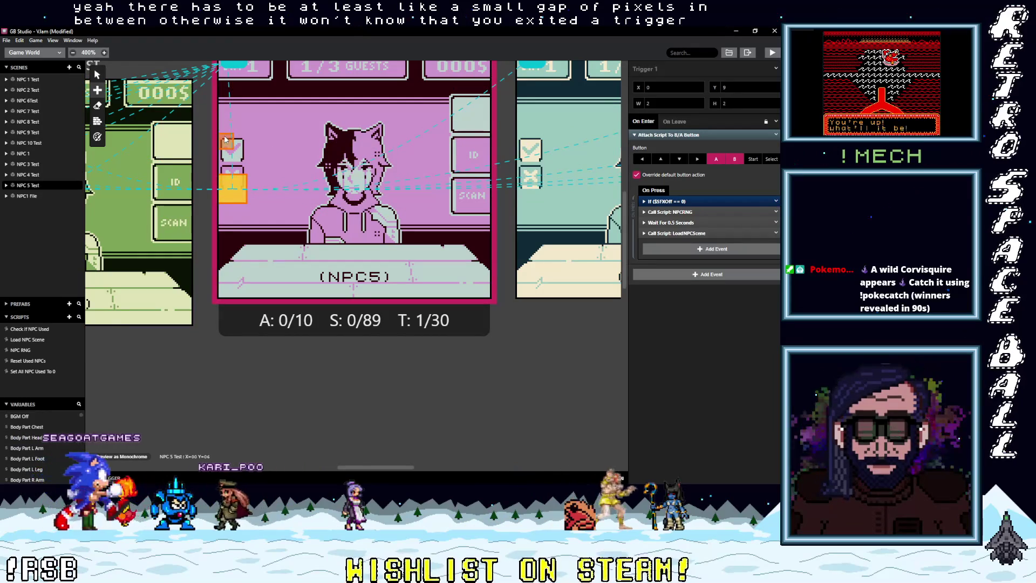
left_click_drag(226, 139, 240, 155)
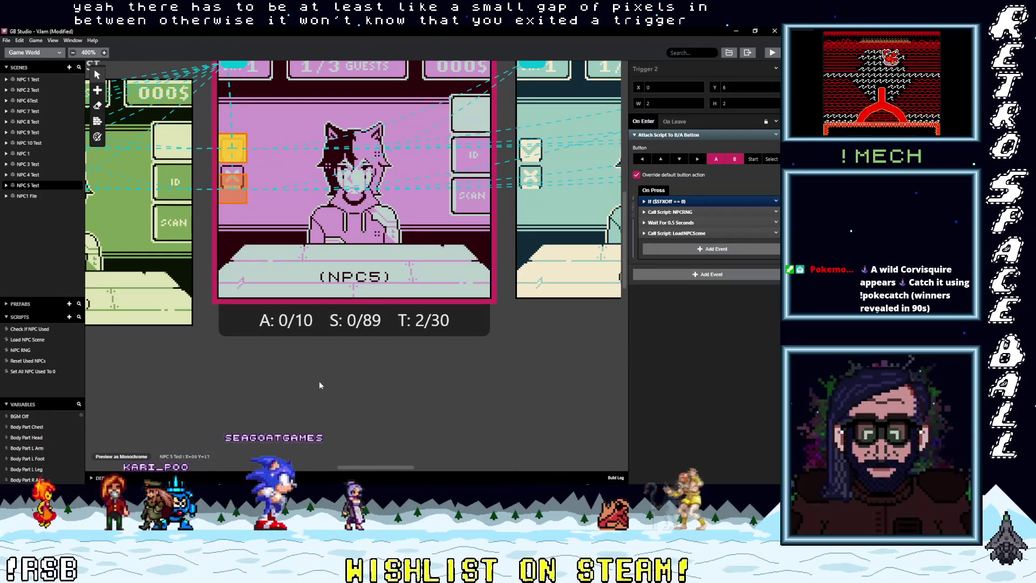
left_click_drag(379, 465, 409, 401)
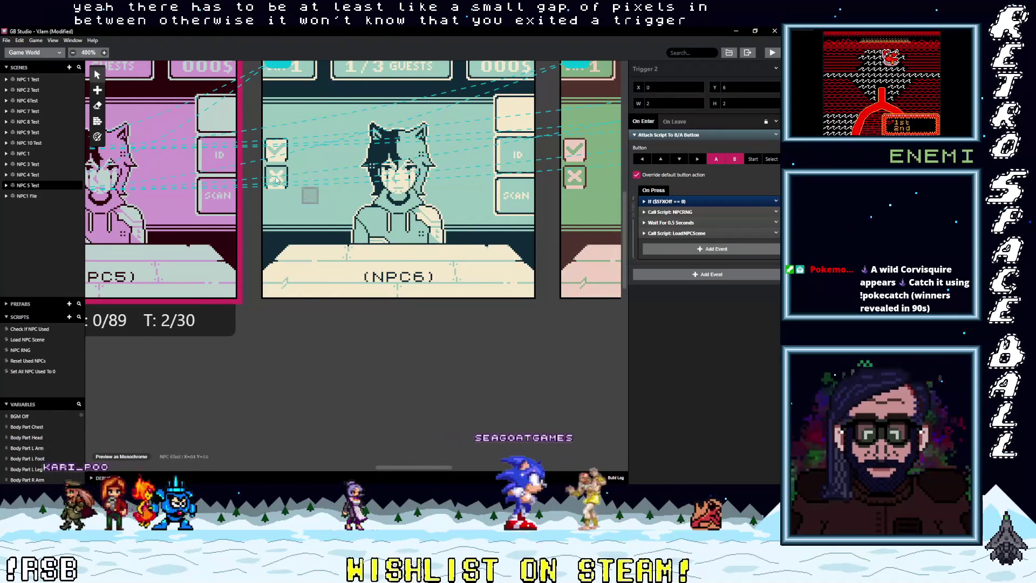
left_click(268, 182)
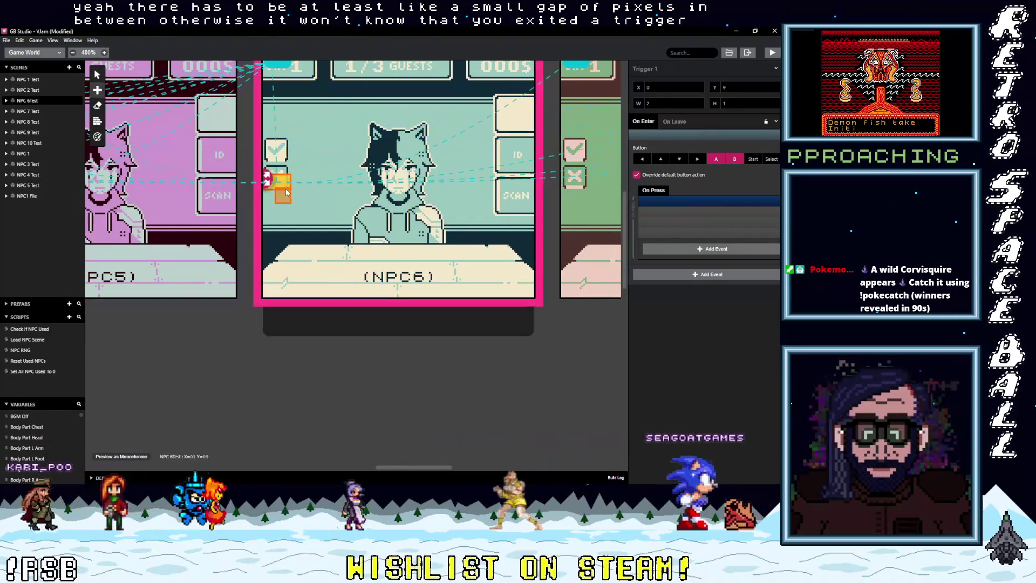
left_click(285, 149)
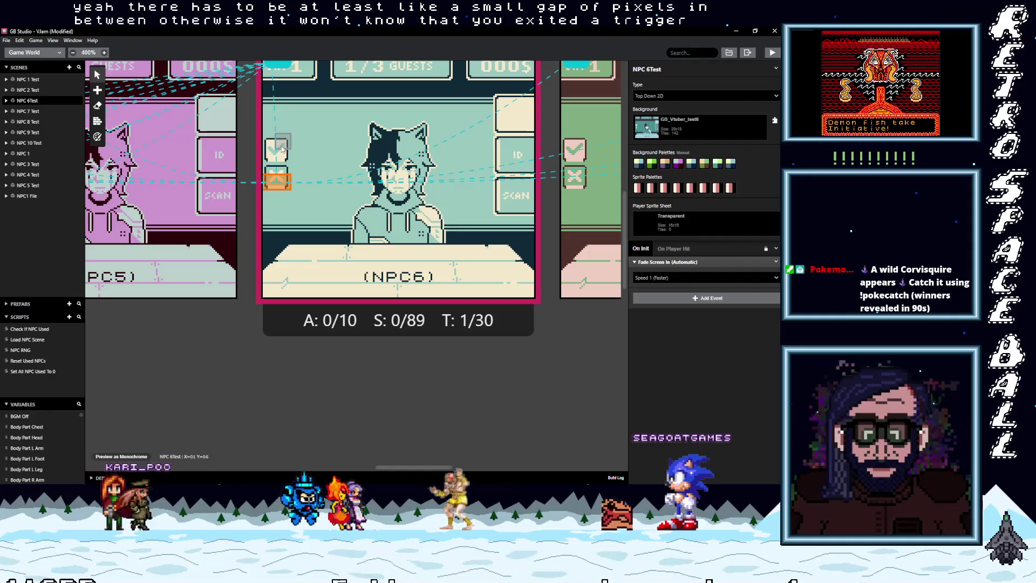
left_click(283, 141)
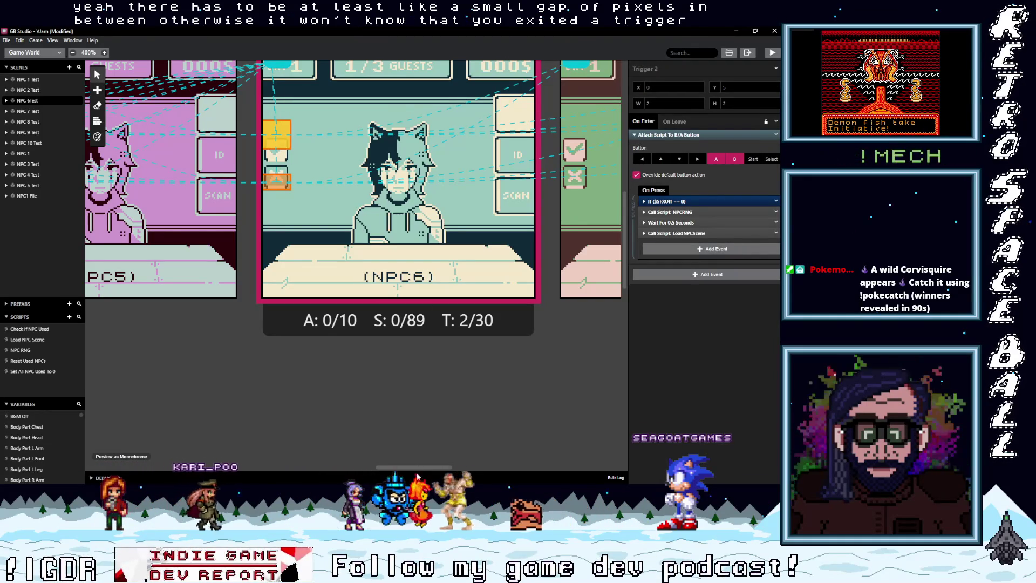
Give NPC 7 through NPC 10 Test their second 2x2 triggers.
scroll(368, 260, "right", 4)
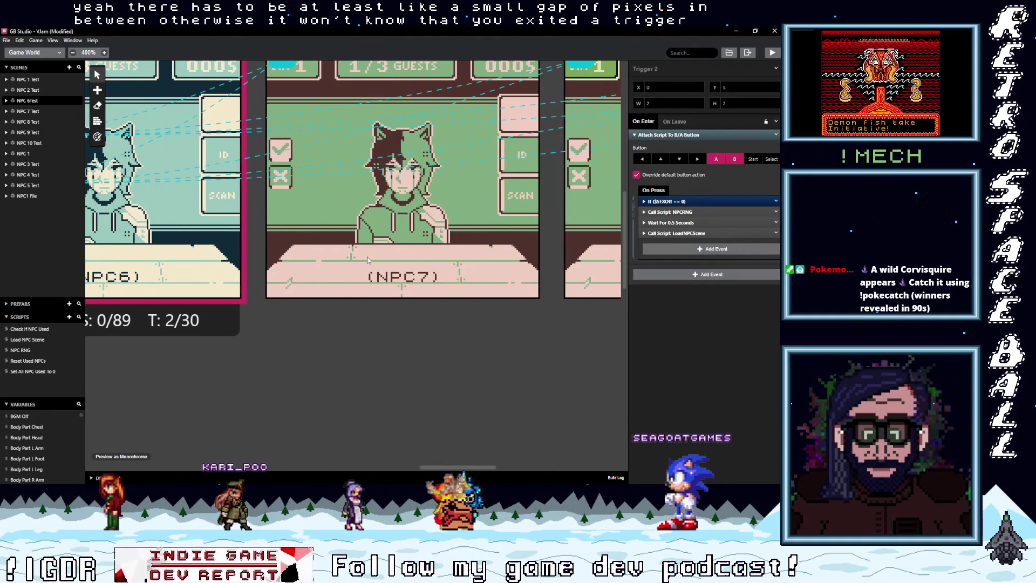
left_click(279, 178)
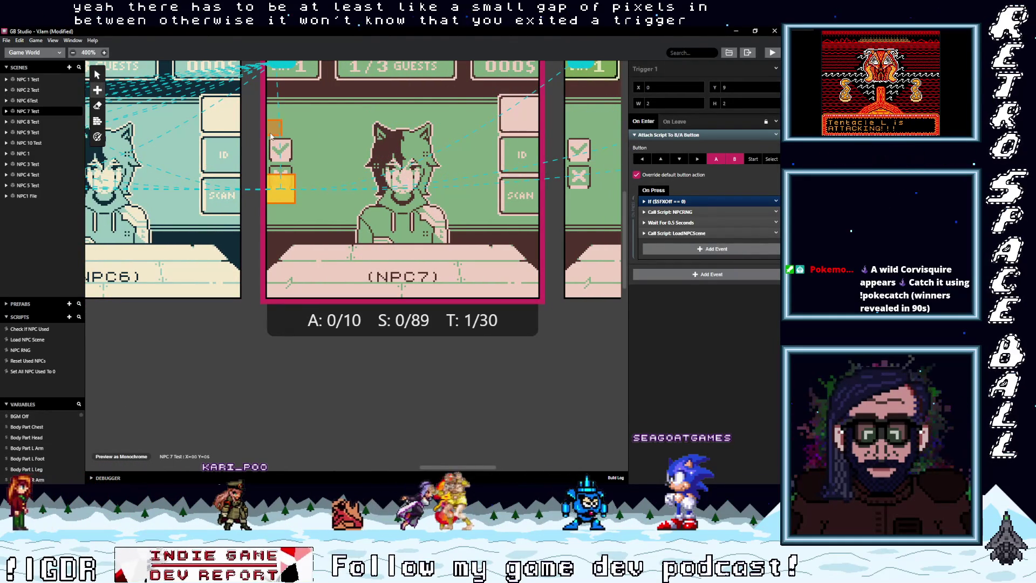
left_click(273, 132)
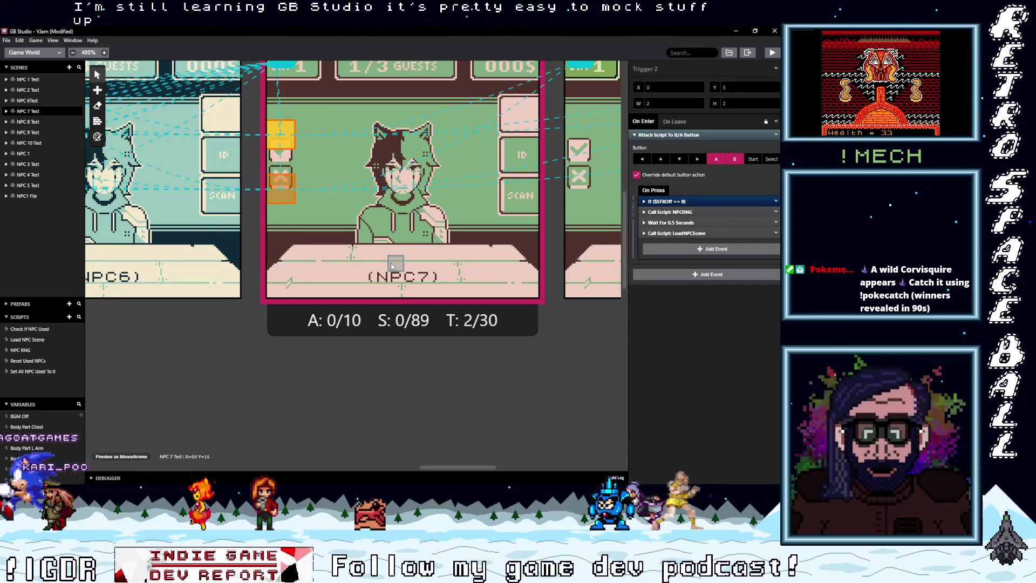
left_click_drag(467, 466, 510, 468)
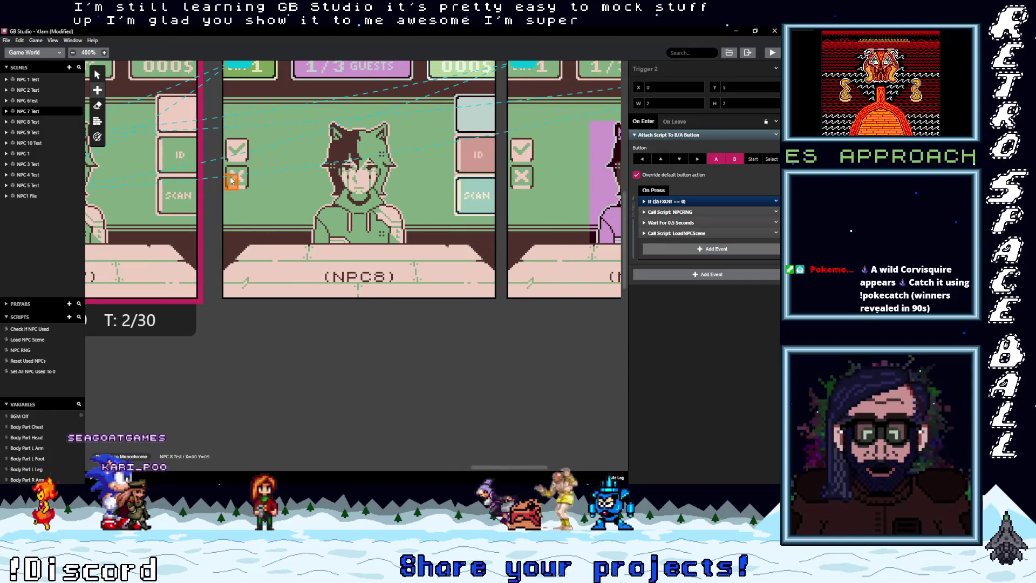
left_click(246, 191)
left_click_drag(246, 191, 246, 204)
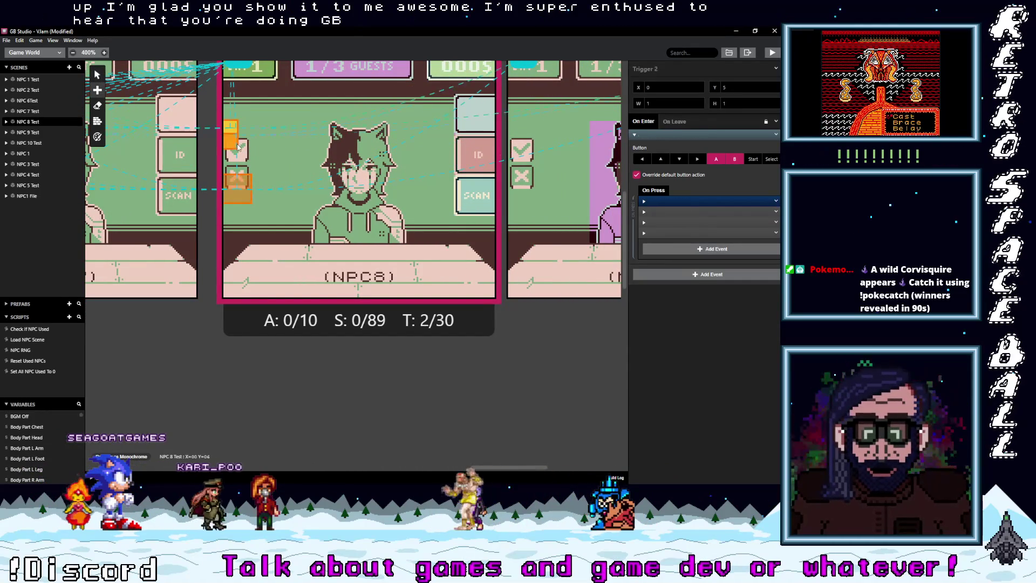
left_click_drag(513, 470, 538, 468)
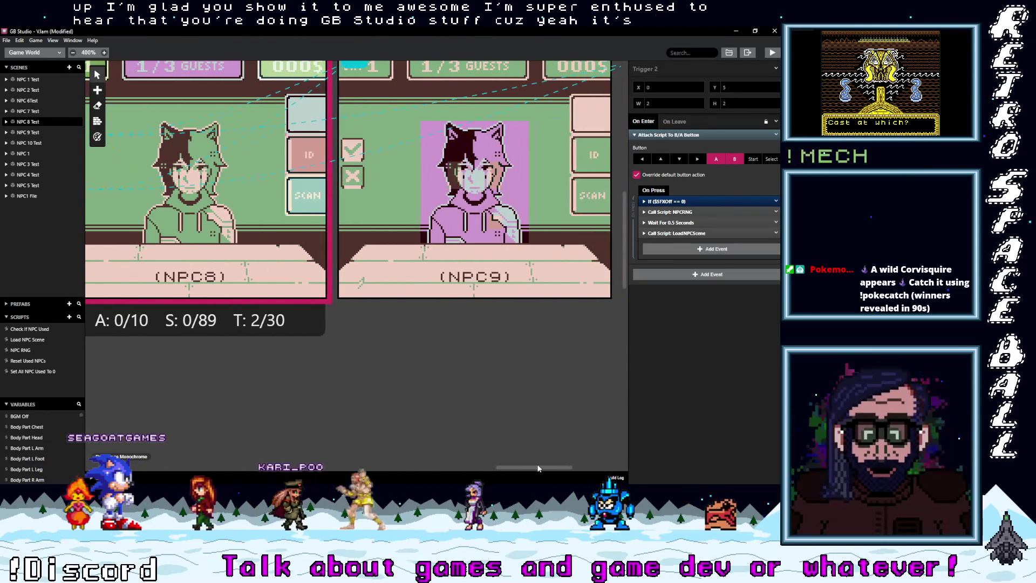
left_click(356, 184)
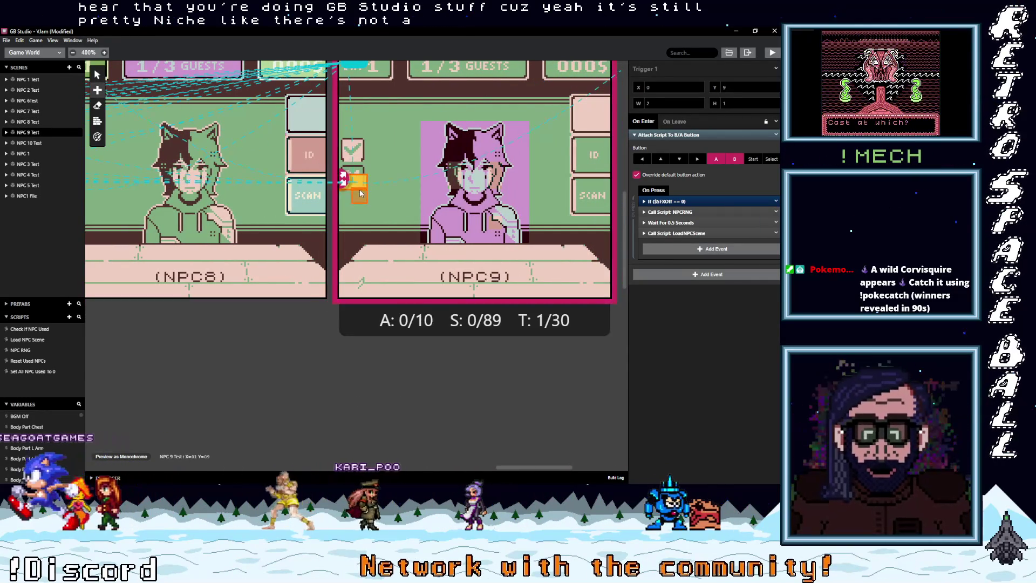
left_click_drag(357, 185, 353, 141)
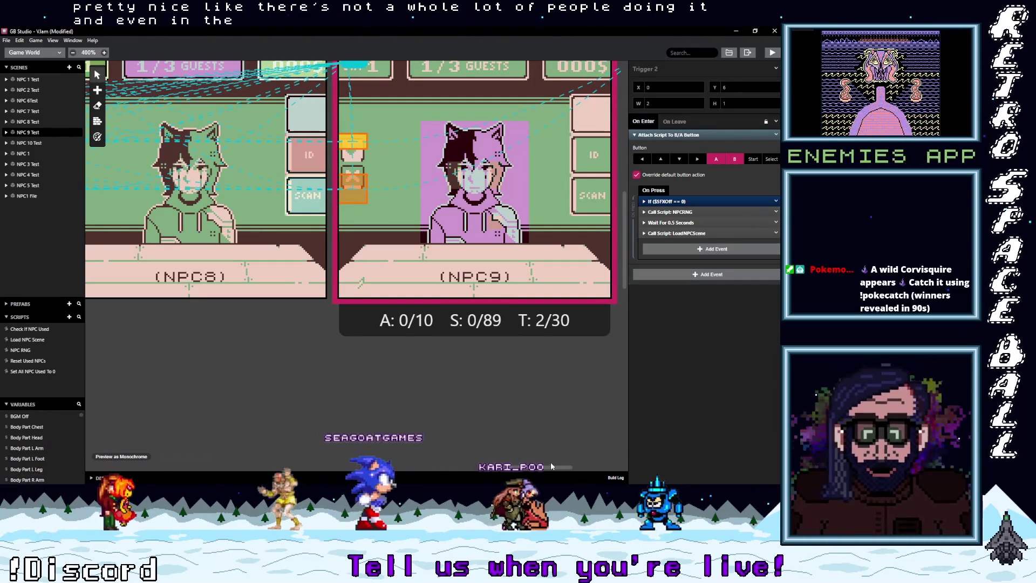
scroll(333, 174, "right", 5)
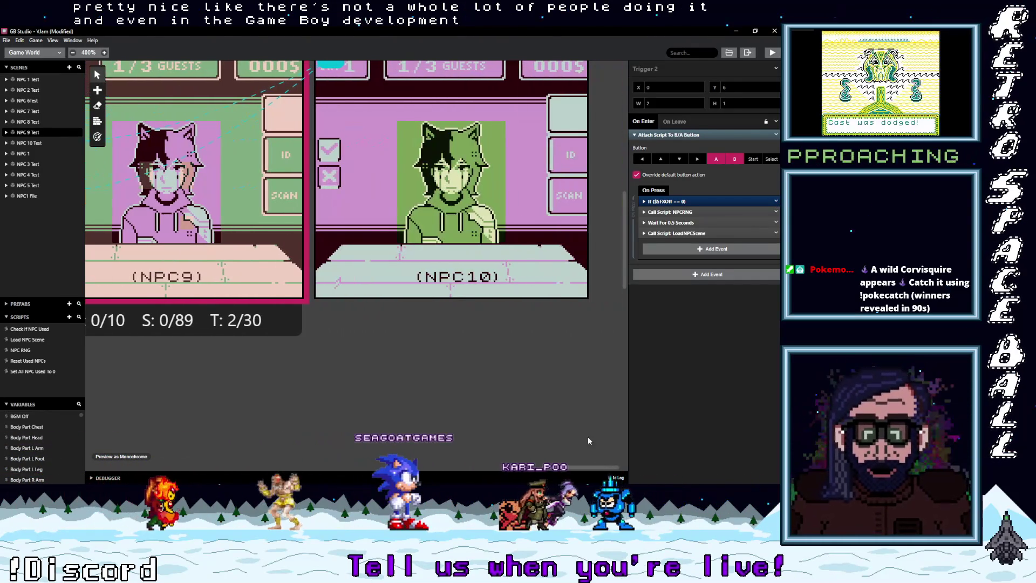
left_click(333, 176)
left_click_drag(324, 136, 336, 154)
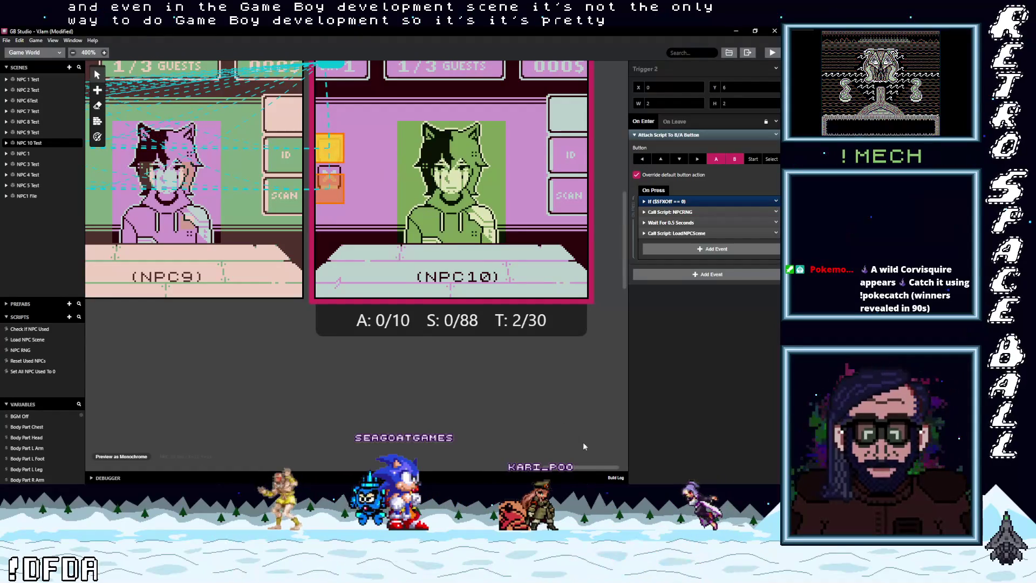
mouse_move(597, 470)
left_mouse_down()
mouse_move(128, 448)
mouse_move(305, 455)
left_mouse_up()
scroll(373, 463, "left", 10)
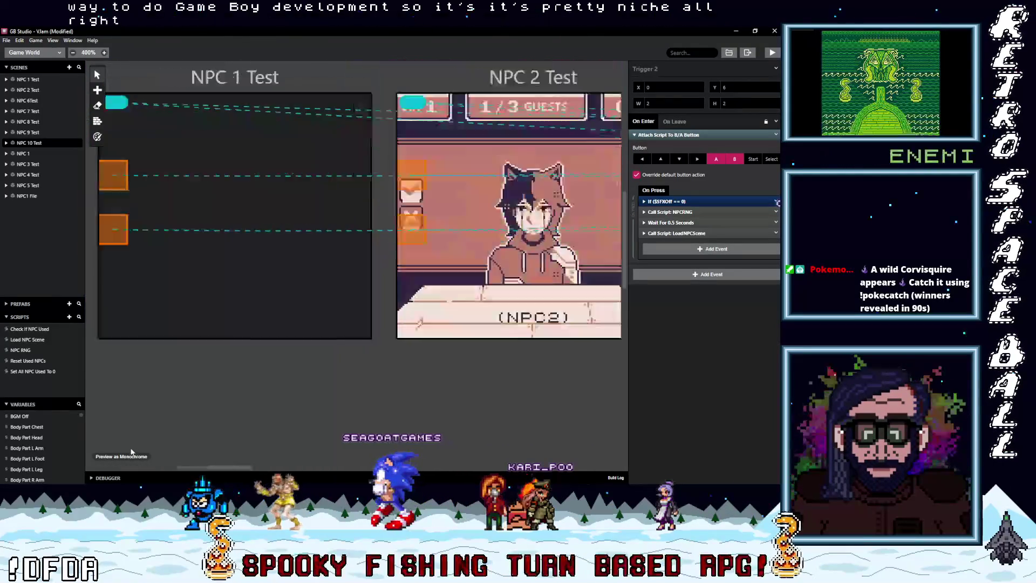
Save the project from the File menu.
scroll(261, 328, "down", 5)
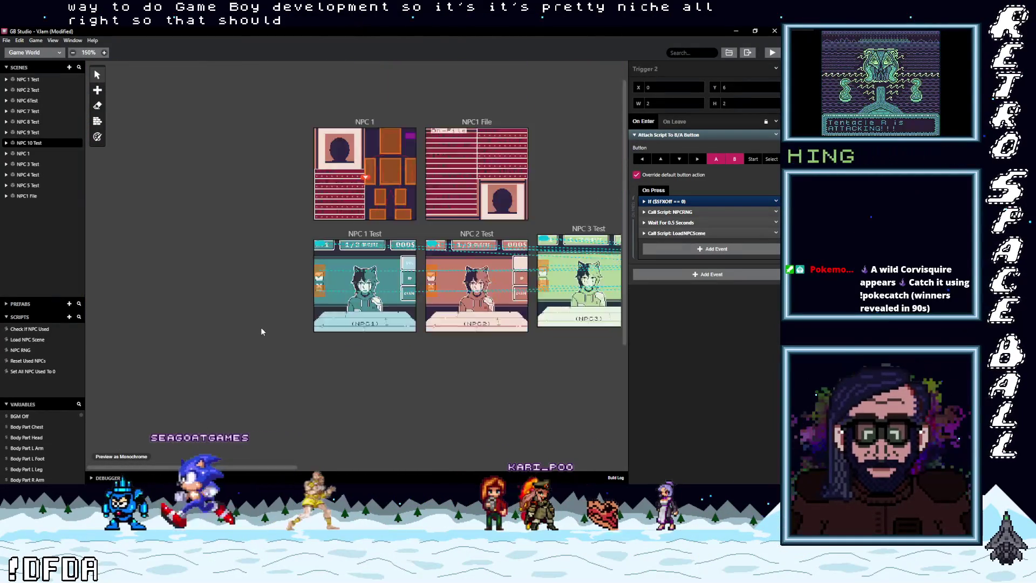
left_click(6, 40)
left_click(15, 81)
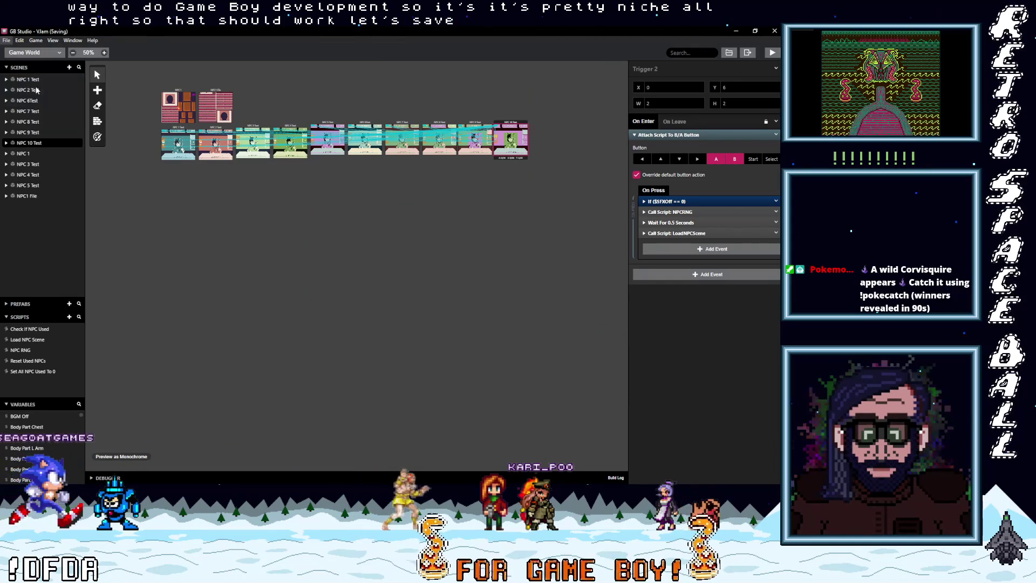
scroll(228, 165, "up", 3)
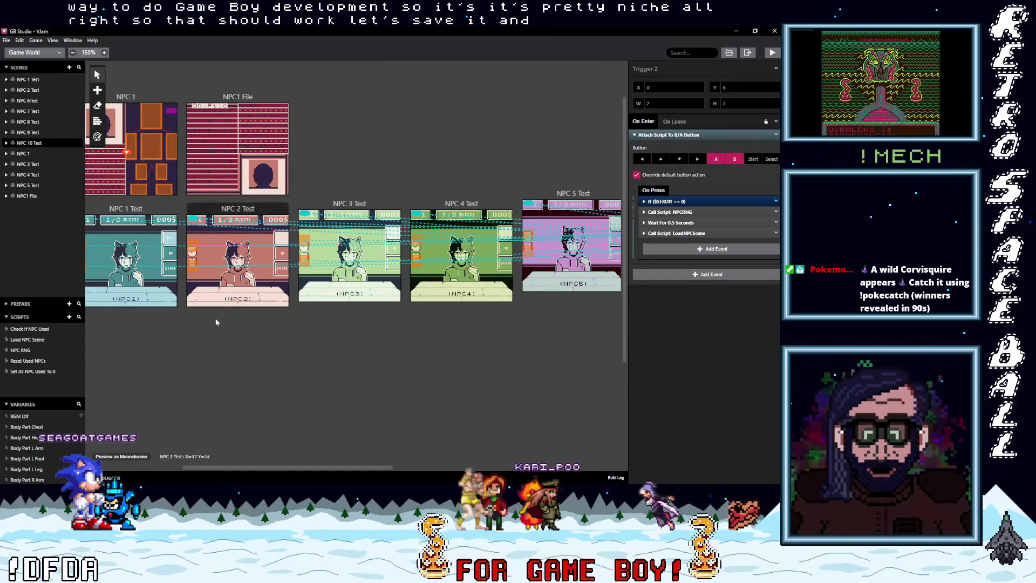
left_click_drag(219, 470, 137, 470)
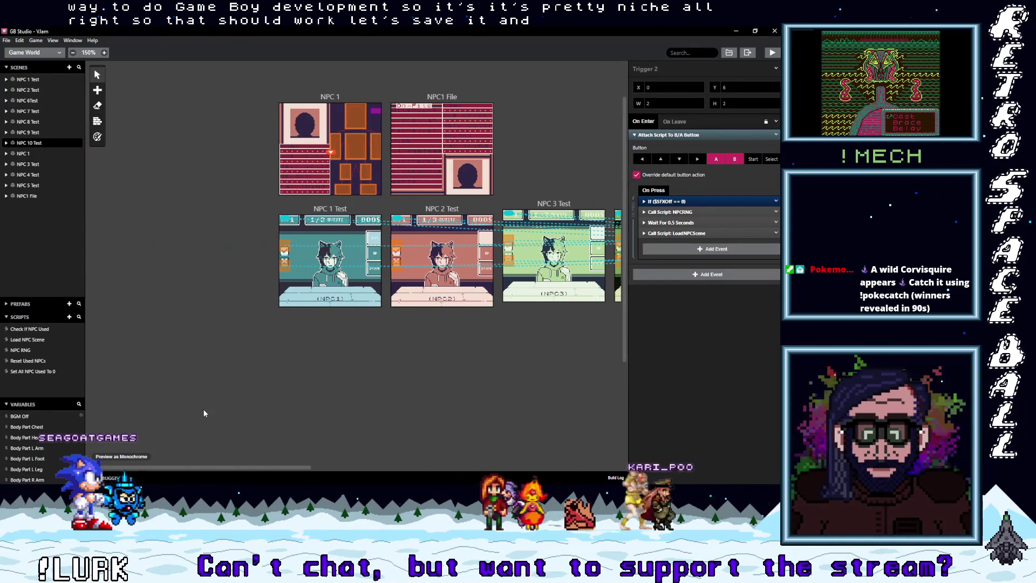
Add a new scene named 'Start menu' and move the player start into it.
left_click(97, 91)
left_click(116, 118)
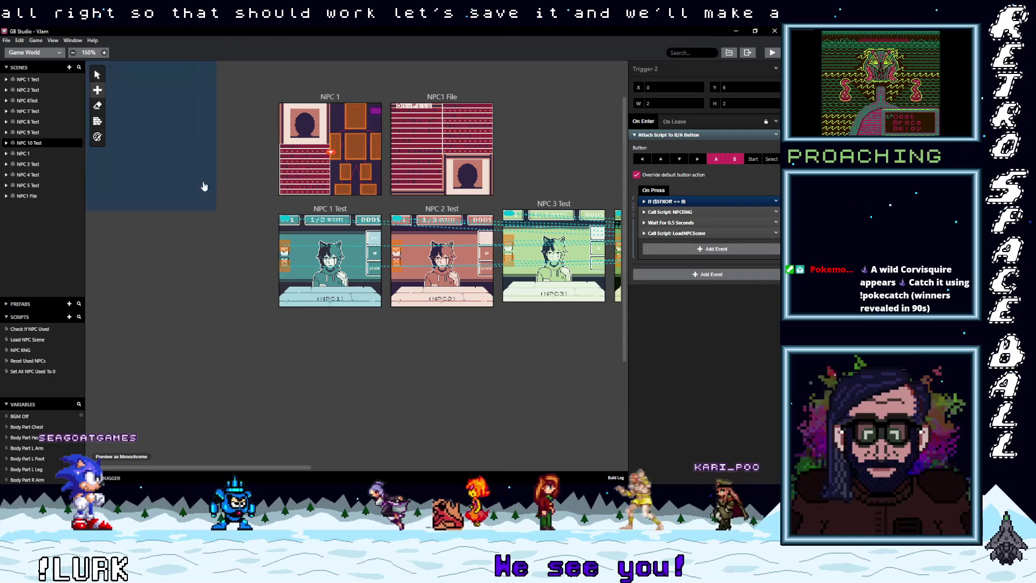
left_click(181, 255)
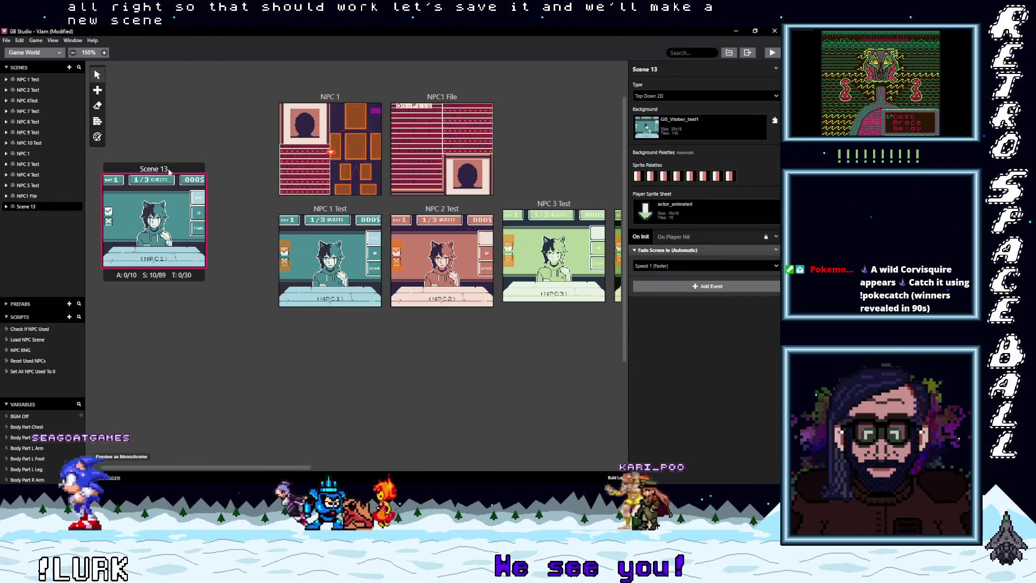
left_click(694, 69)
type("Sta")
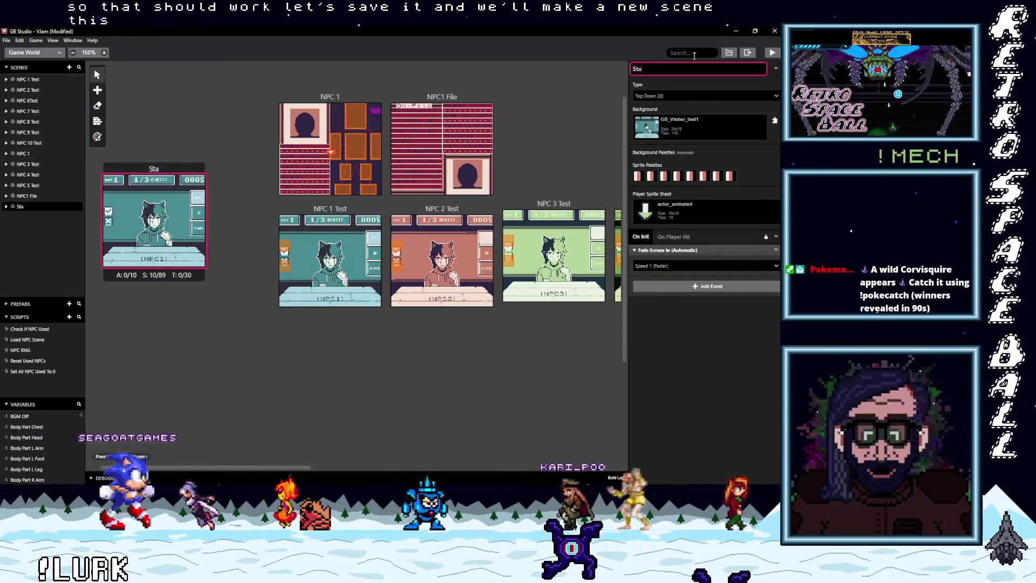
type("rt menu")
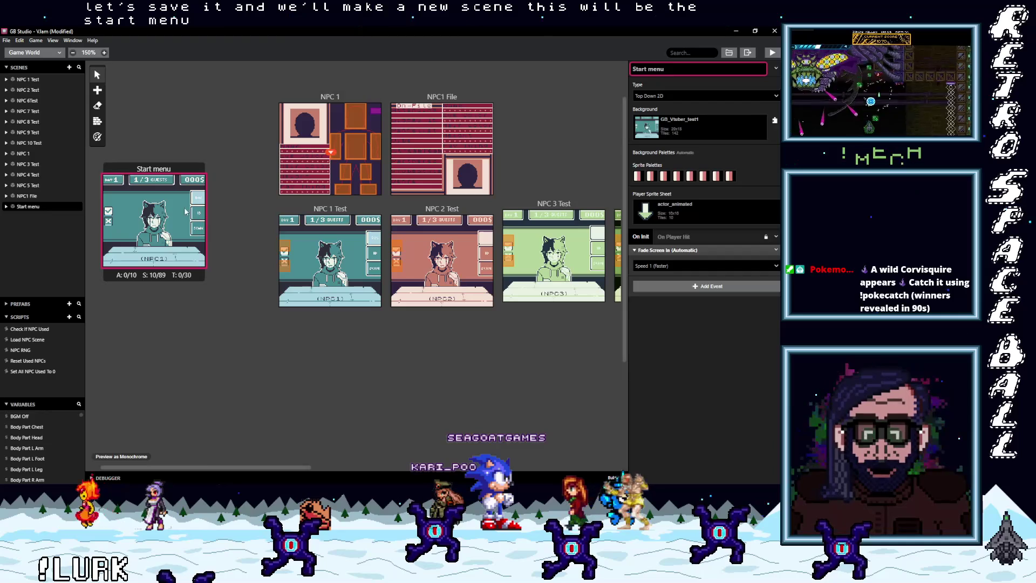
left_click_drag(192, 214, 178, 209)
left_click_drag(171, 169, 169, 168)
Give Start menu the placeholder background, Transparent player sprite and Default BG 2 palette.
left_click(696, 127)
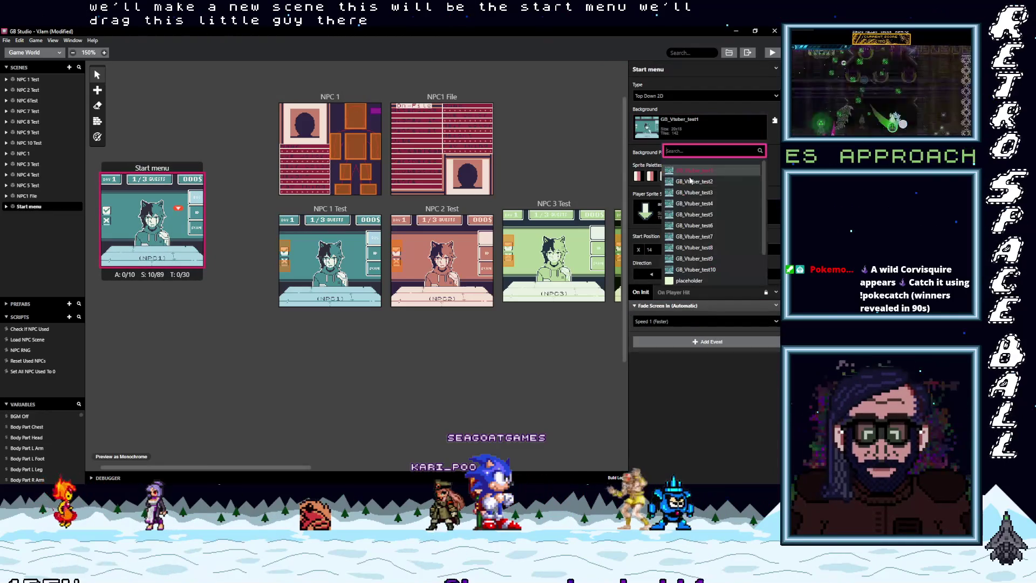
left_click(681, 281)
left_click(681, 226)
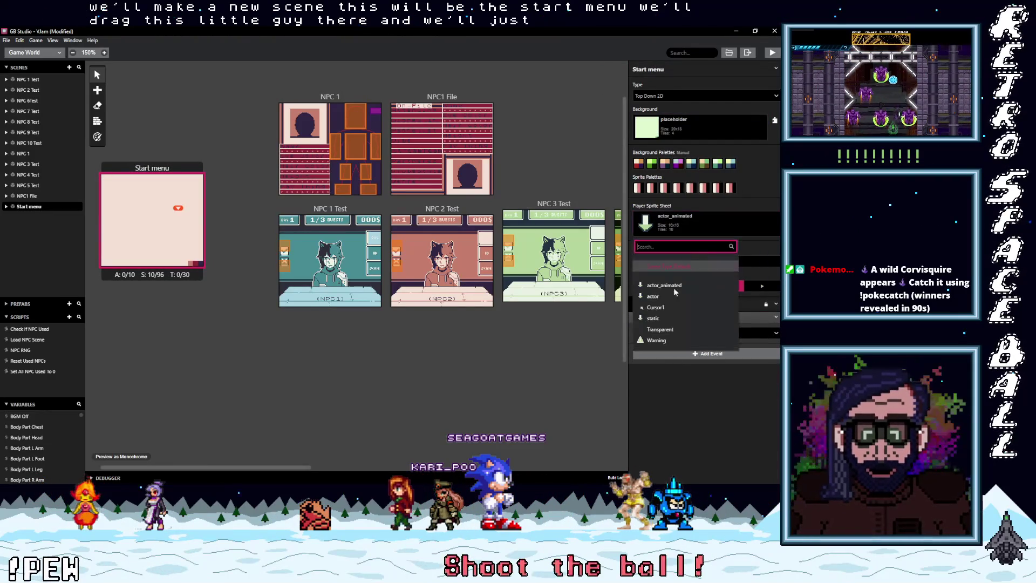
left_click(666, 332)
left_click_drag(145, 169, 156, 184)
left_click(640, 164)
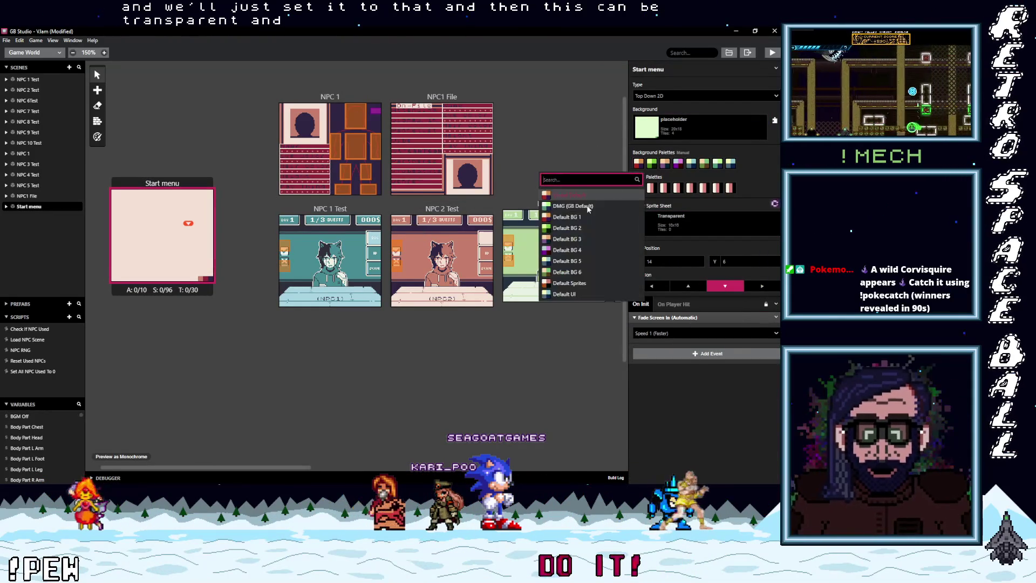
left_click(564, 232)
left_click_drag(159, 184, 164, 200)
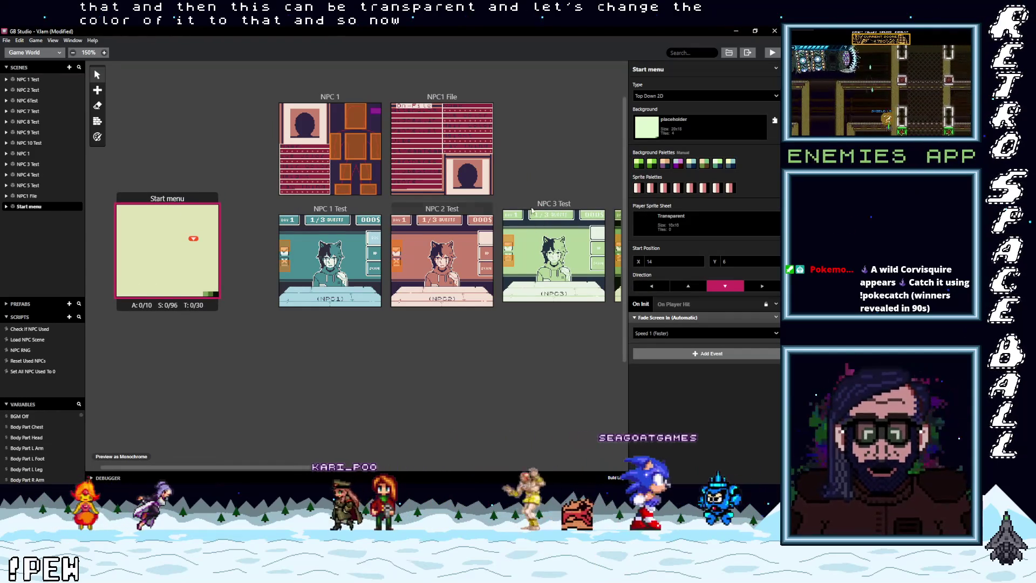
left_click(672, 318)
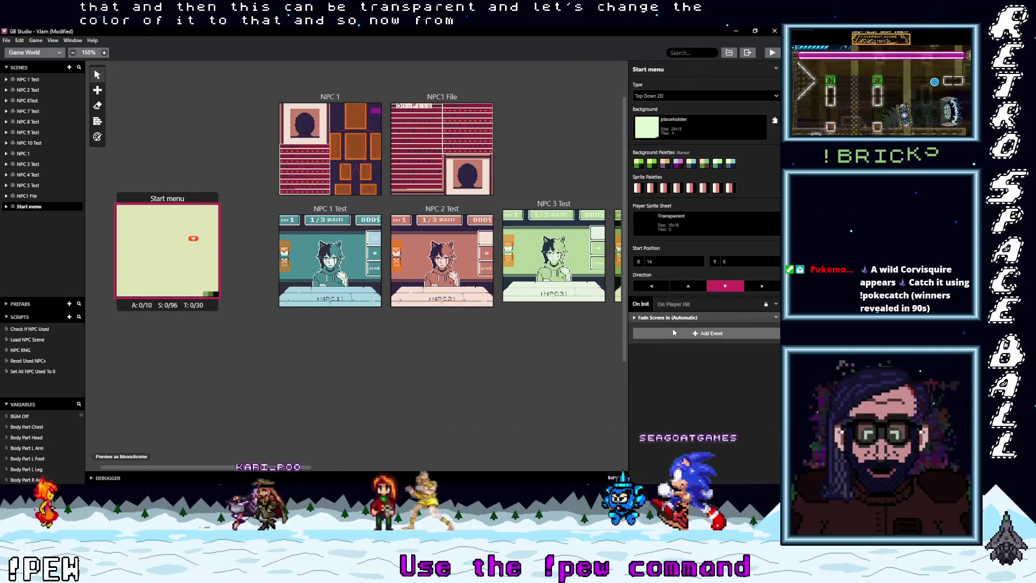
Add an Attach Script To Button event to Start menu's On Init, with a Change Scene event inside.
left_click(680, 331)
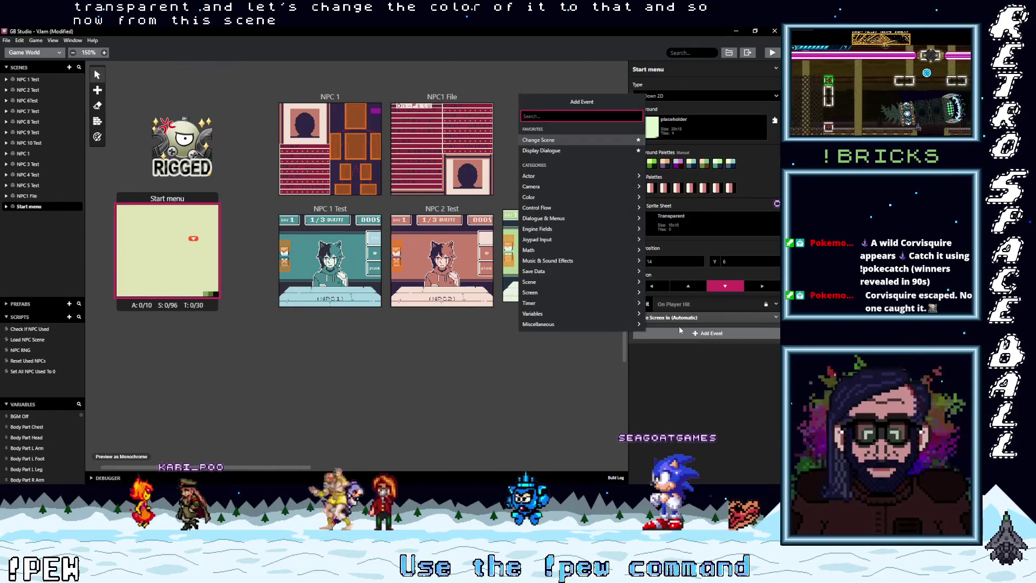
type("abutt")
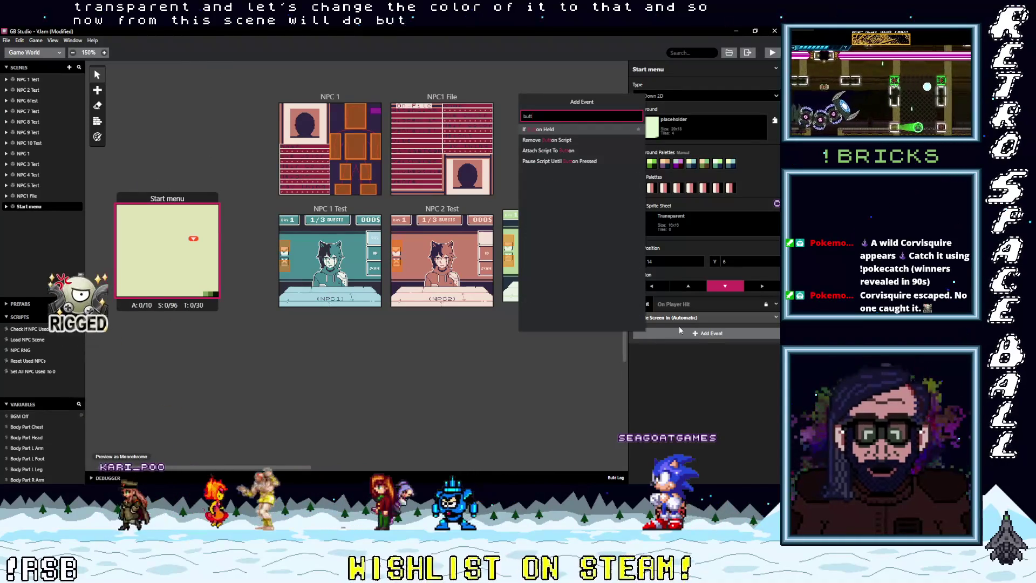
left_click(551, 151)
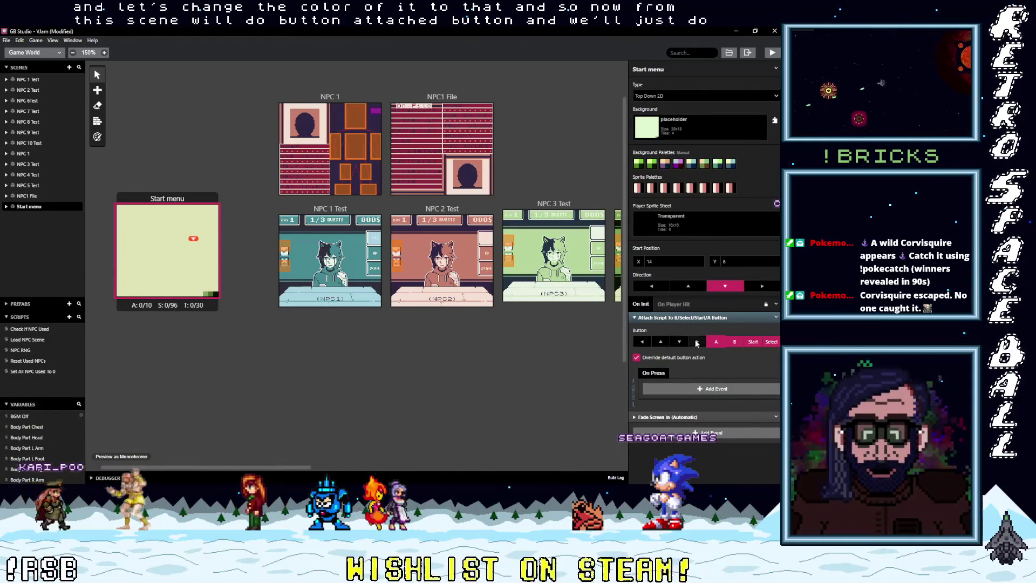
left_click(691, 390)
type("cha")
left_click(557, 187)
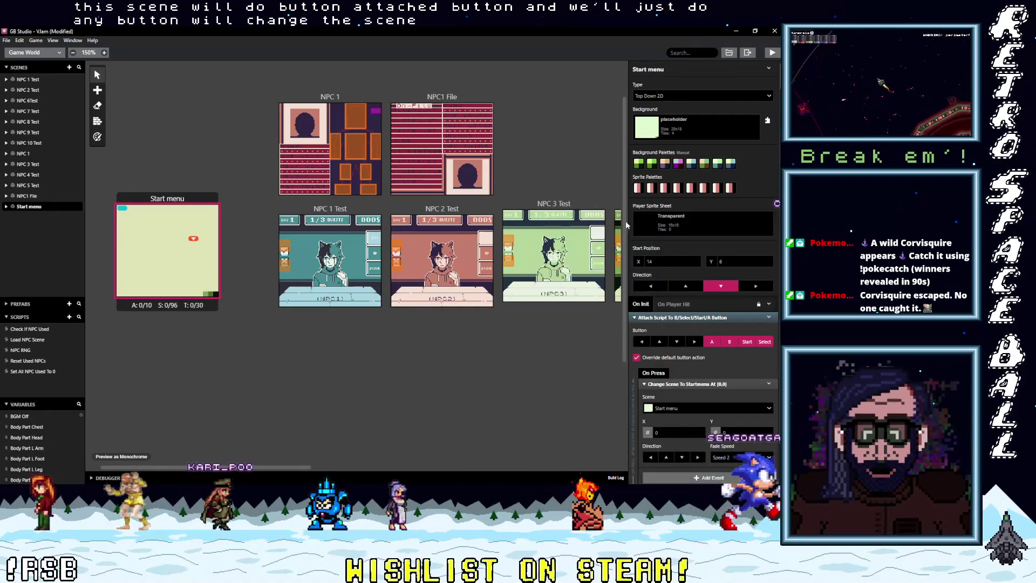
Delete the Change Scene event from the button script and select Trigger 1 in NPC 1 Test.
left_click(769, 383)
left_click(738, 458)
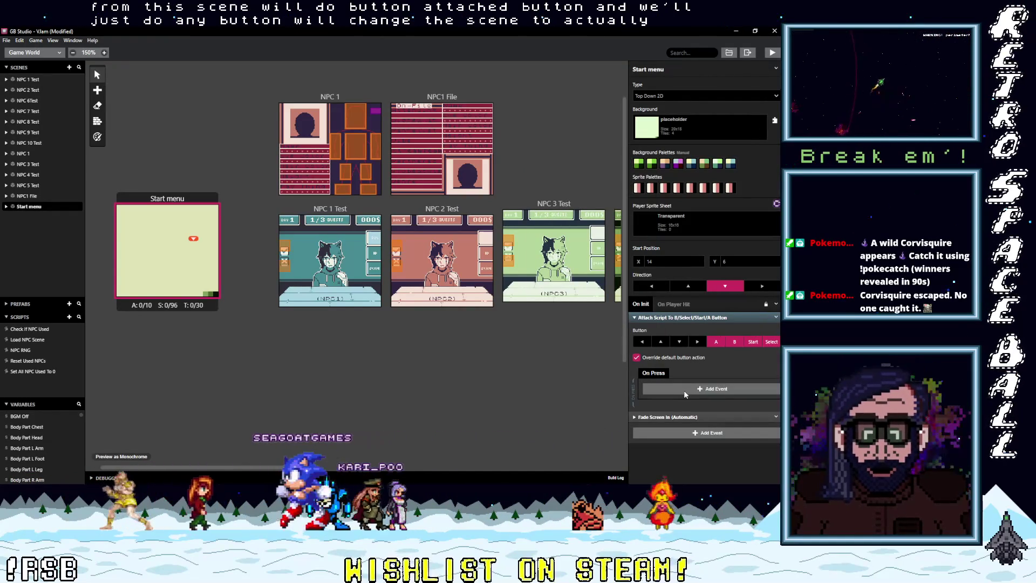
left_click(685, 388)
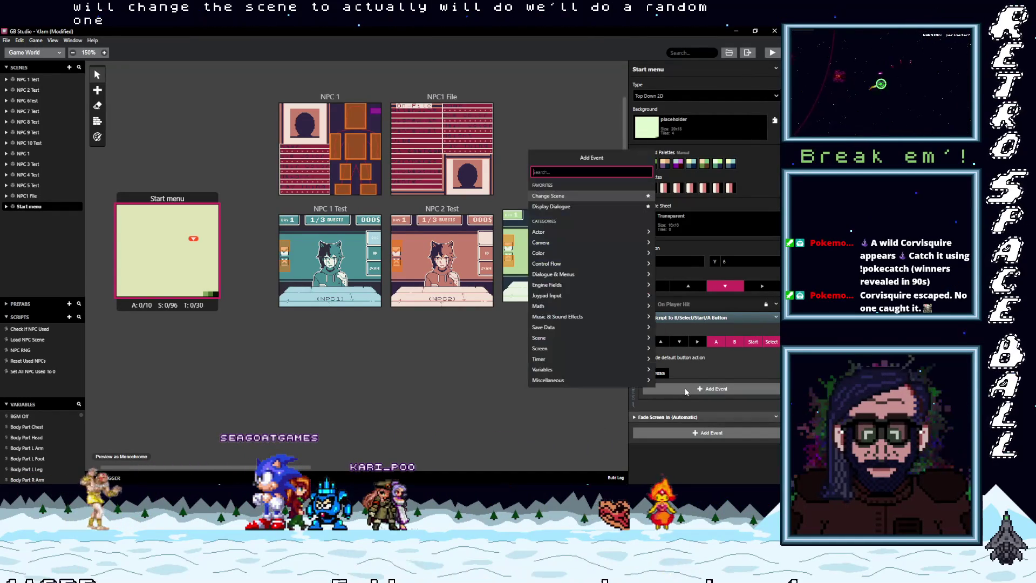
key("Escape")
left_click(285, 250)
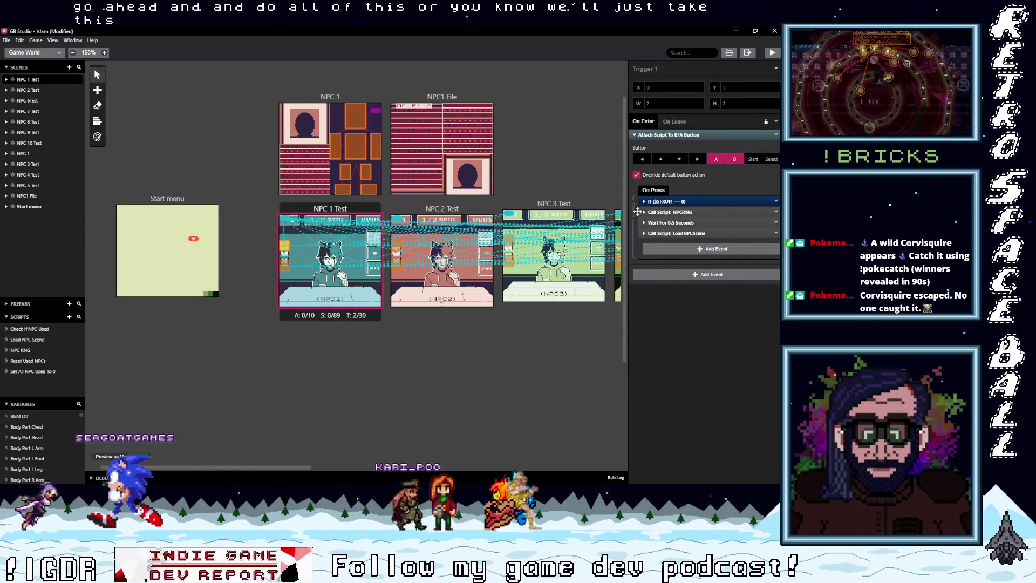
Replace the Start menu's button script with the copied SFX, NPC RNG, wait and Load NPC Scene events.
left_click(162, 243)
left_click(777, 318)
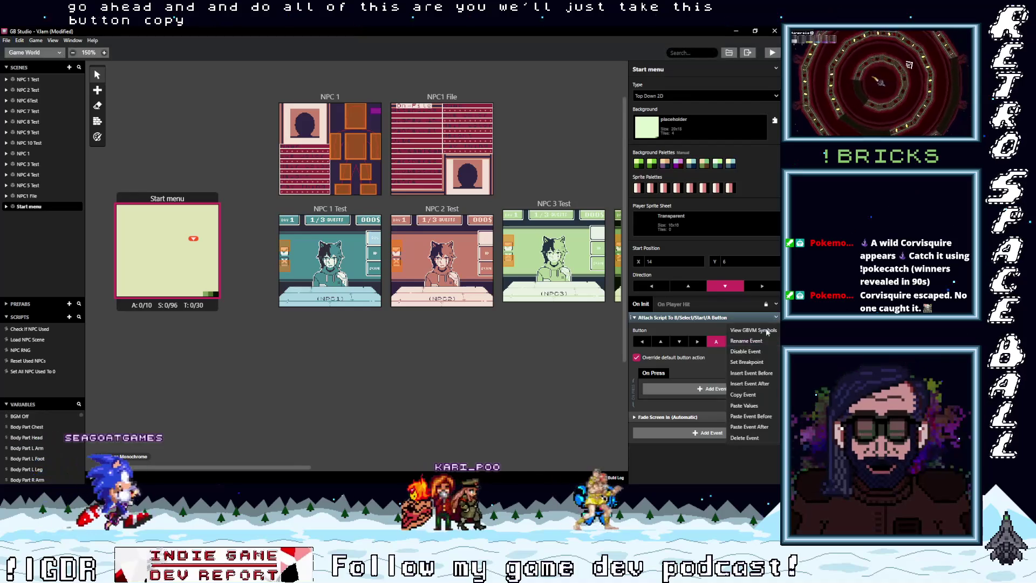
left_click(732, 438)
left_click(682, 331, "alt")
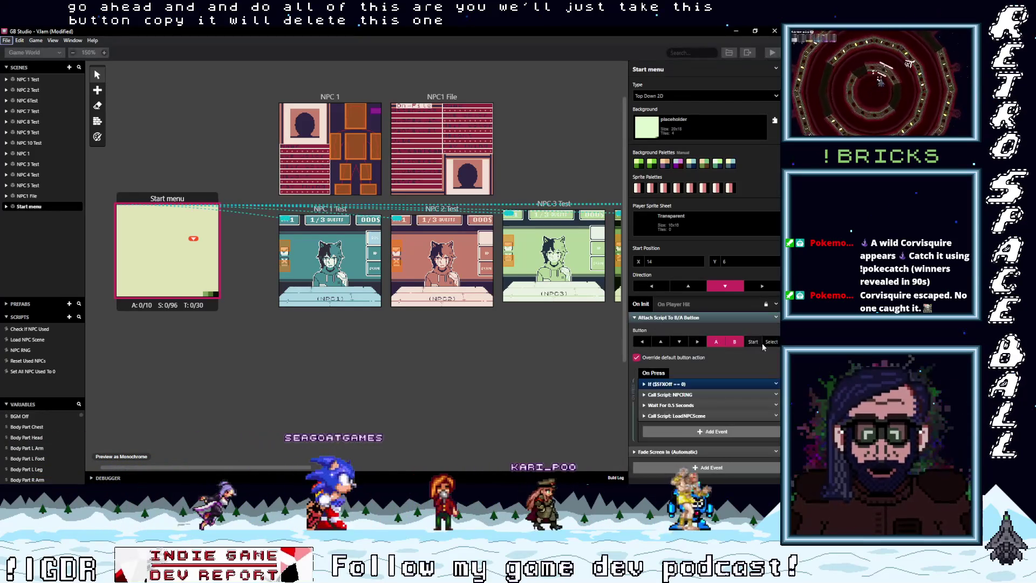
Let Select also run the script, then build and run the game and view the Build Log.
left_click(772, 343)
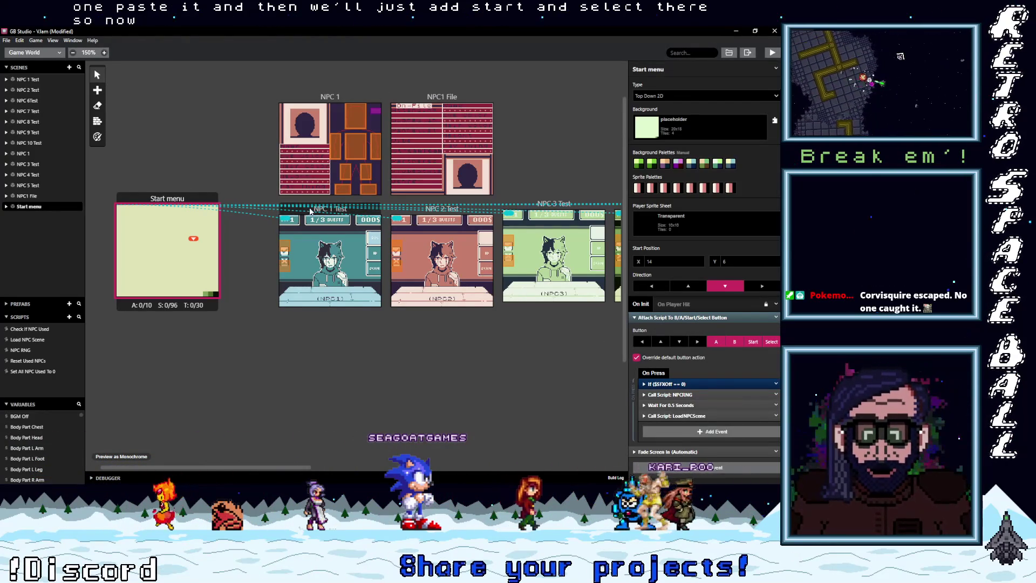
left_click(772, 52)
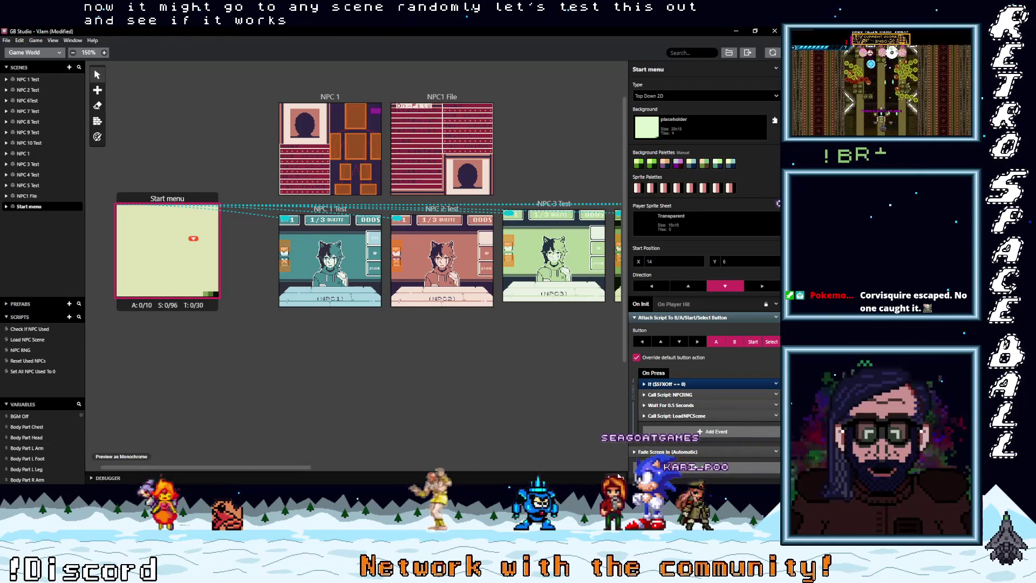
left_click(616, 476)
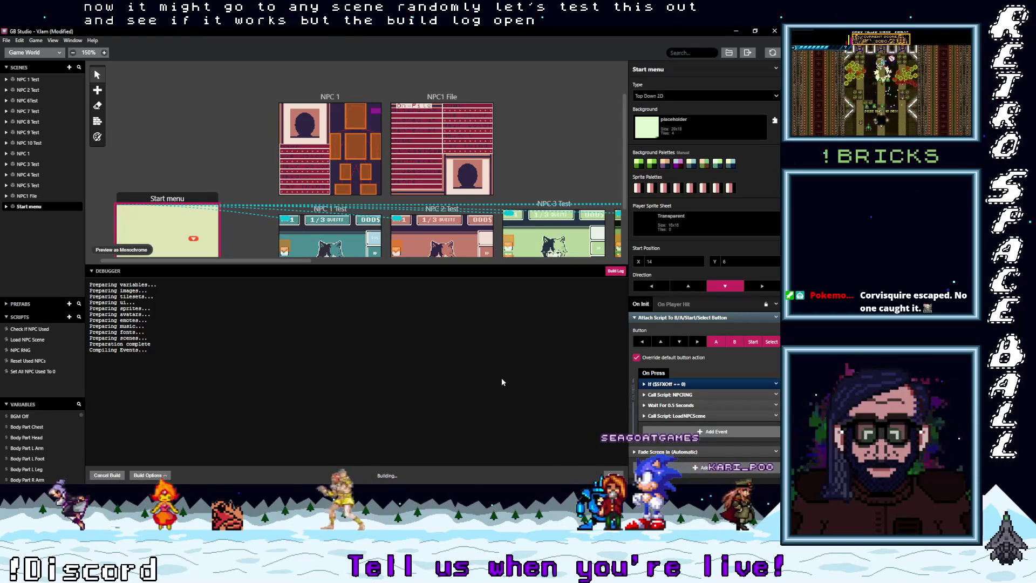
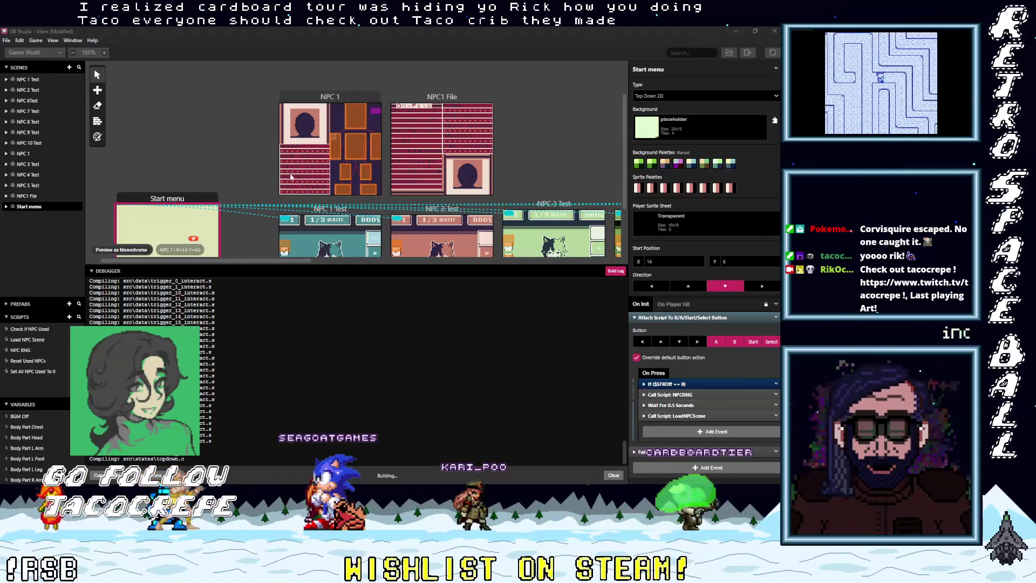
Pan around the Game World canvas while the build finishes and the emulator opens.
scroll(292, 194, "down", 3)
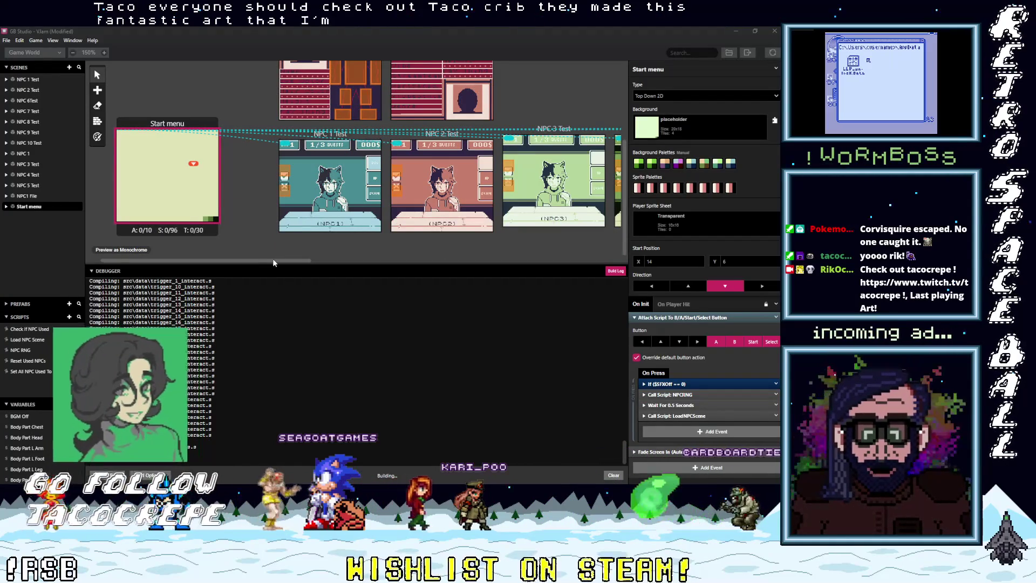
scroll(273, 259, "right", 3)
scroll(380, 268, "right", 10)
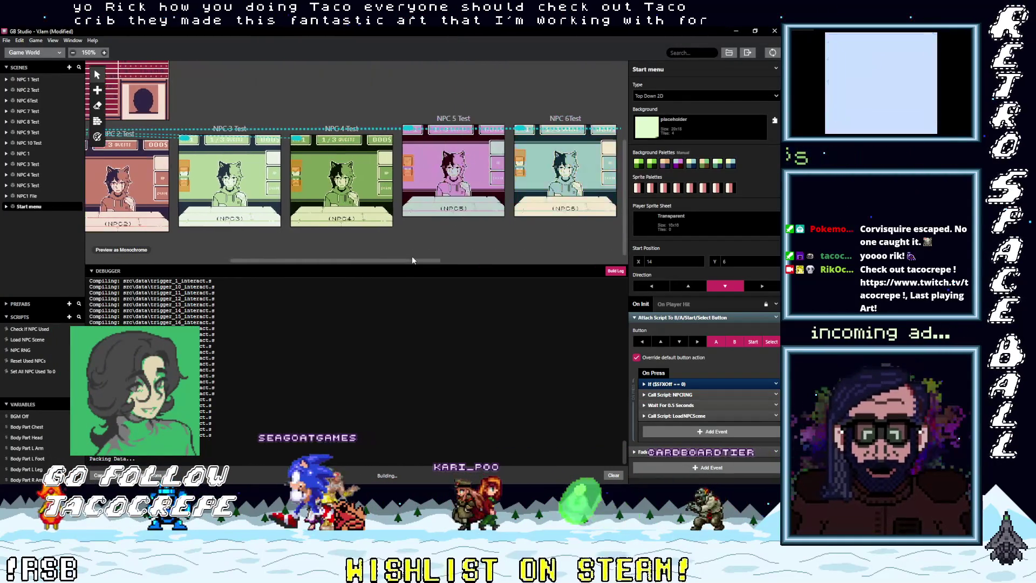
scroll(459, 273, "left", 10)
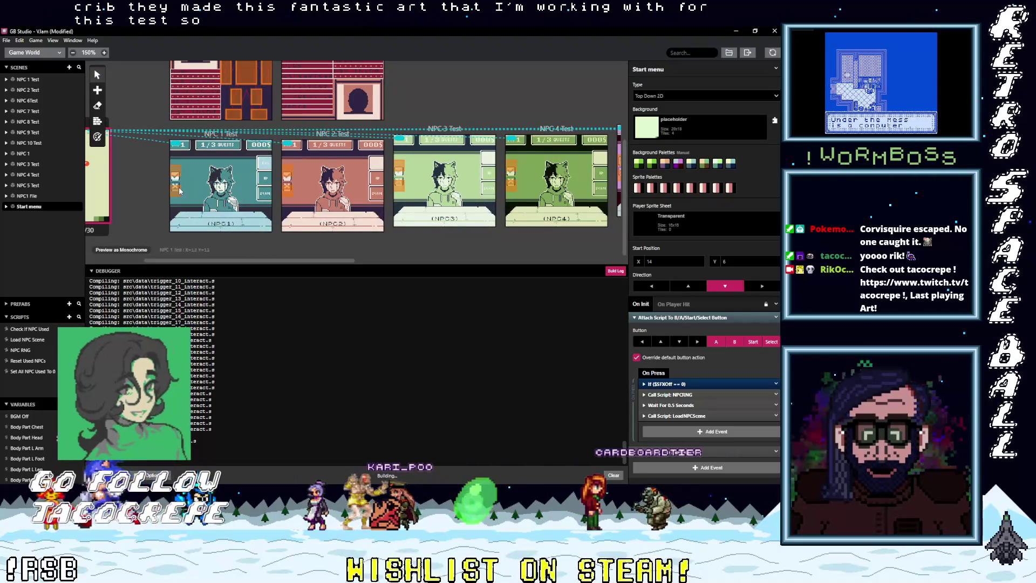
scroll(179, 198, "up", 3)
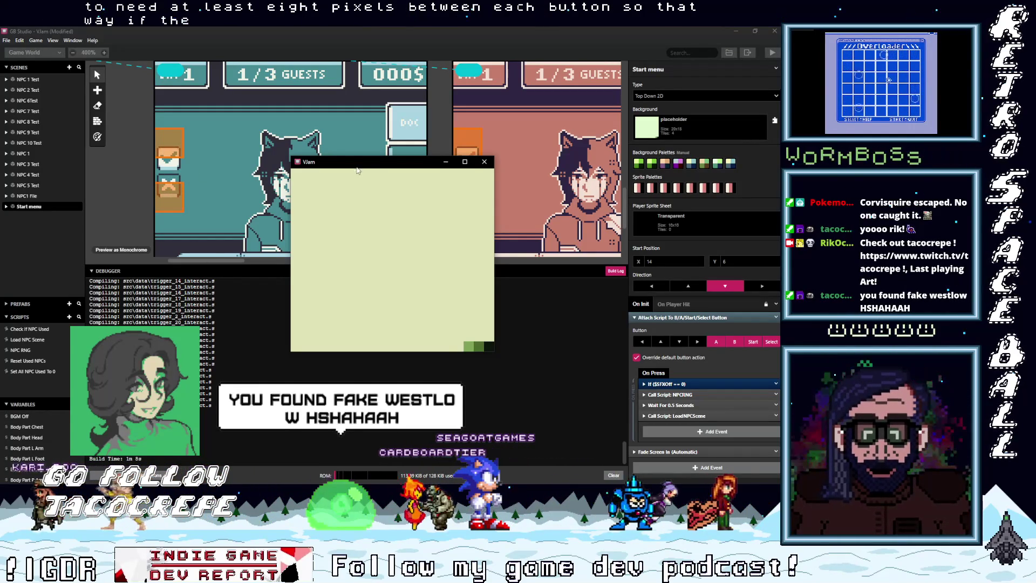
Reposition the emulator window, play to the NPC 5 scene, then return to the scene editor.
left_click_drag(358, 169, 339, 152)
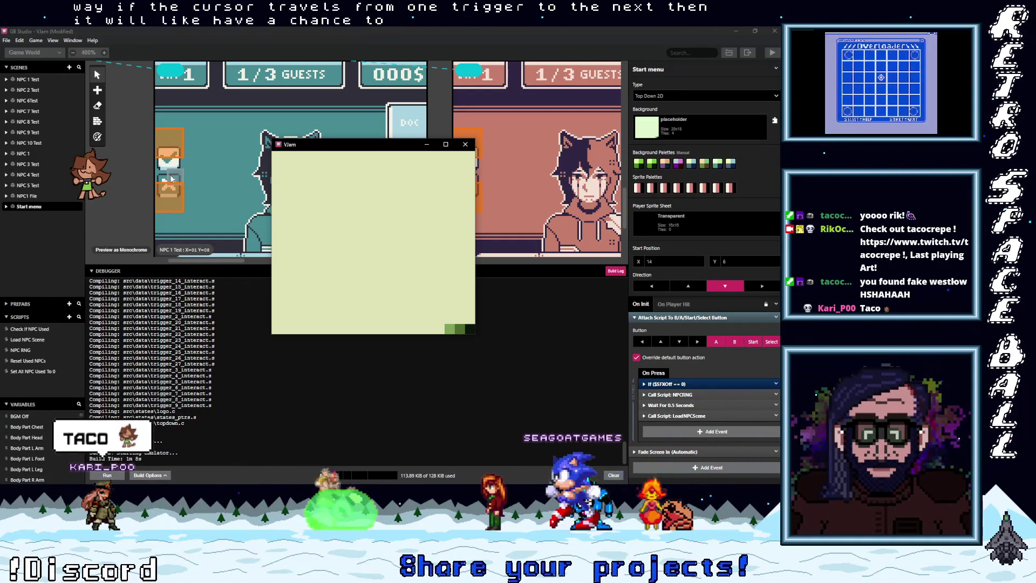
left_click_drag(352, 145, 348, 137)
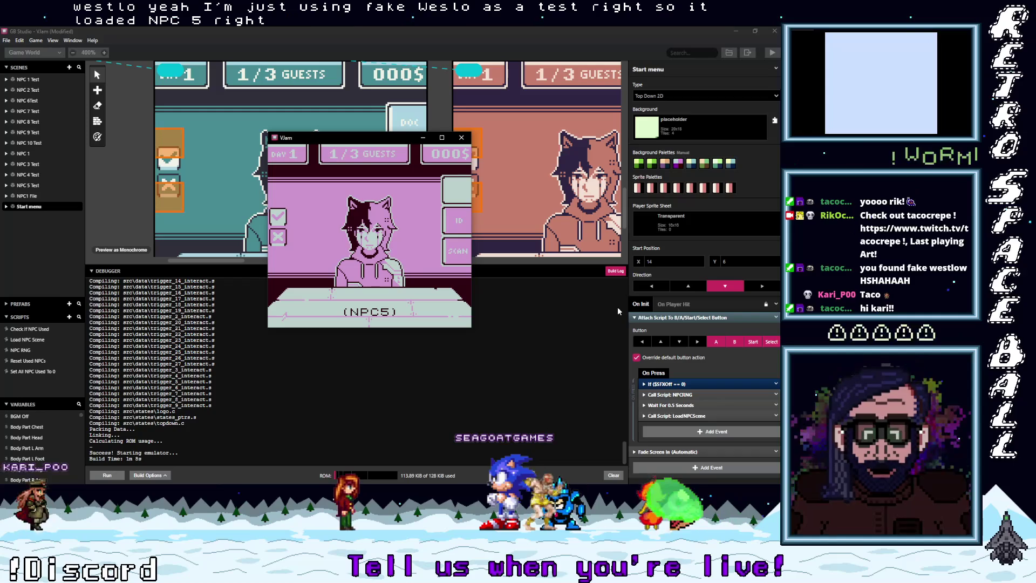
left_click(235, 191)
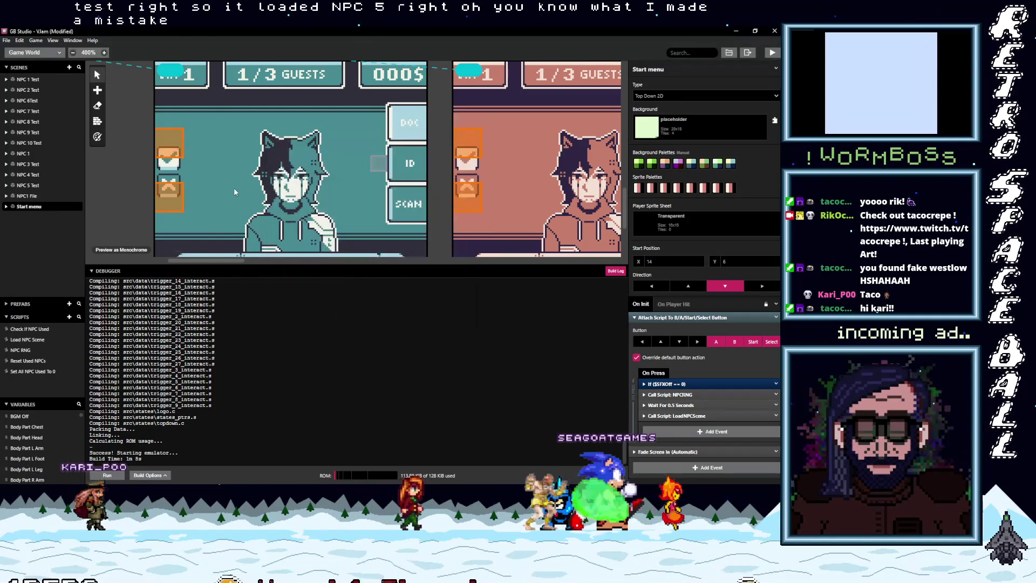
Set the player sprite sheet of NPC 1, 2 and 3 Test scenes to Cursor1.
scroll(235, 192, "up", 4)
scroll(268, 135, "down", 2)
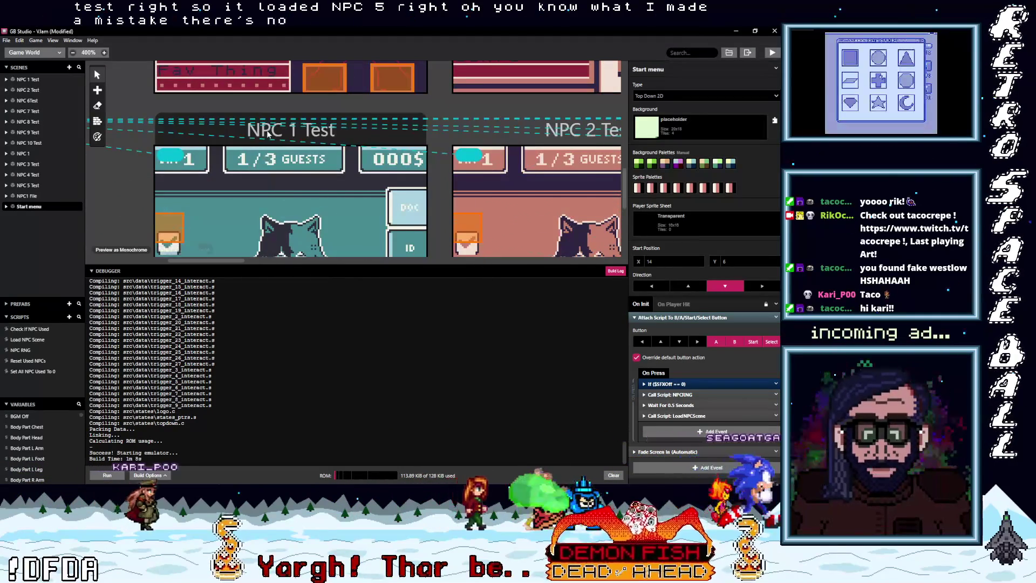
left_click(267, 135)
left_click(667, 214)
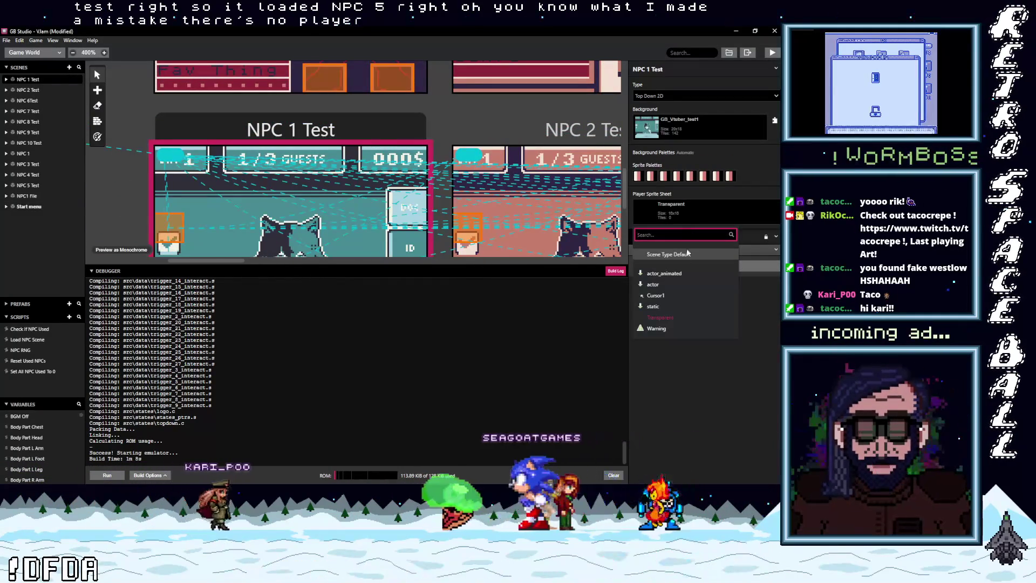
left_click(655, 295)
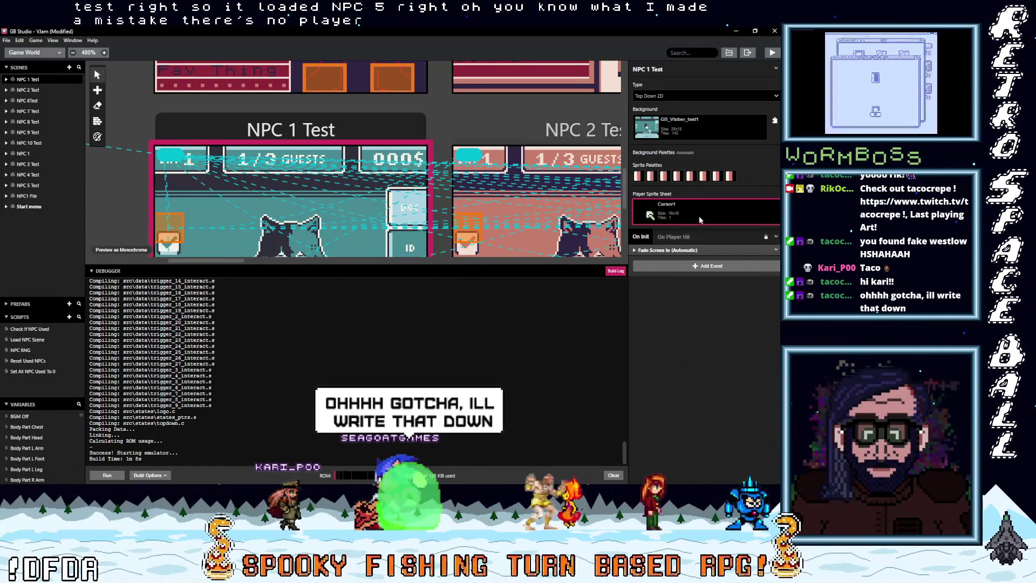
left_click(505, 137)
left_click(667, 219)
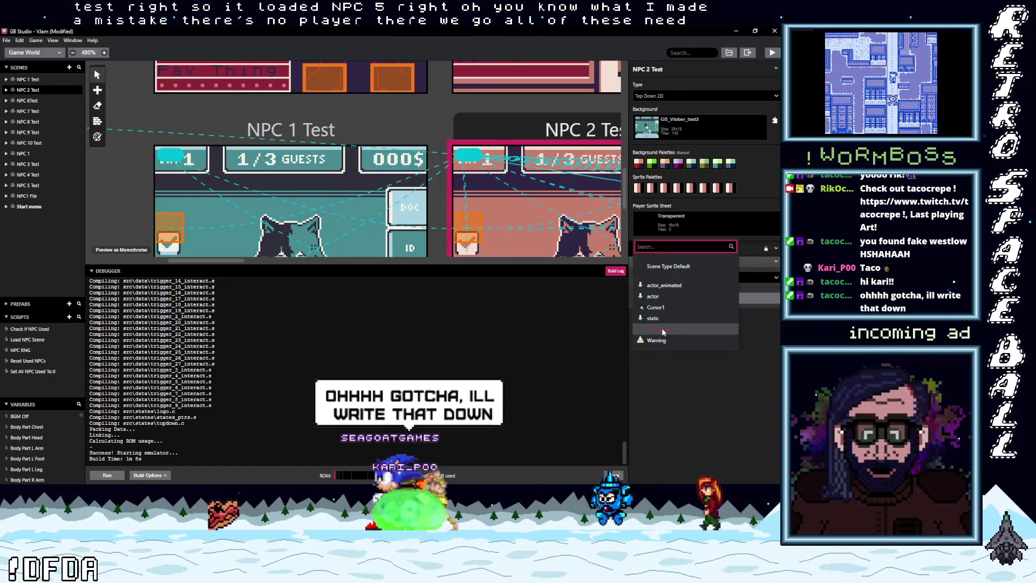
left_click(655, 307)
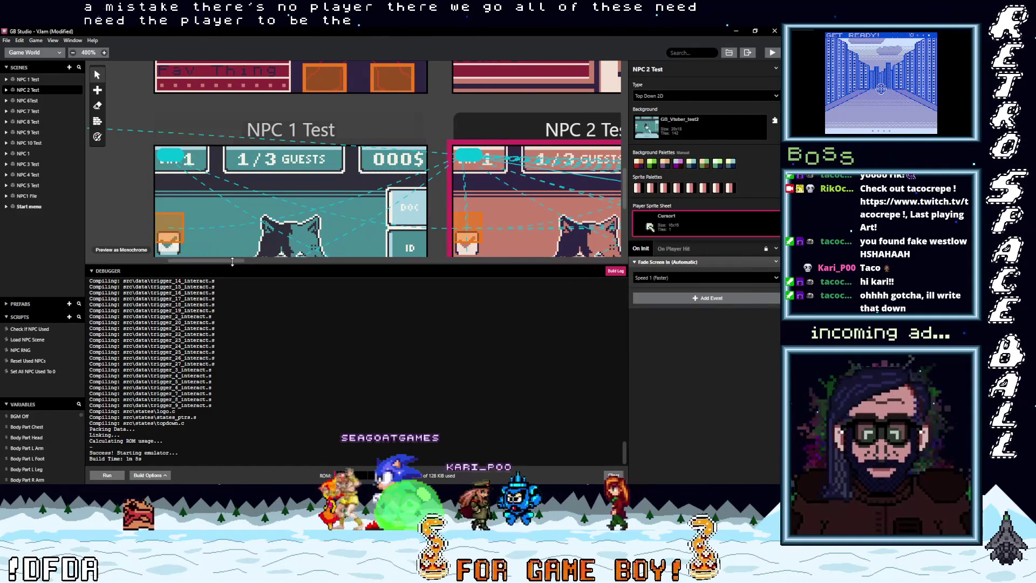
left_click_drag(232, 264, 316, 265)
left_click(346, 238)
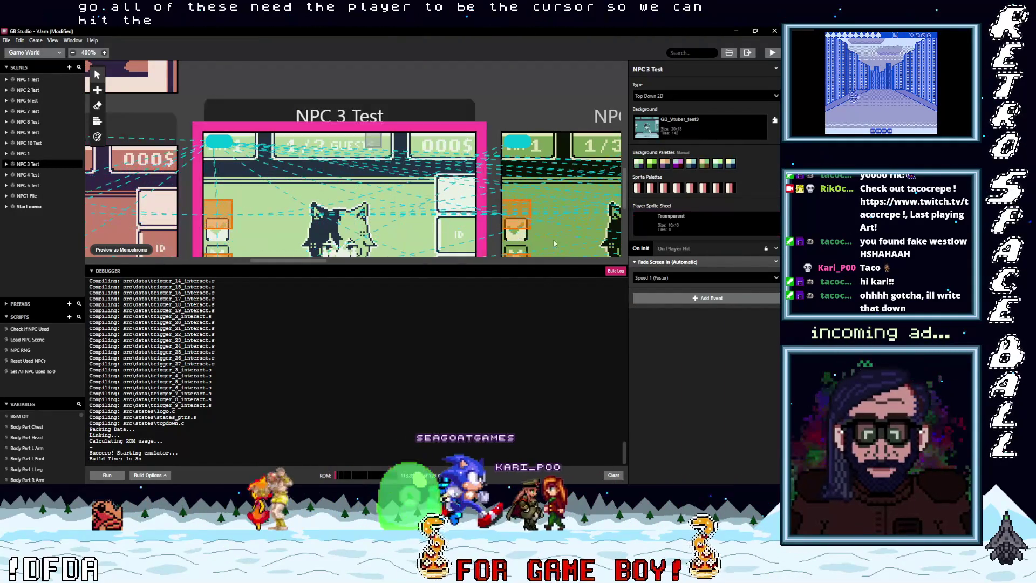
left_click(669, 222)
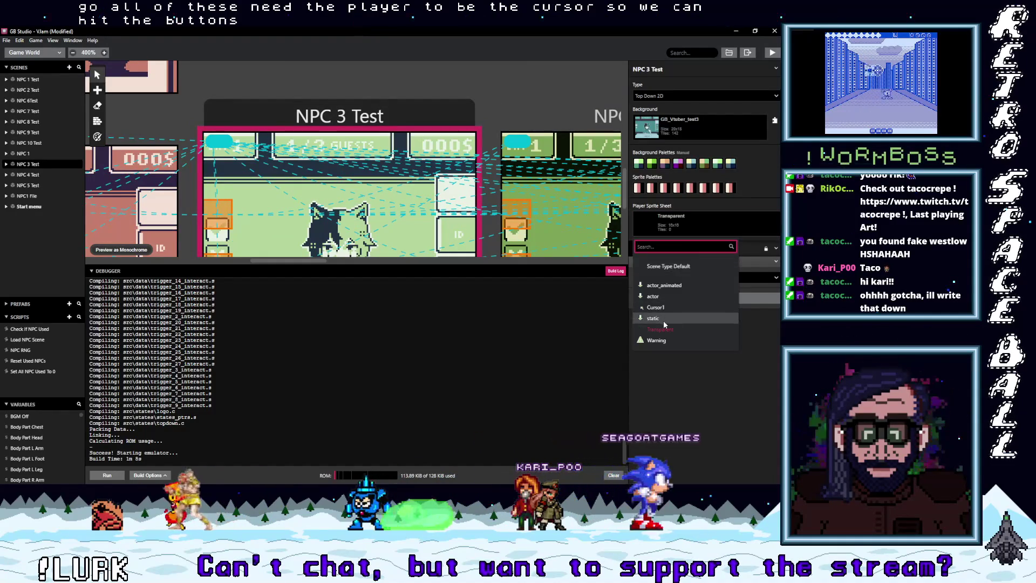
left_click(656, 308)
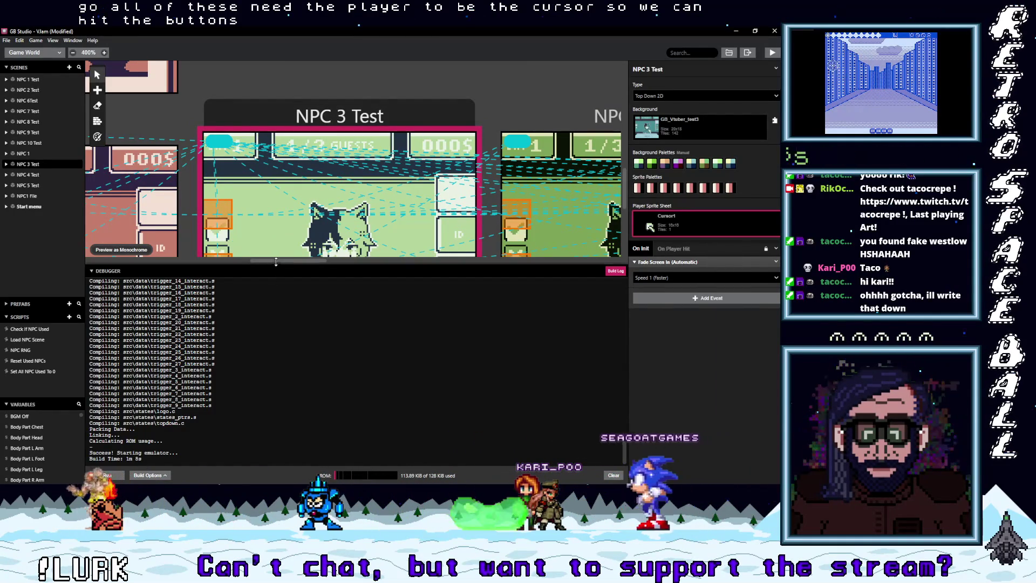
Set the player sprite sheet of NPC 4, 5 and 6 Test scenes to Cursor1.
left_click_drag(276, 262, 333, 263)
left_click(321, 121)
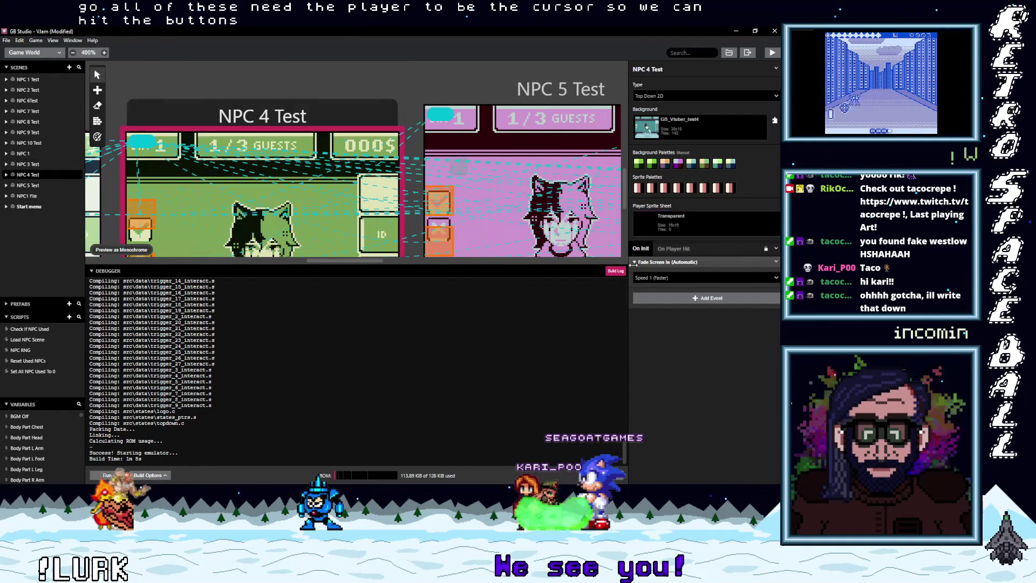
left_click(665, 229)
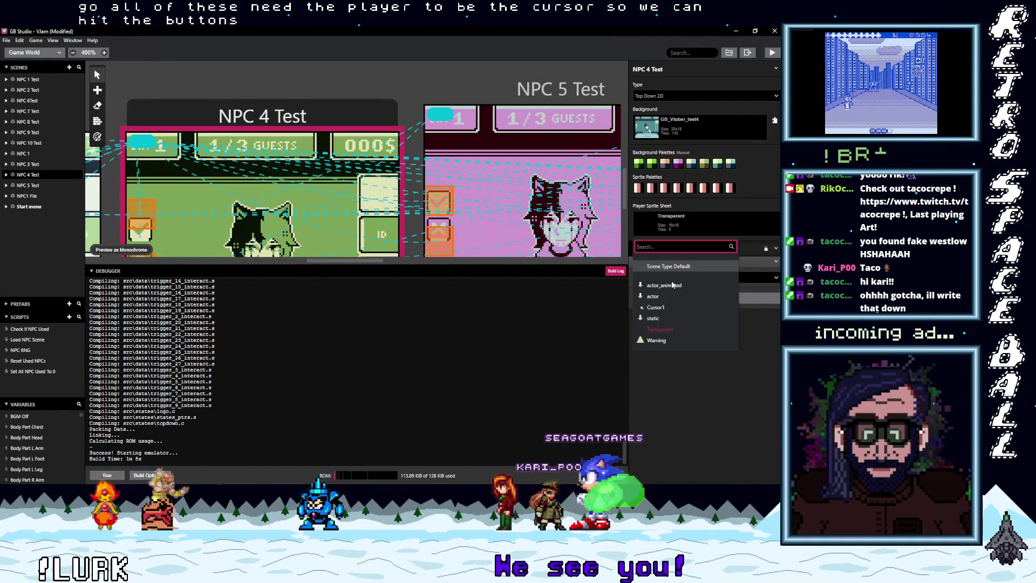
left_click(657, 307)
left_click_drag(329, 261, 381, 260)
left_click(351, 140)
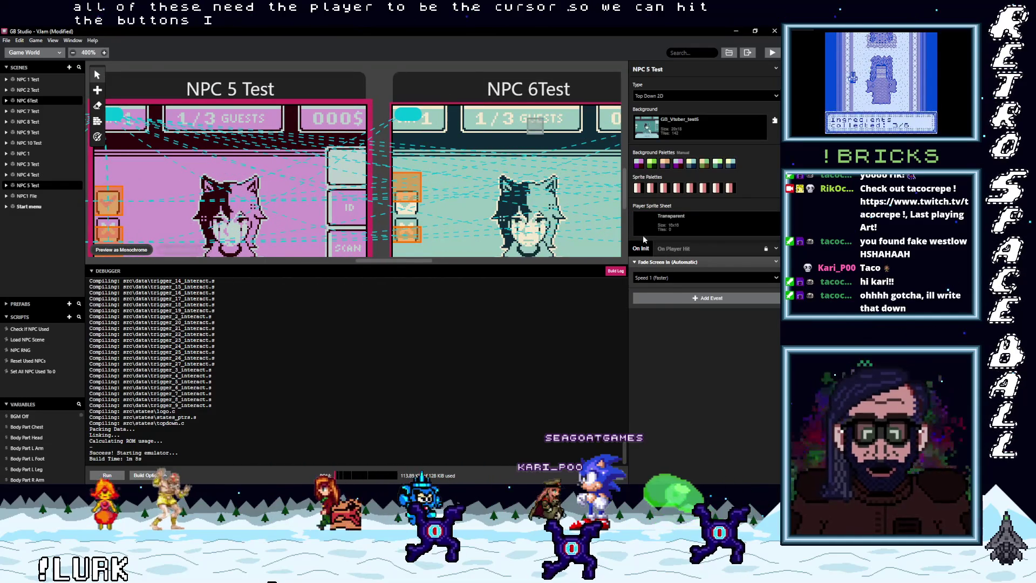
left_click(432, 91)
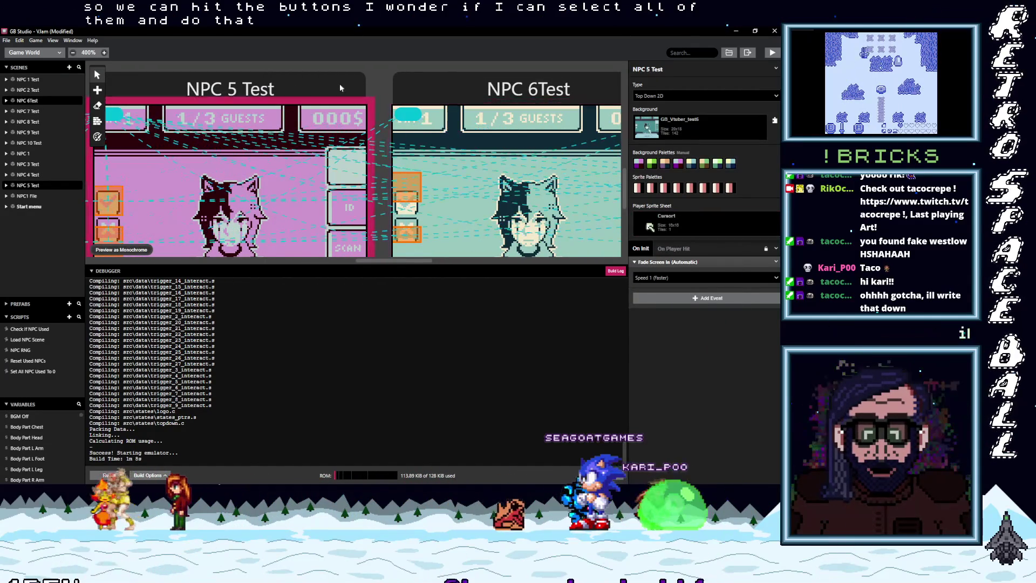
left_click(673, 231)
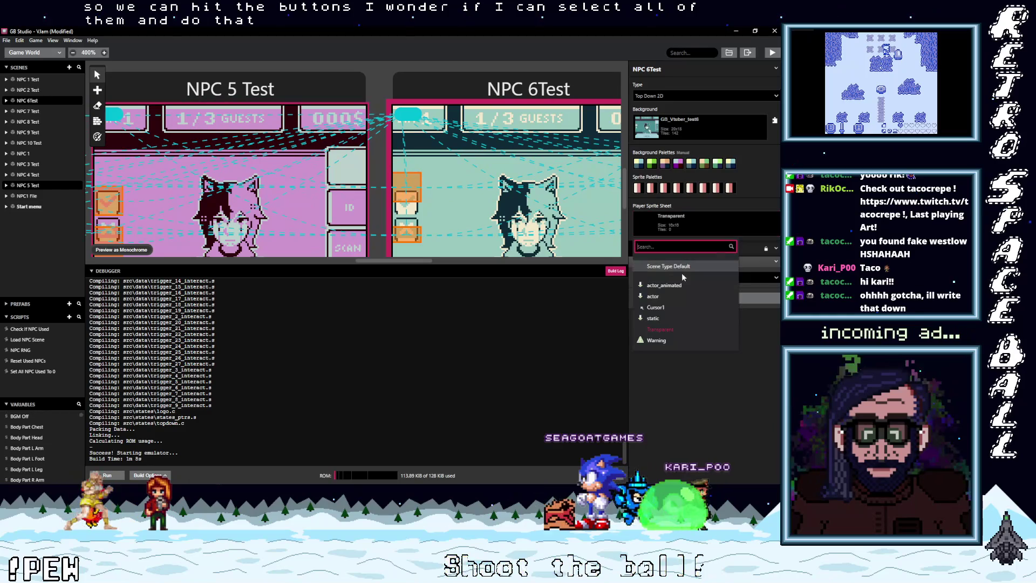
left_click(654, 307)
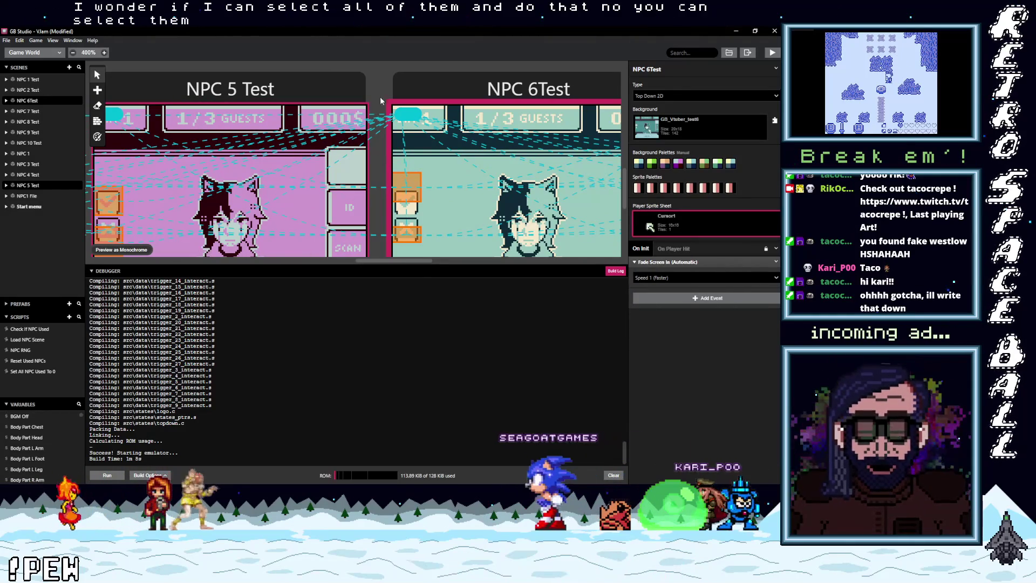
left_click(322, 89)
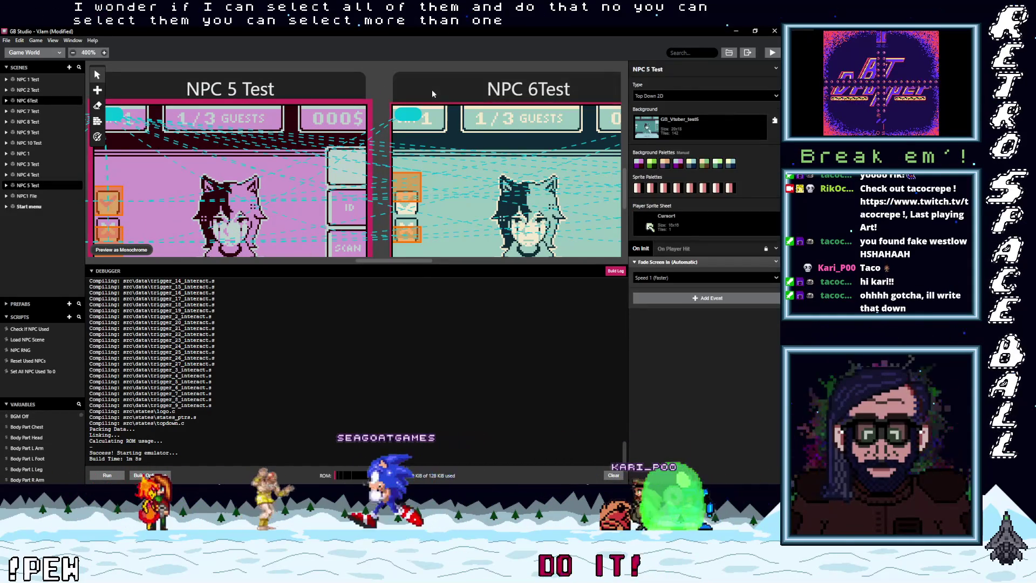
left_click(455, 107)
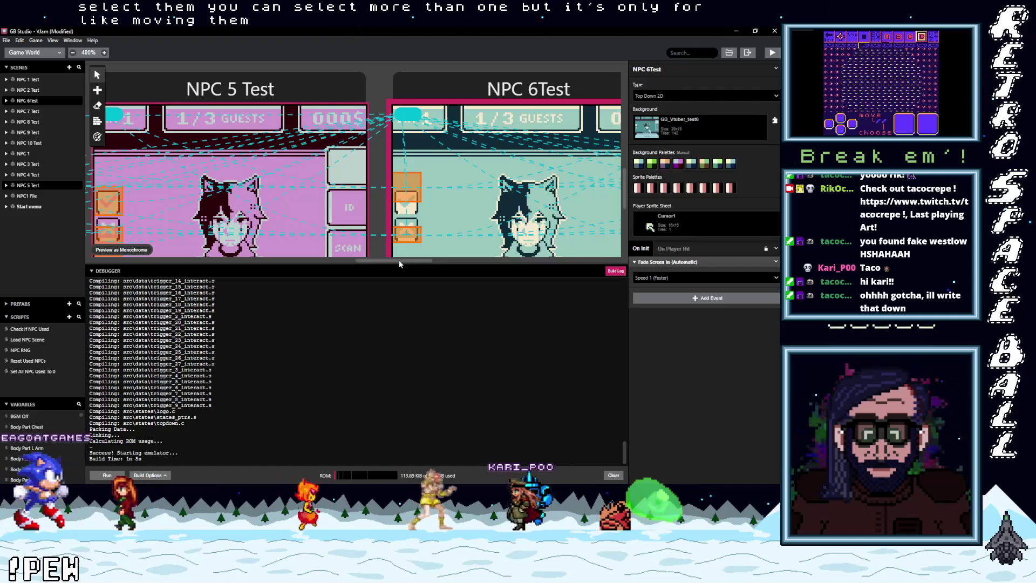
Set the player sprite sheet of NPC 7 and 8 Test scenes to Cursor1.
scroll(463, 267, "right", 3)
scroll(463, 264, "right", 6)
left_click(336, 90)
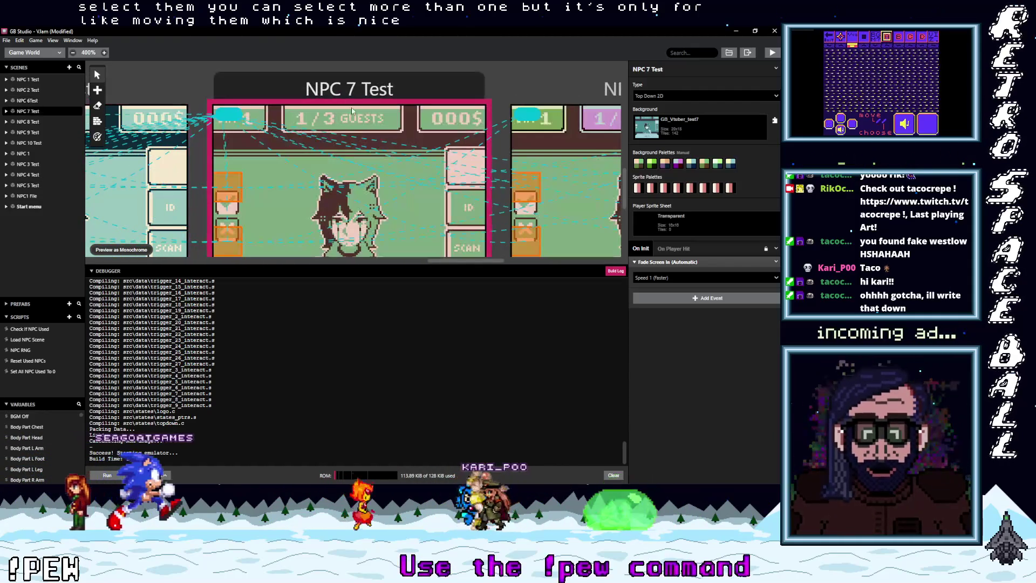
left_click(672, 226)
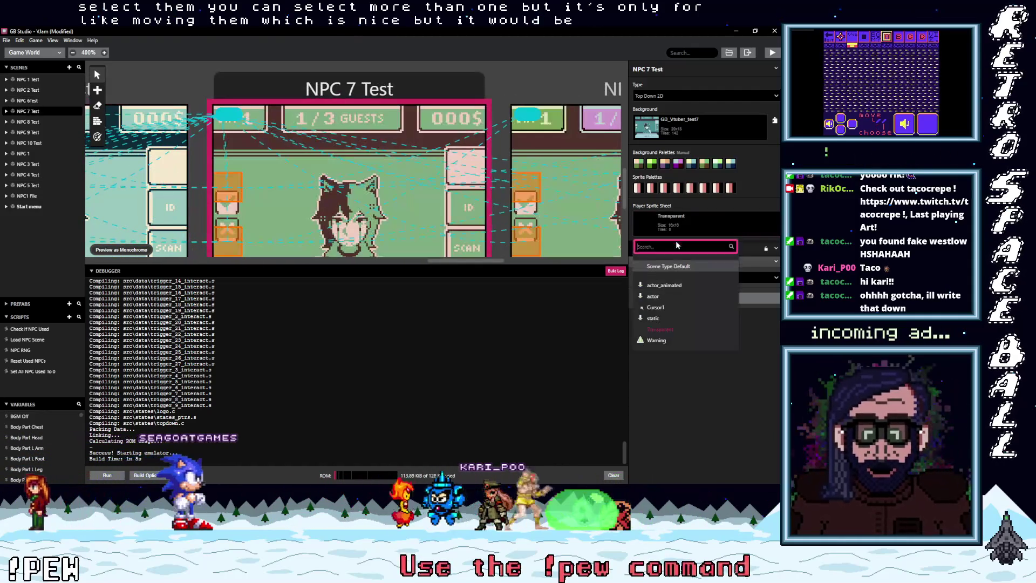
left_click(658, 307)
scroll(474, 261, "right", 2)
scroll(516, 259, "right", 5)
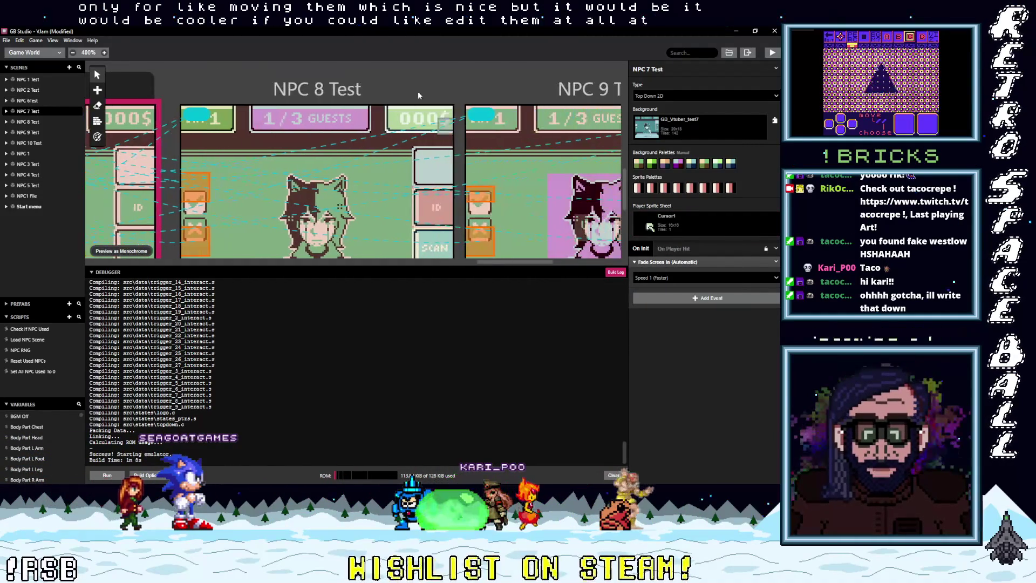
left_click(318, 89)
left_click(669, 221)
left_click(666, 306)
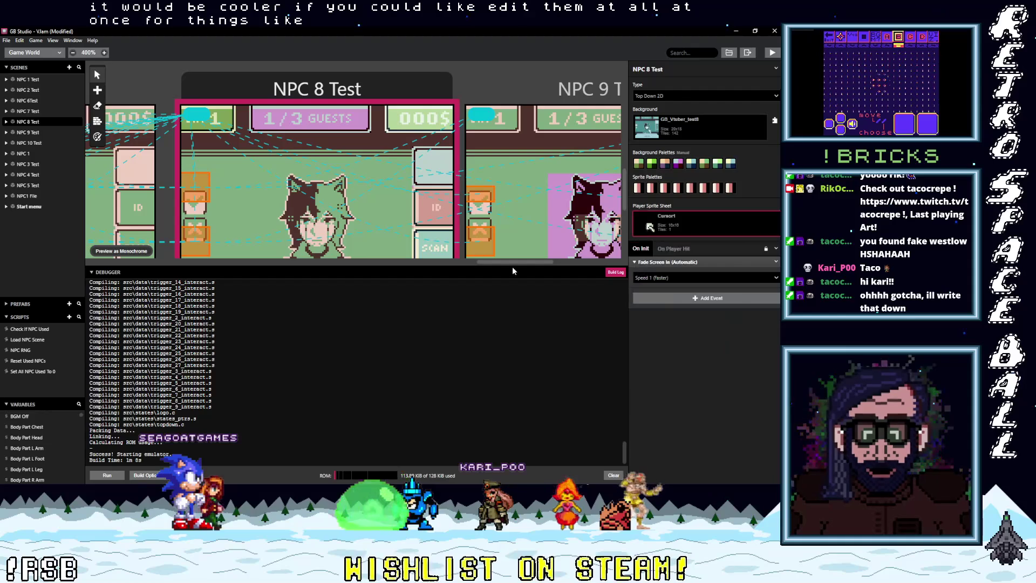
Give NPC 9 and 10 Test scenes the Cursor1 player sprite, then build and run.
scroll(512, 259, "right", 3)
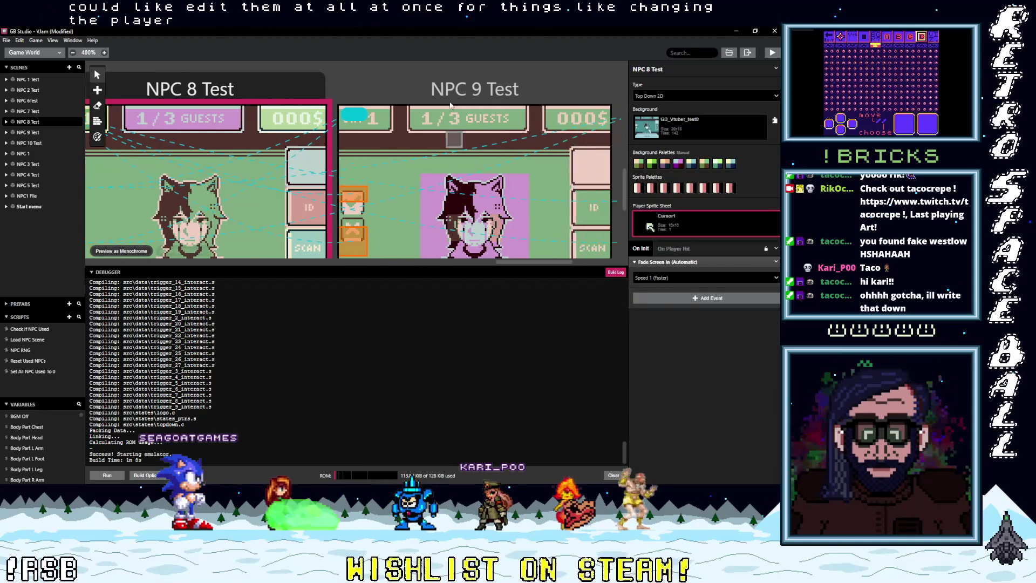
left_click(529, 248)
left_click(663, 224)
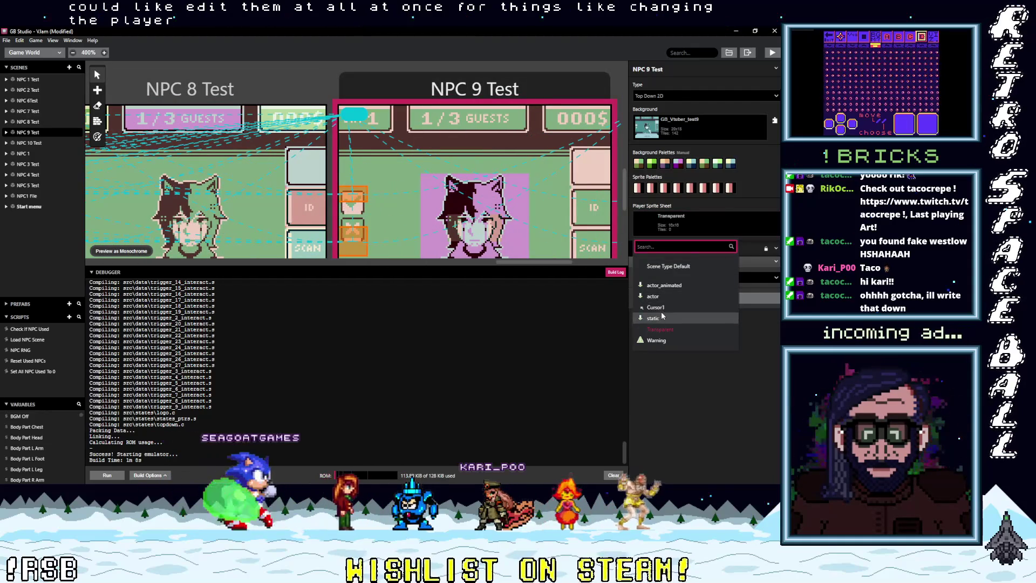
left_click(667, 307)
scroll(535, 263, "right", 3)
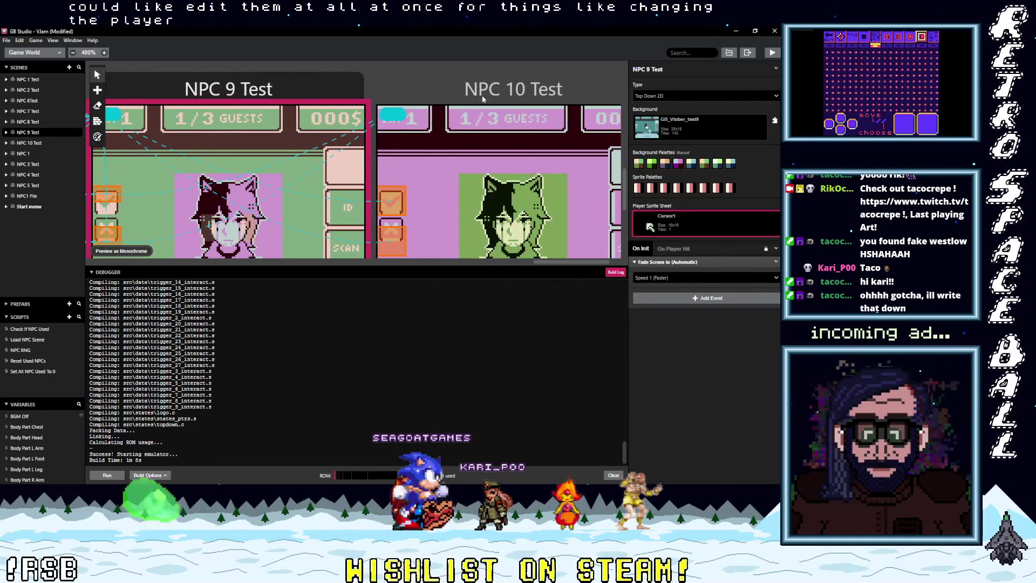
left_click(477, 85)
left_click(655, 223)
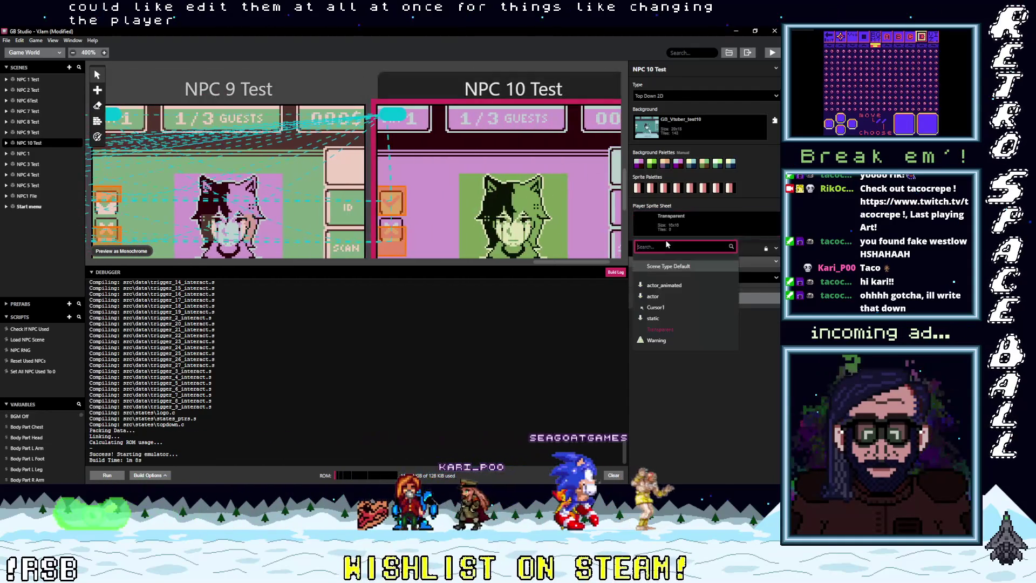
left_click(657, 307)
left_click(771, 53)
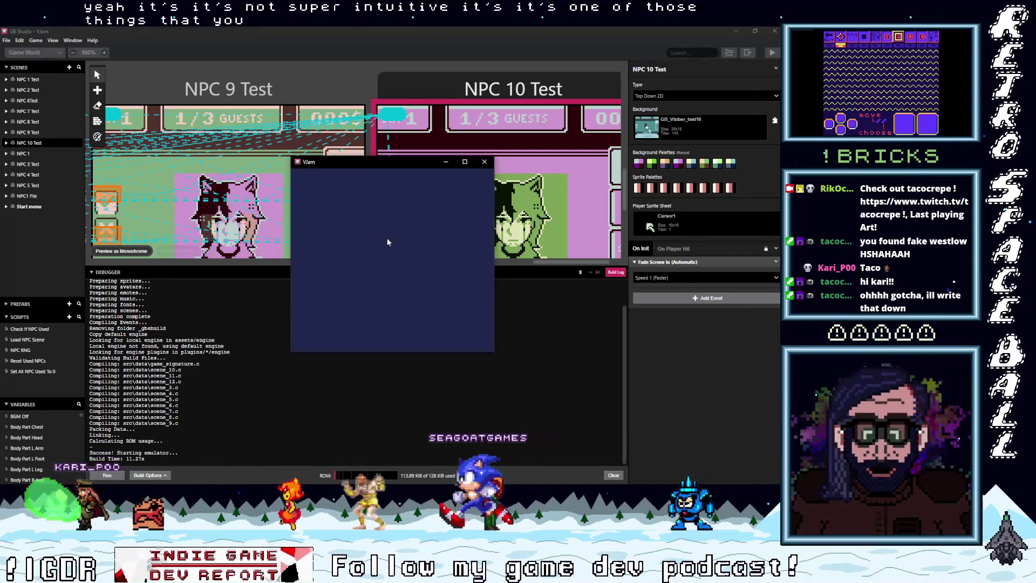
Move the game window aside and advance through four NPC scenes by confirming the checkmark.
left_click_drag(381, 169, 451, 262)
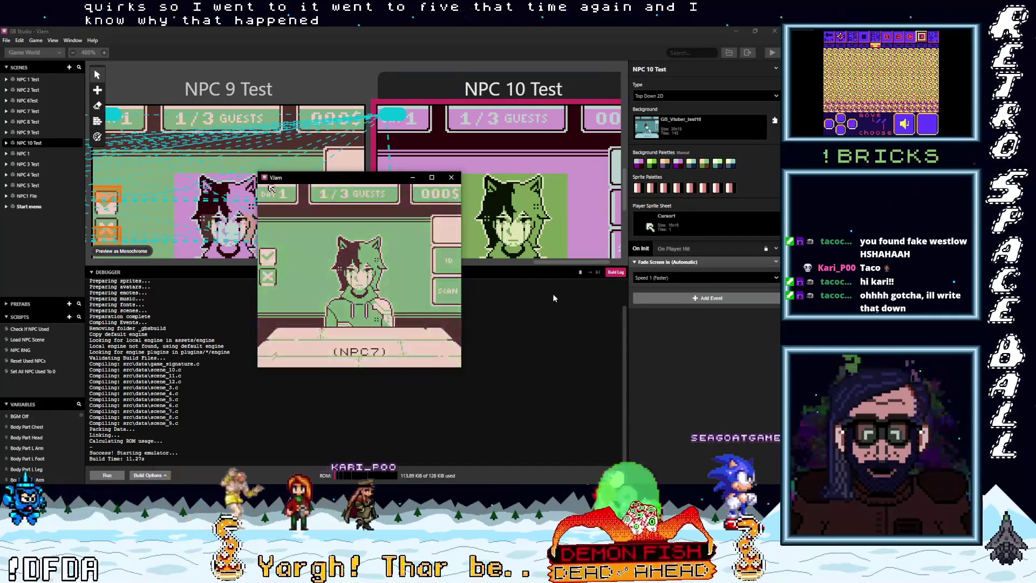
key("Down")
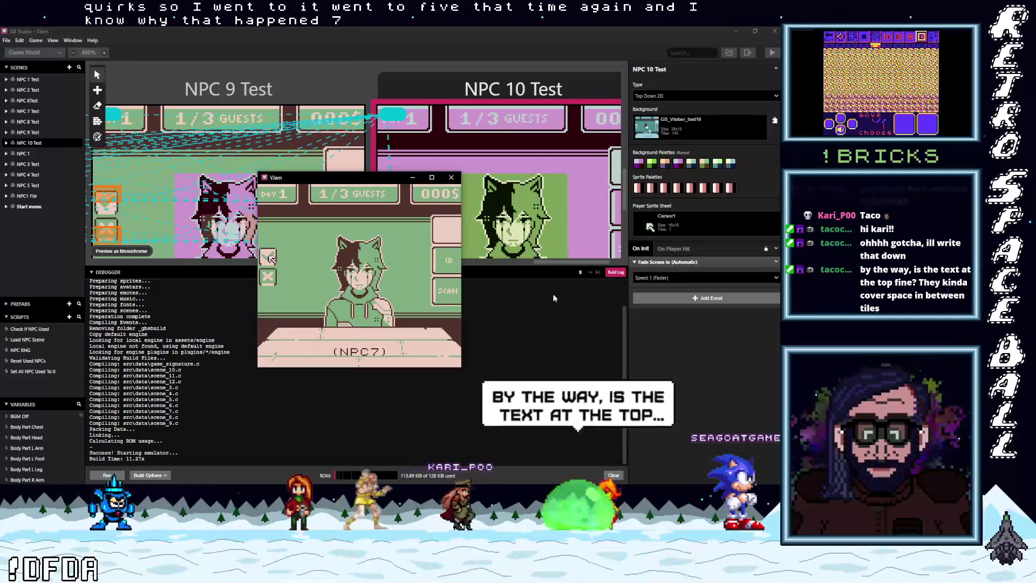
key("z")
key("Down")
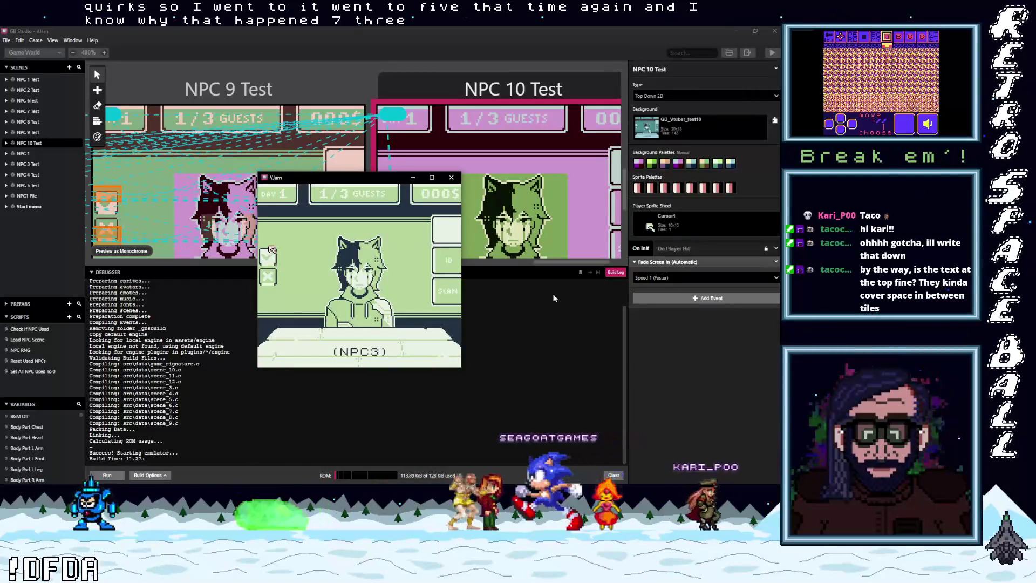
key("z")
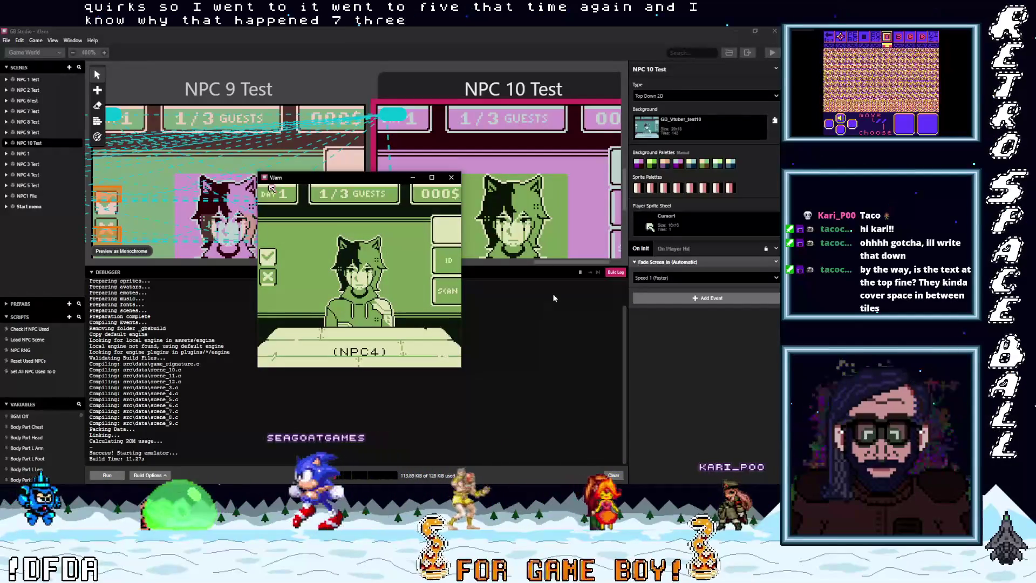
key("Down")
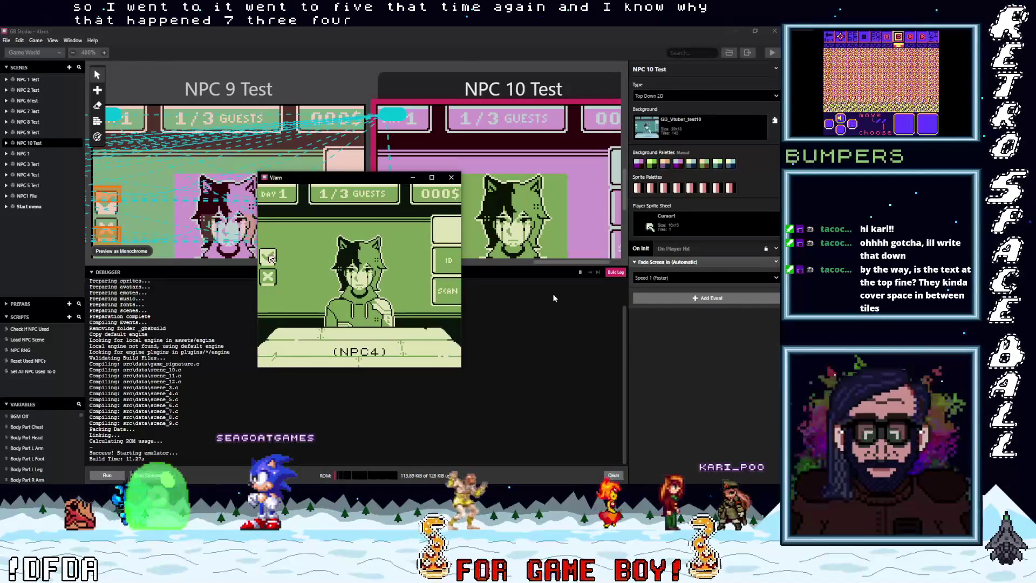
key("z")
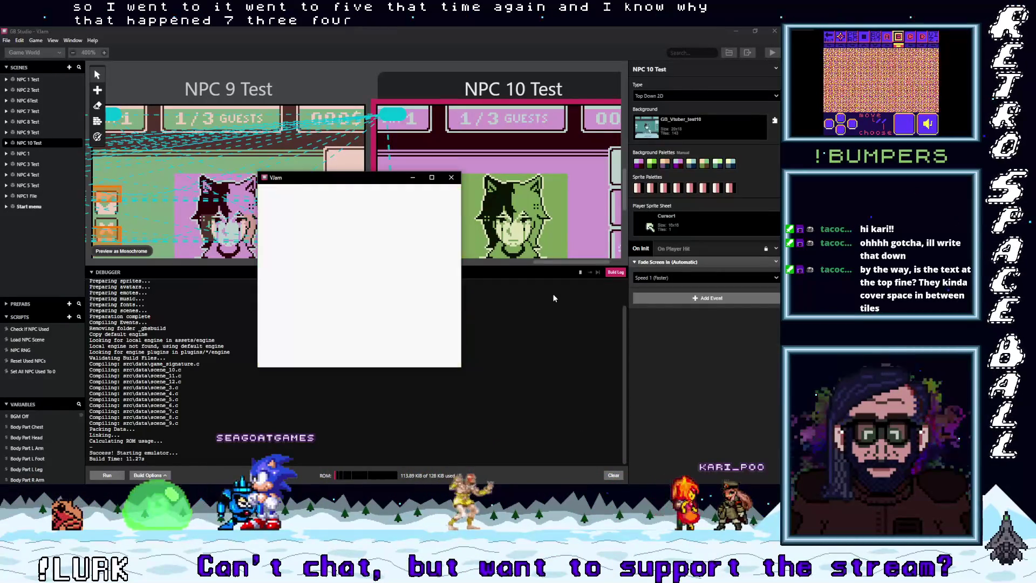
key("Down")
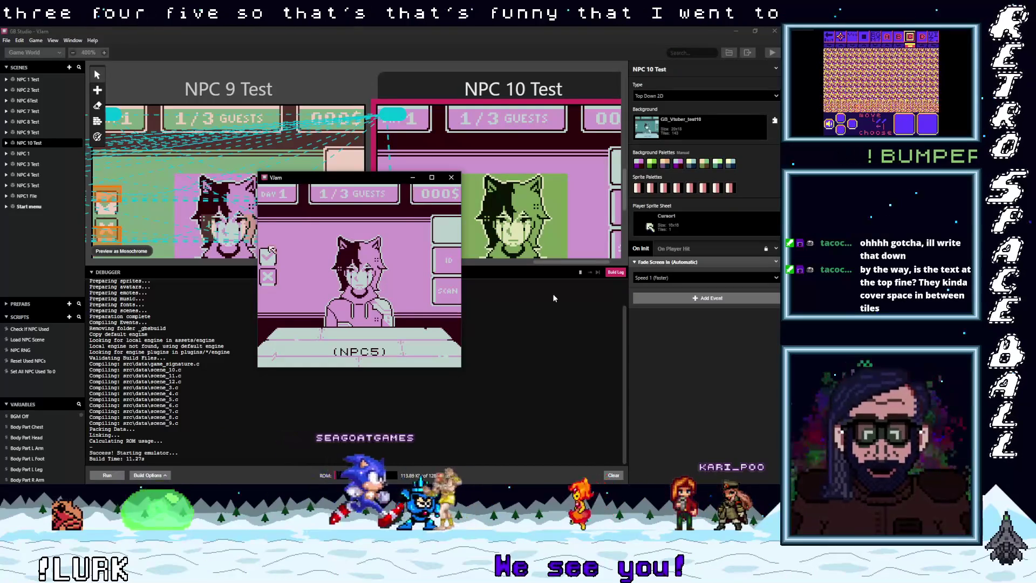
key("z")
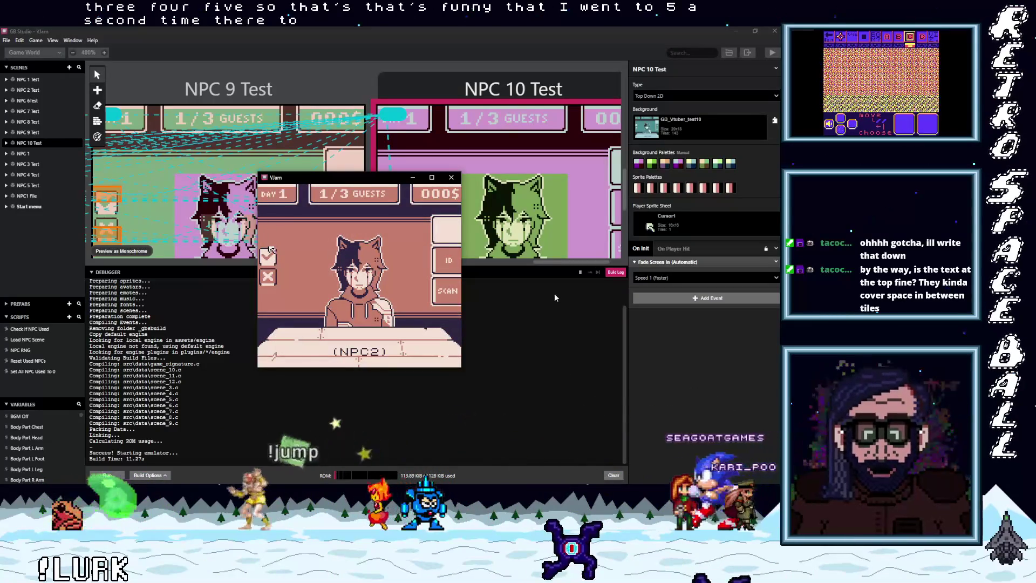
Switch the debugger panel from the build log to the game's variables.
left_click(508, 269)
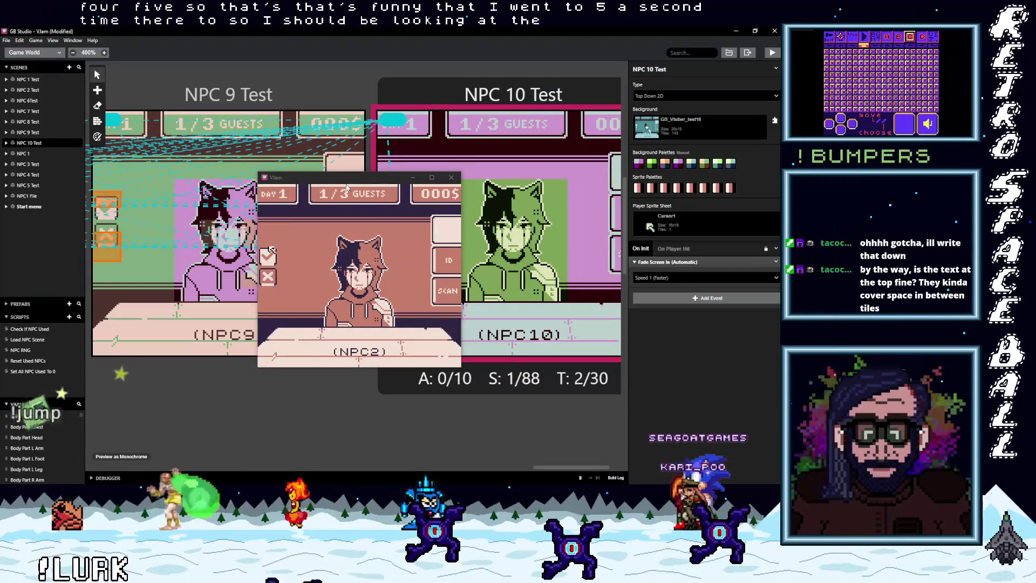
left_click(550, 476)
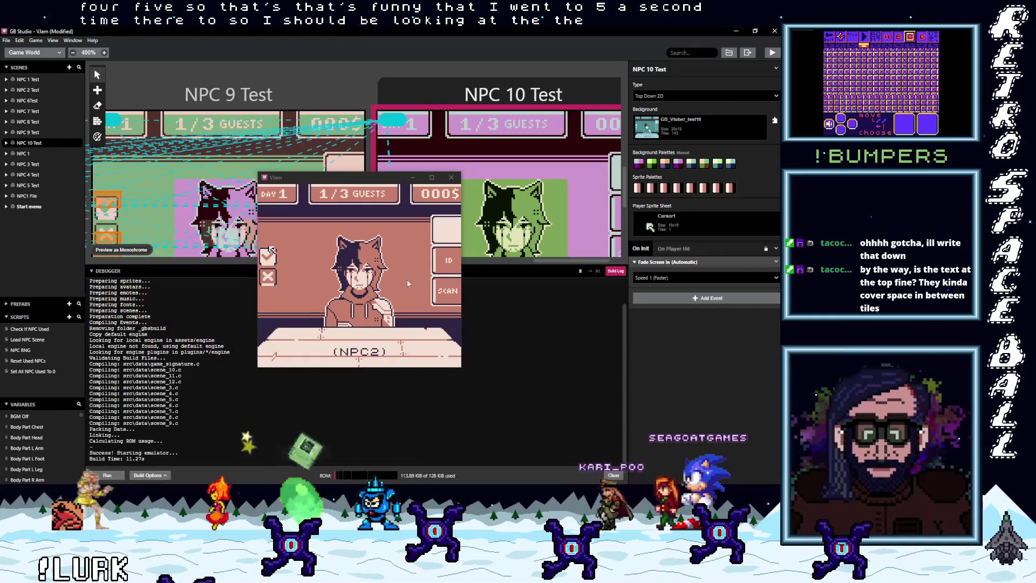
left_click_drag(324, 177, 309, 92)
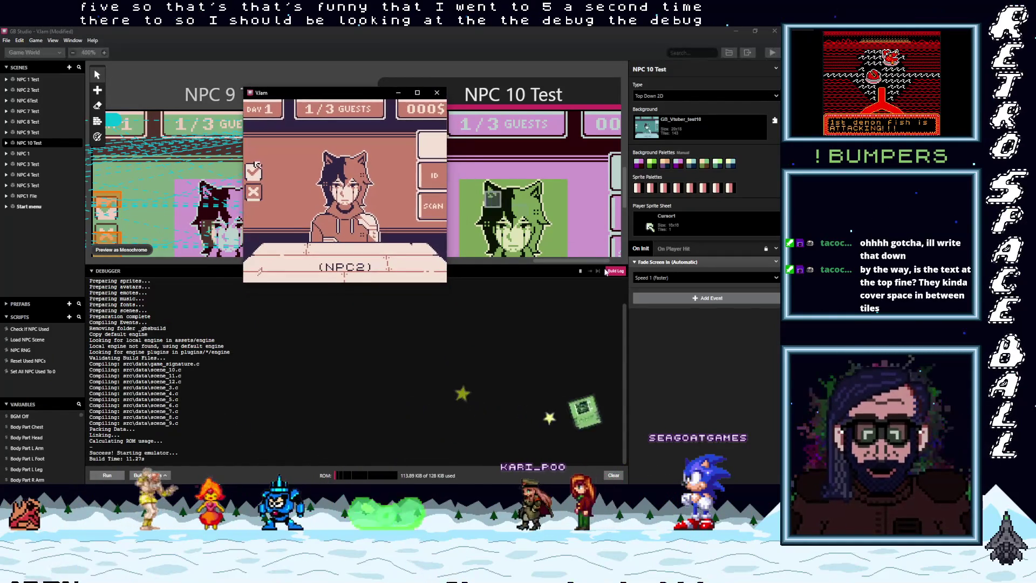
left_click(616, 270)
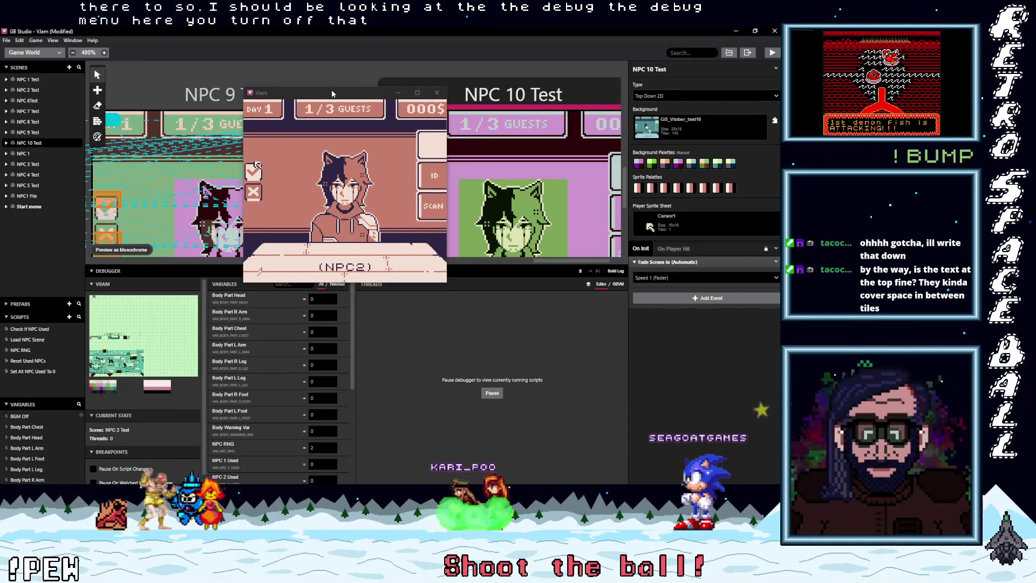
Scroll the debugger to the NPC Used variables, then close the running game.
left_click_drag(333, 96, 328, 62)
mouse_move(355, 344)
left_mouse_down()
mouse_move(357, 448)
mouse_move(354, 417)
left_mouse_up()
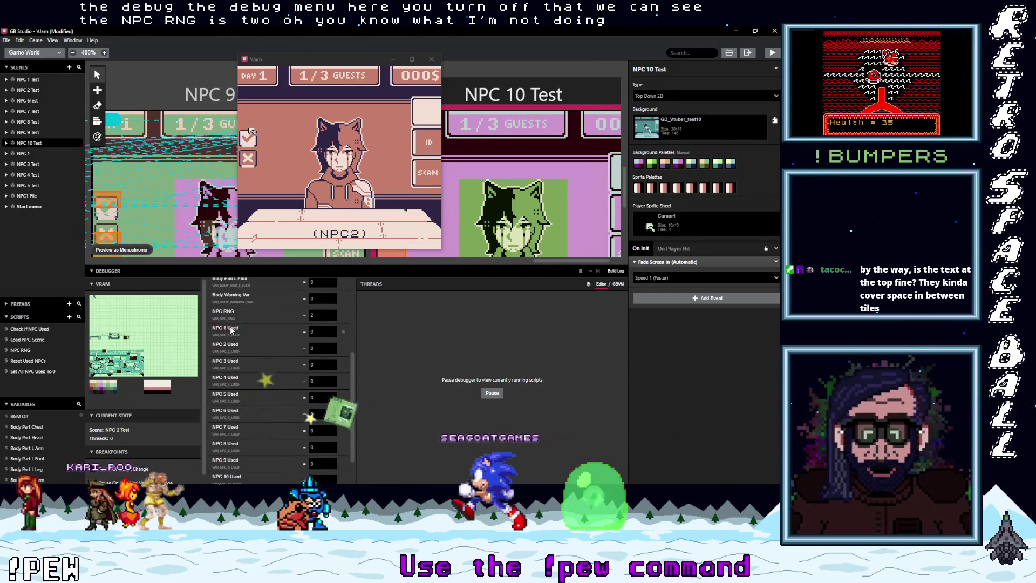
left_click(436, 54)
left_click(431, 59)
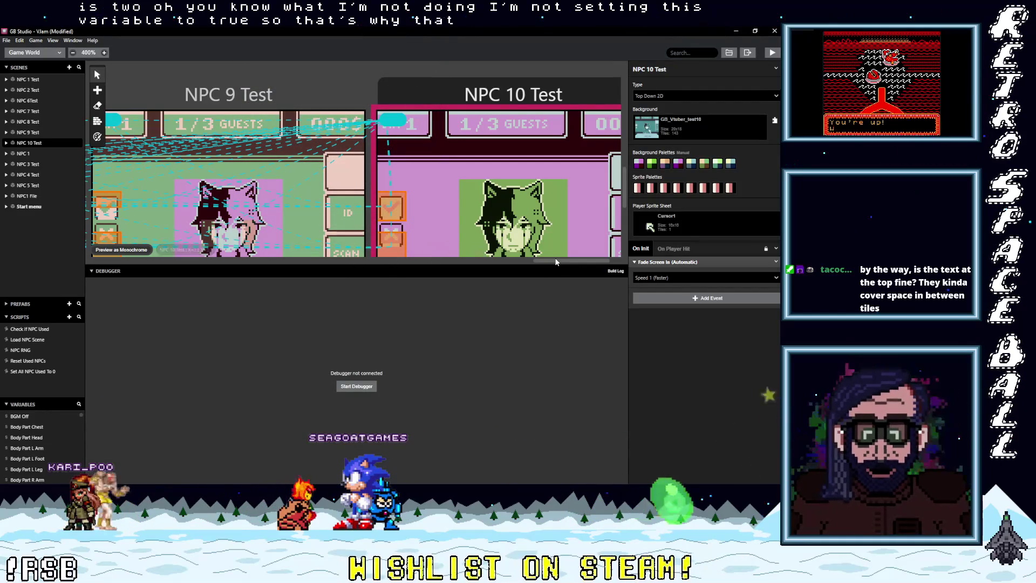
mouse_move(536, 262)
left_mouse_down()
mouse_move(231, 287)
mouse_move(99, 279)
left_mouse_up()
Add Seed Random Number Generator to the Start menu button's On Press, right after If ($SFXOff == 0).
left_click(243, 216)
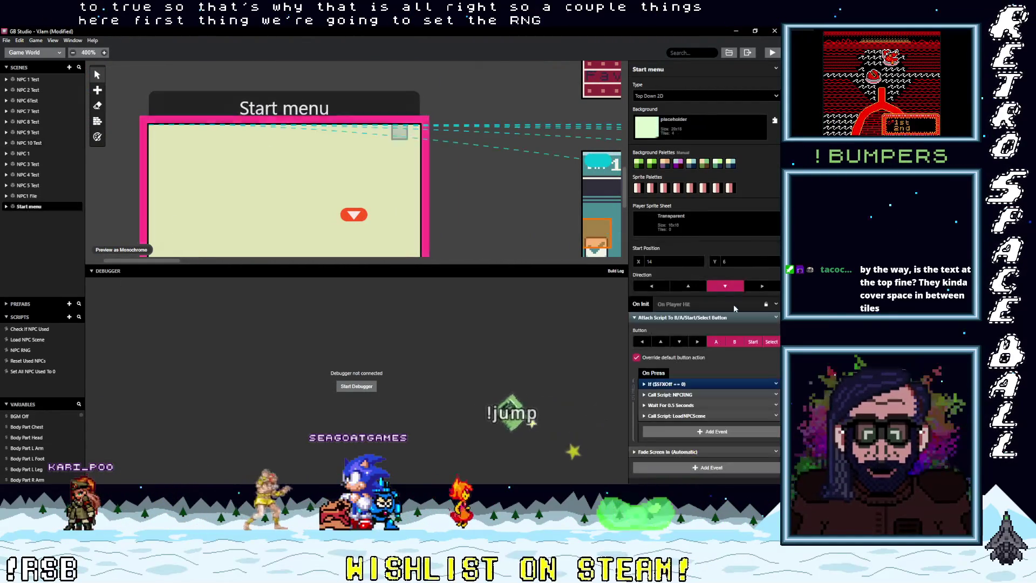
left_click(702, 317)
left_click(689, 345)
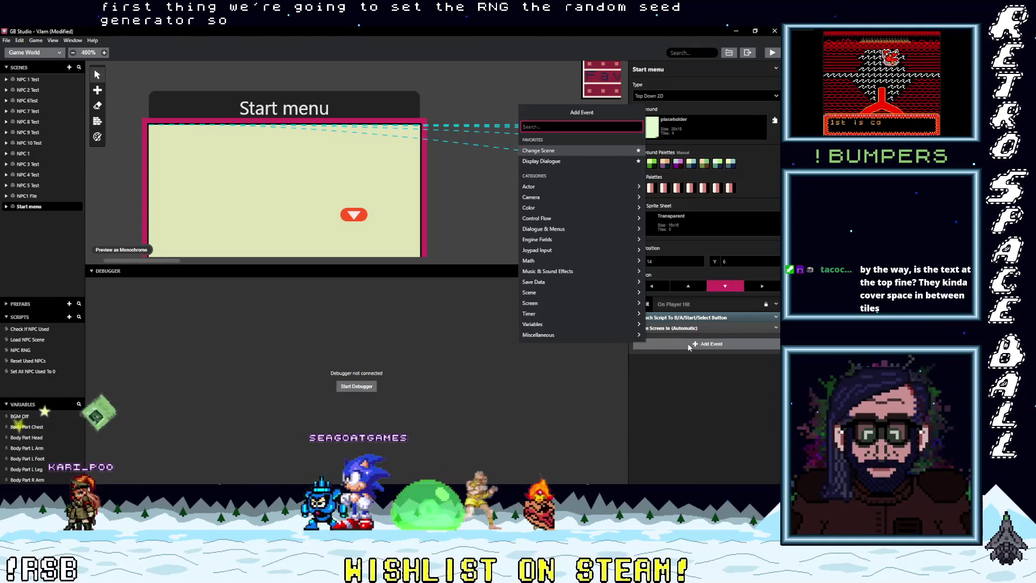
type("seed")
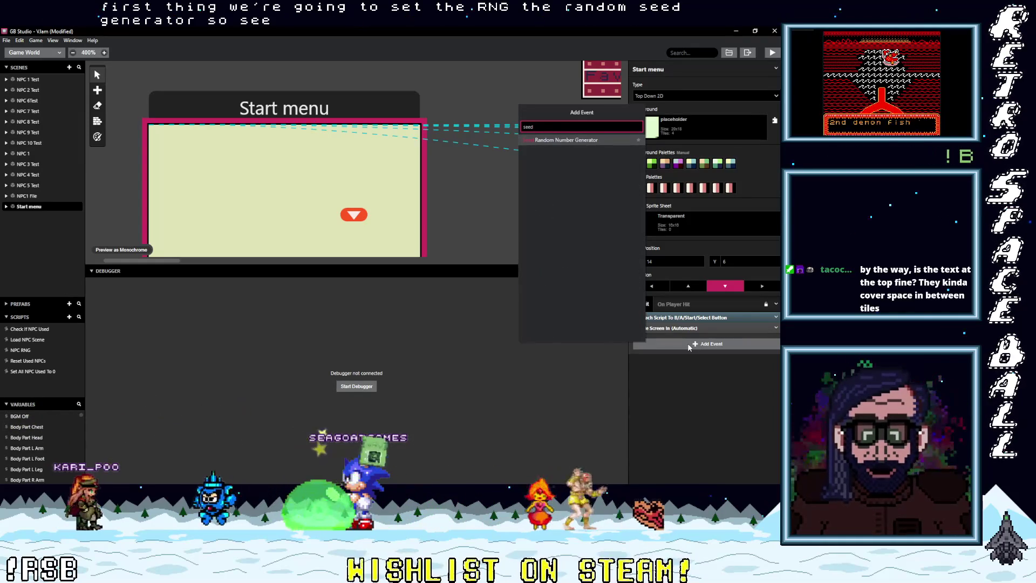
left_click(552, 143)
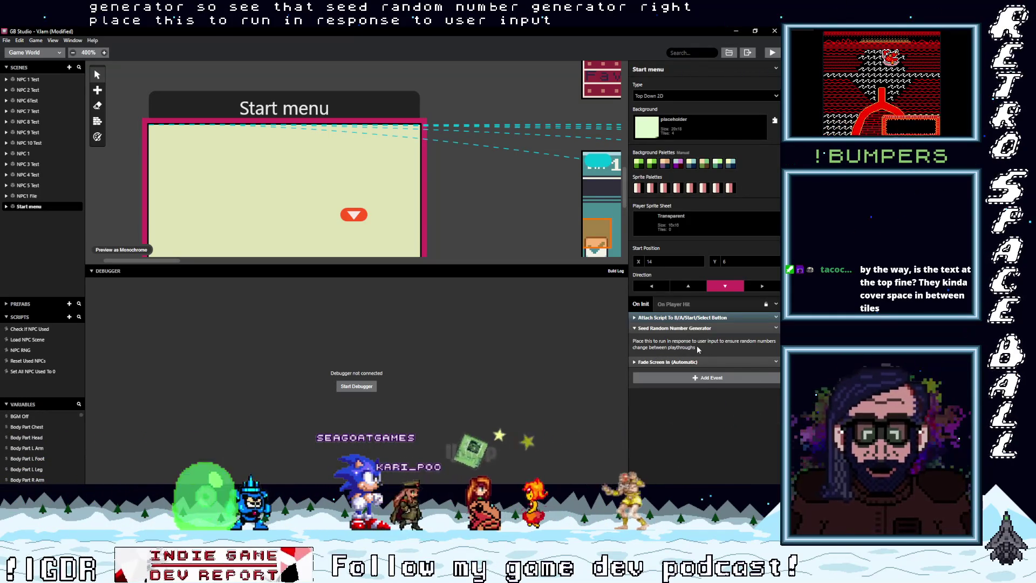
left_click(688, 317)
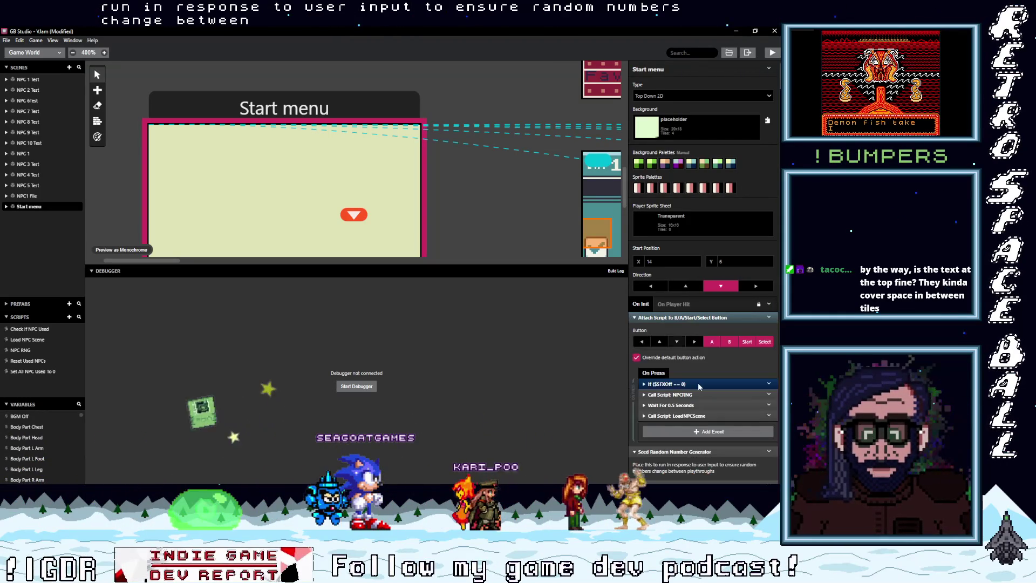
mouse_move(701, 452)
left_mouse_down()
mouse_move(704, 410)
mouse_move(734, 379)
left_mouse_up()
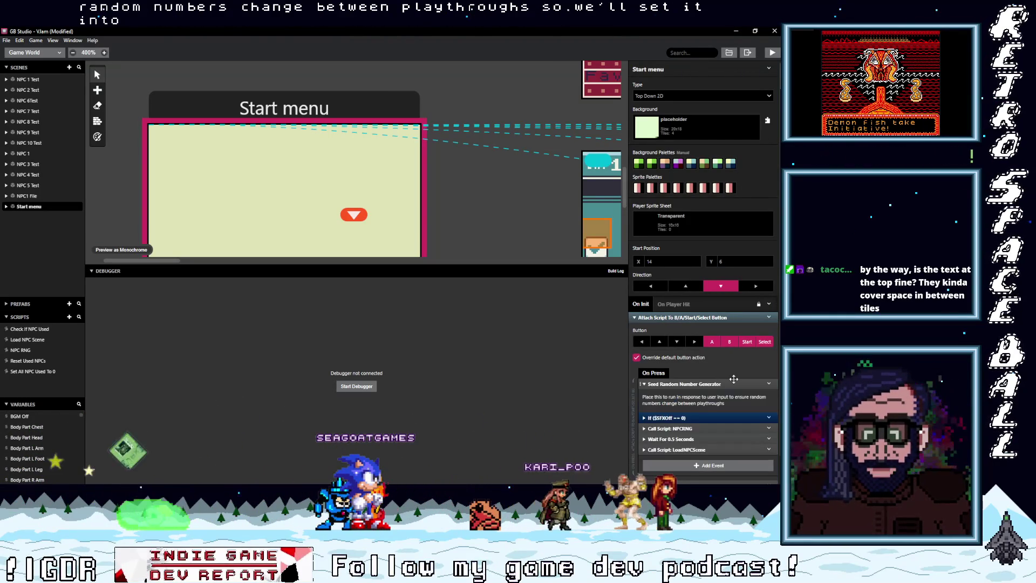
left_click(698, 383)
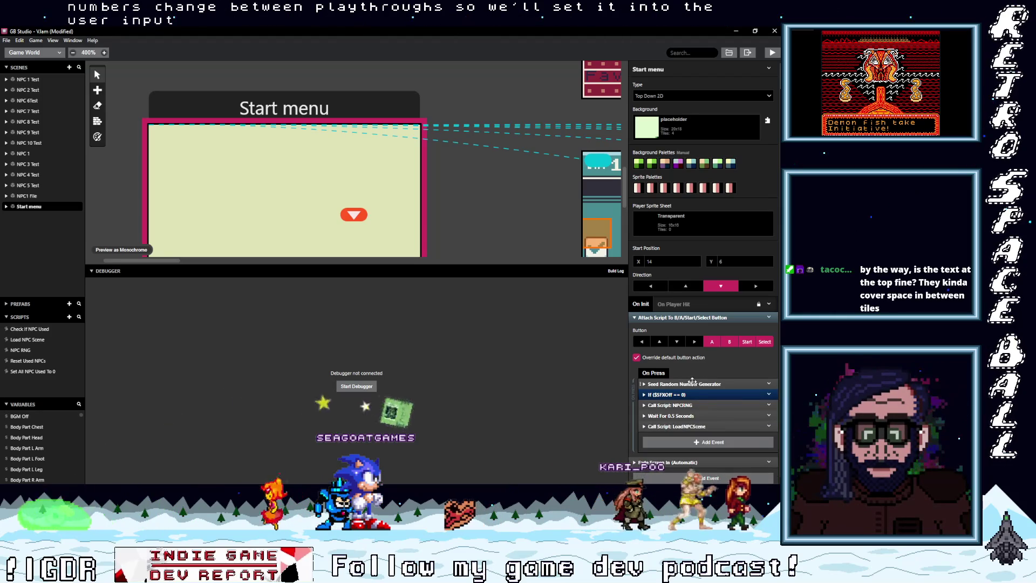
left_click_drag(705, 382, 703, 398)
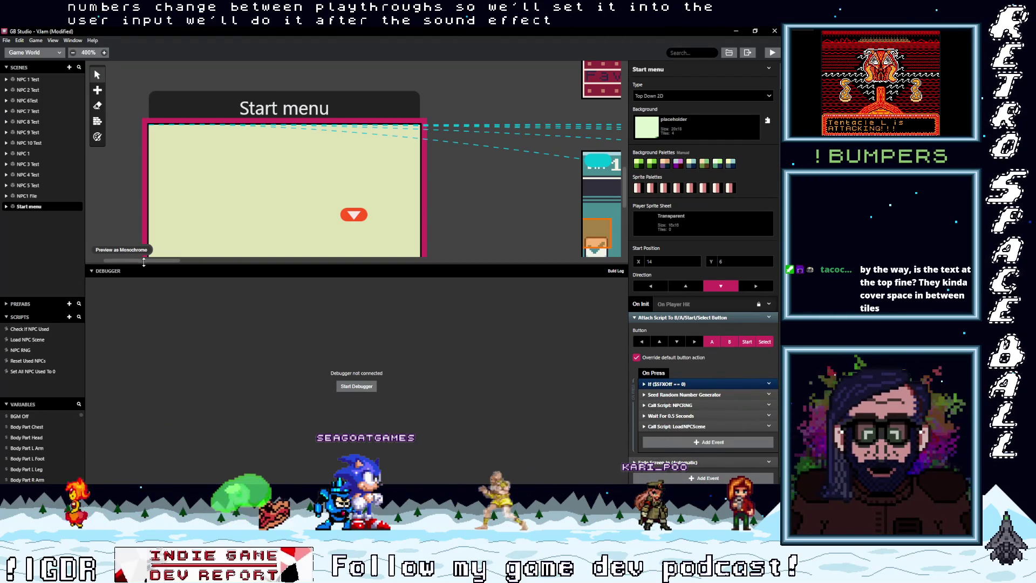
left_click_drag(144, 260, 200, 271)
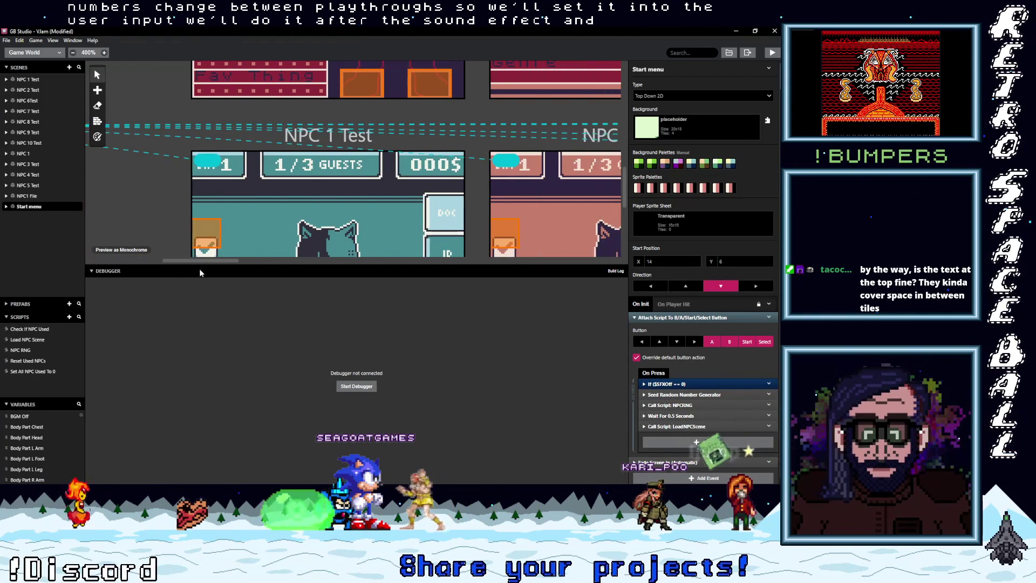
scroll(289, 200, "down", 3)
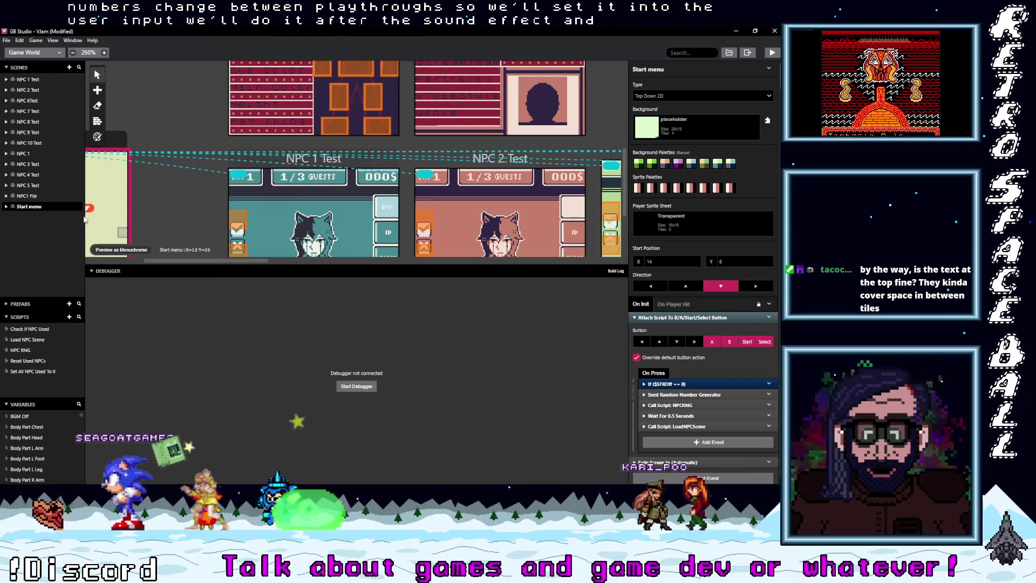
Open the Set All NPC Used To 0 script and append a Seed Random Number Generator event.
left_click(31, 360)
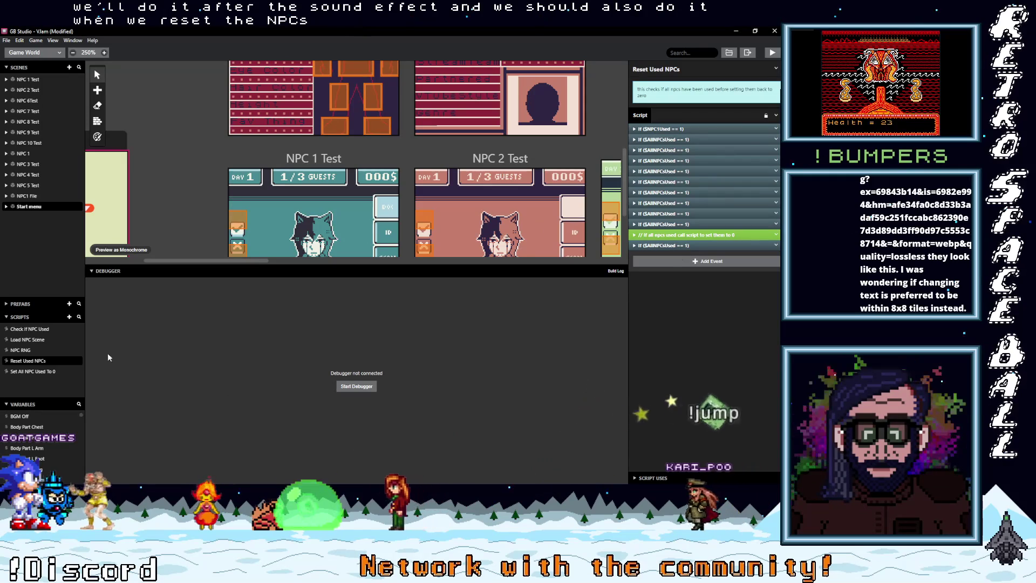
left_click(33, 373)
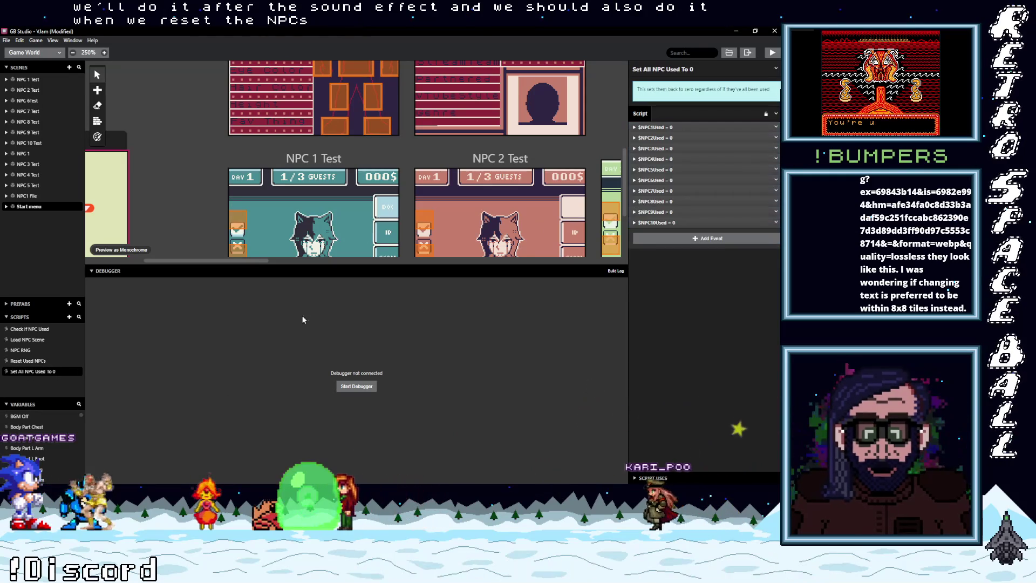
left_click(679, 240)
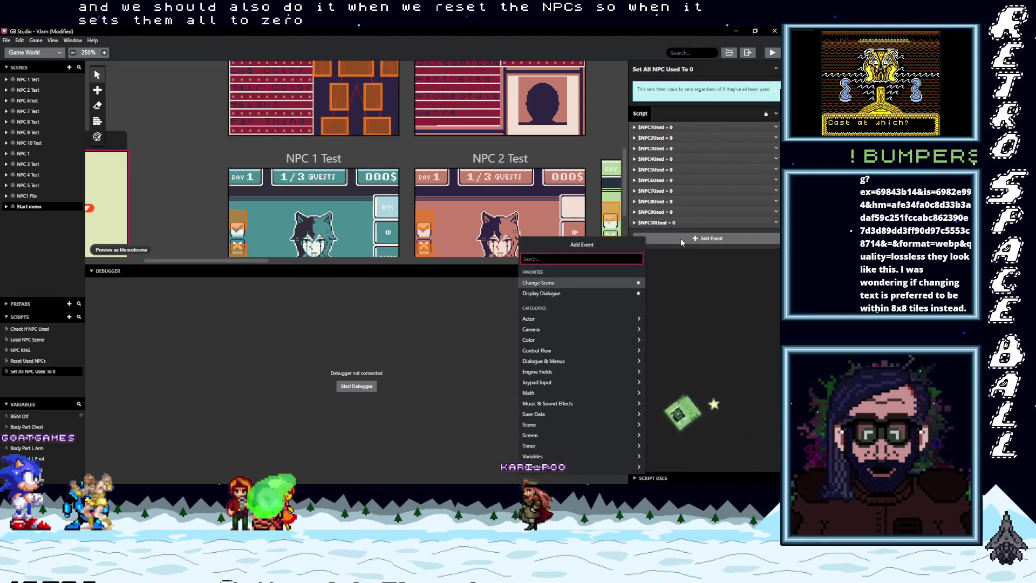
type("seed")
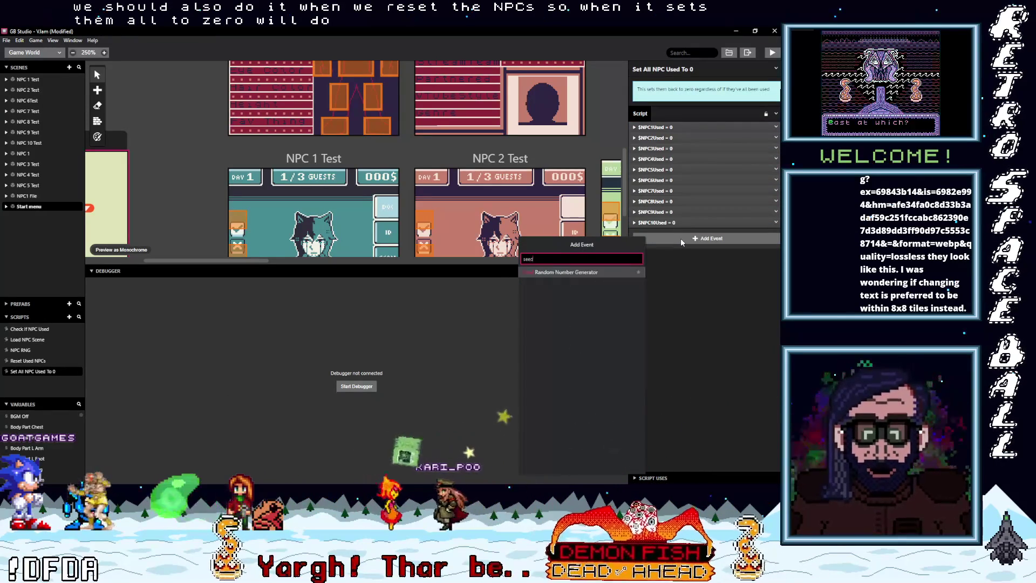
left_click(555, 273)
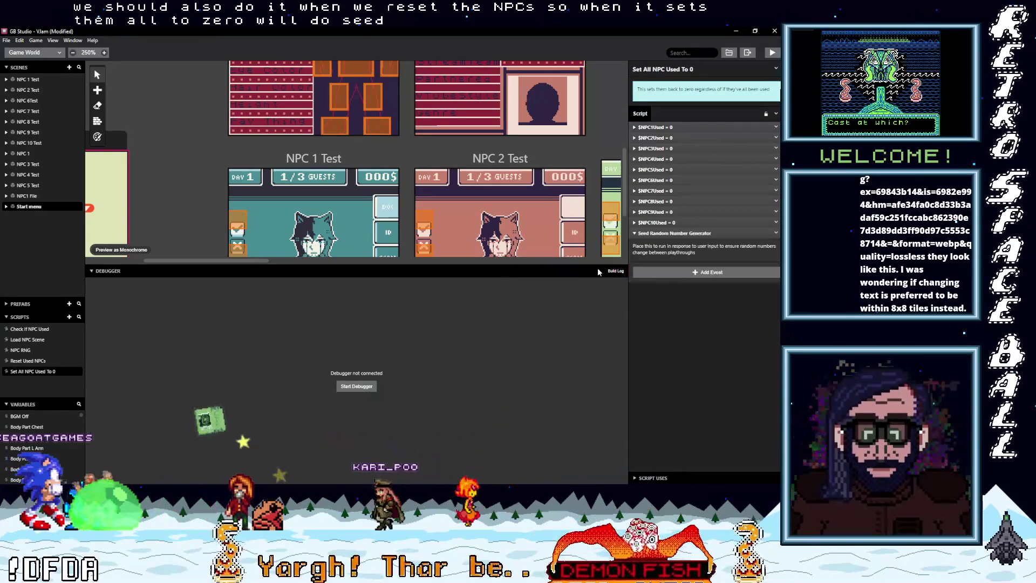
left_click(677, 233)
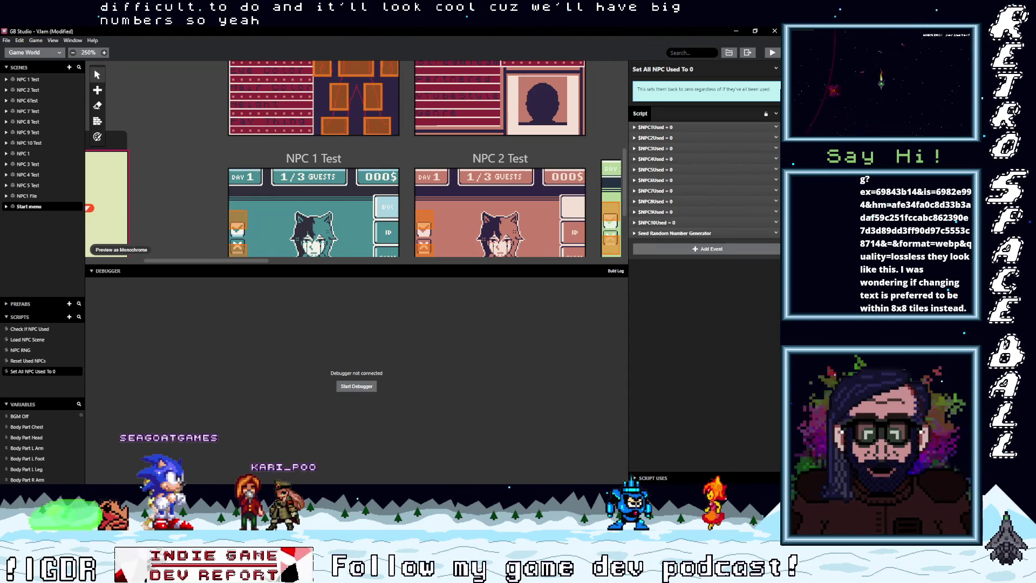
View the DAY 1, 1/3 GUESTS, 000$ HUD reference image in Chrome, then close the browser.
key("alt+Tab")
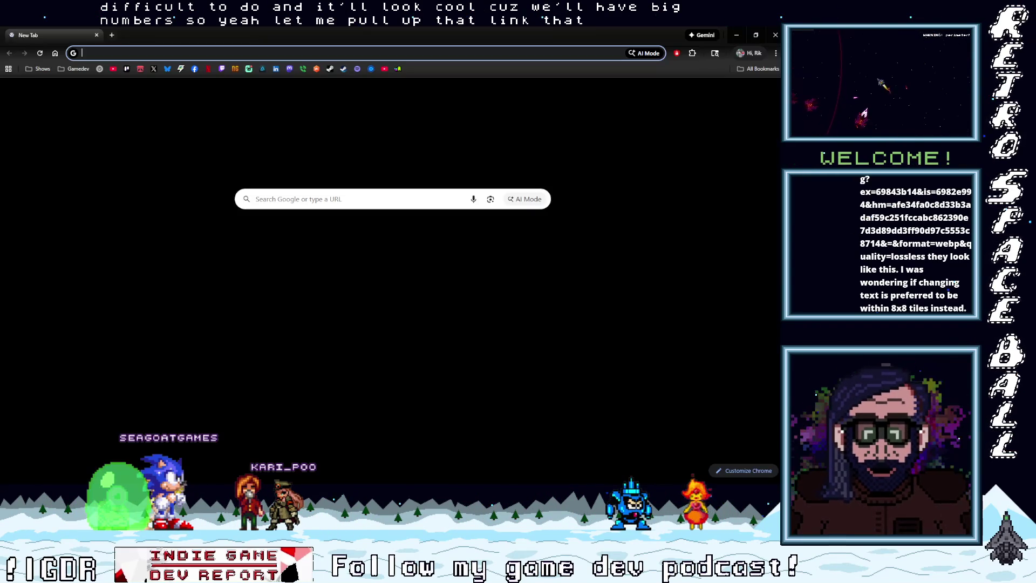
key("alt+Tab")
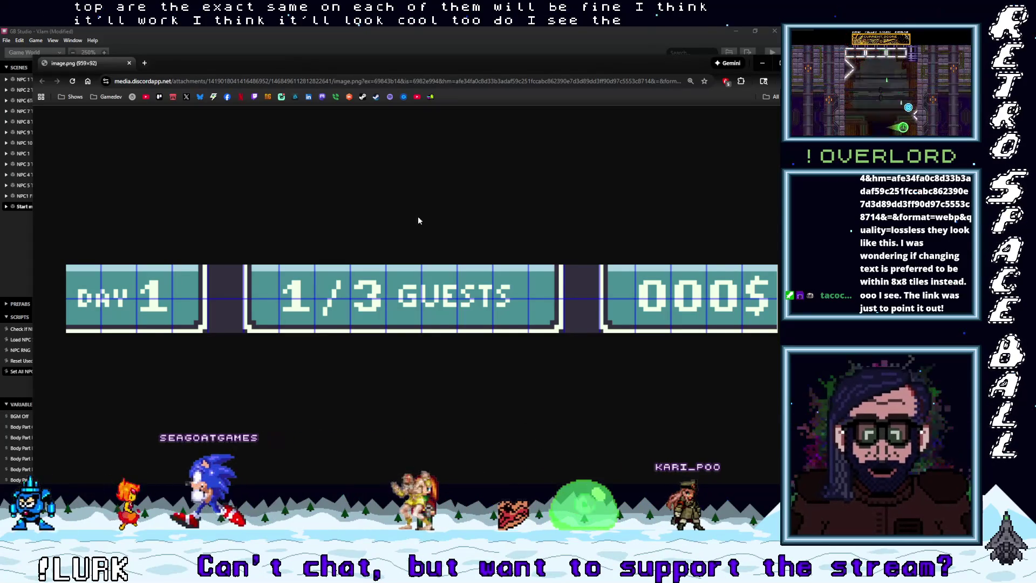
left_click_drag(241, 62, 241, 98)
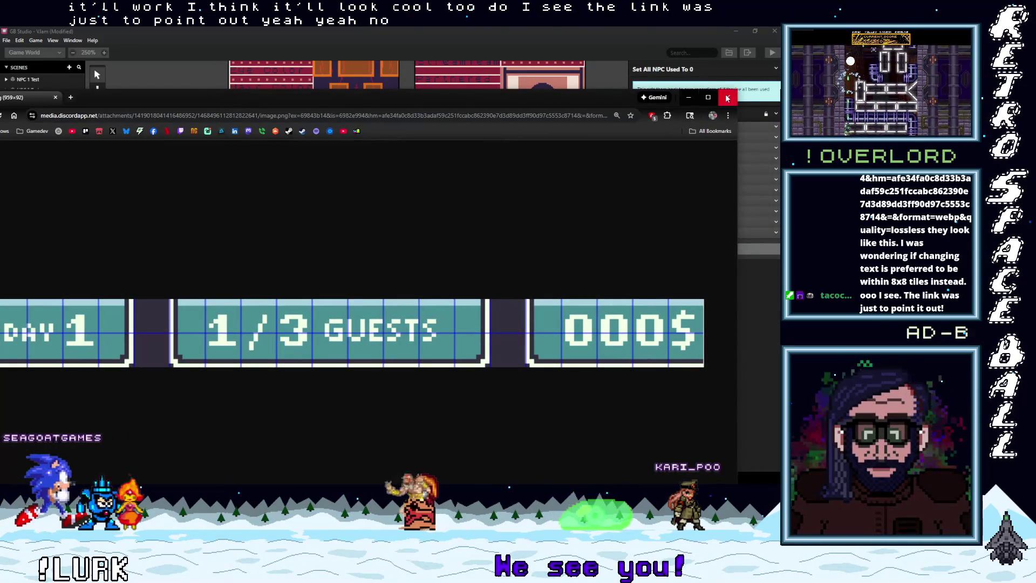
left_click(727, 98)
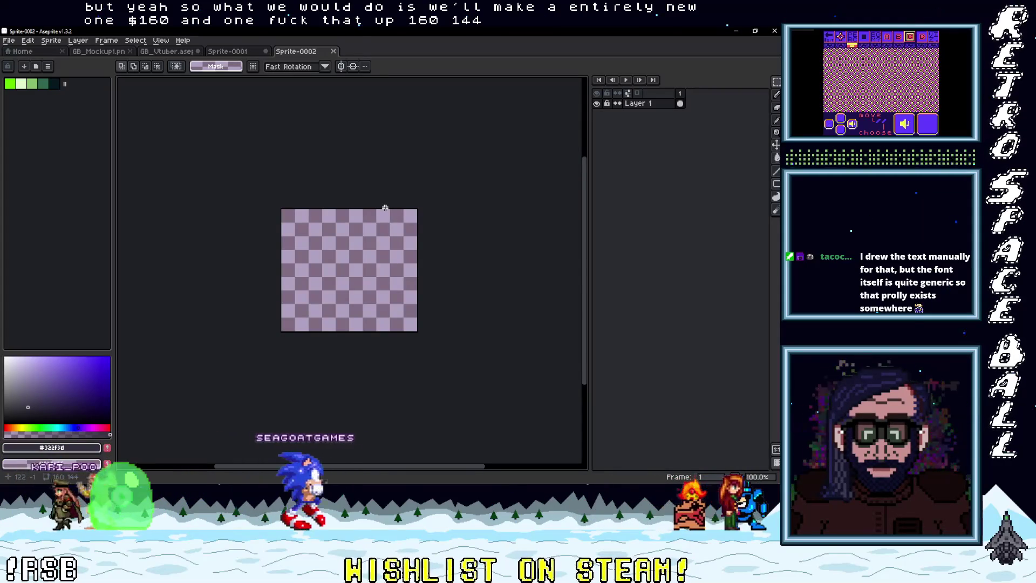
Cut the bottom halves of the 0, 1, 2 digits from Sprite-0001 and paste them at Sprite-0002's top-left.
left_click(238, 51)
scroll(226, 284, "up", 1)
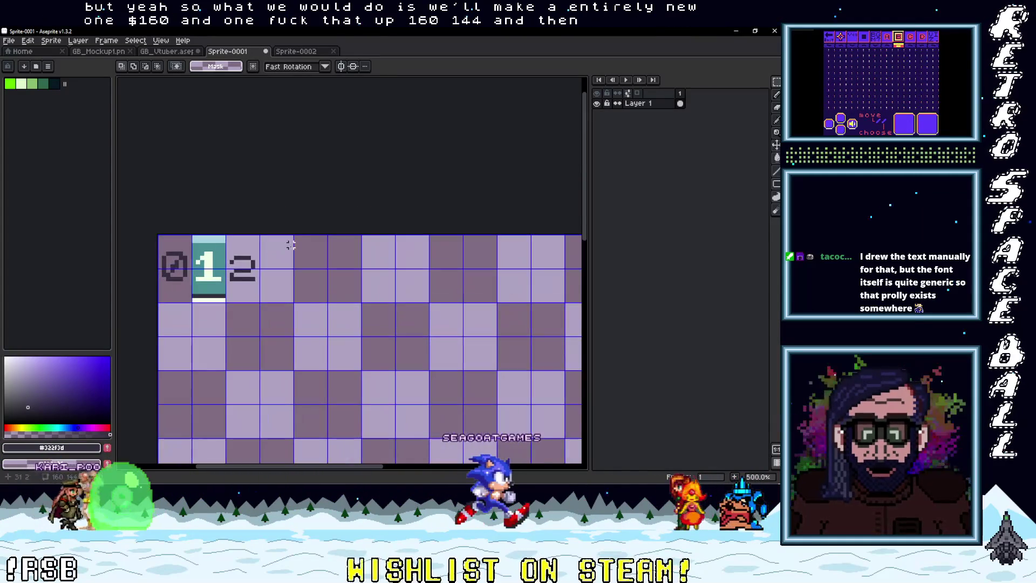
left_click_drag(189, 304, 261, 266)
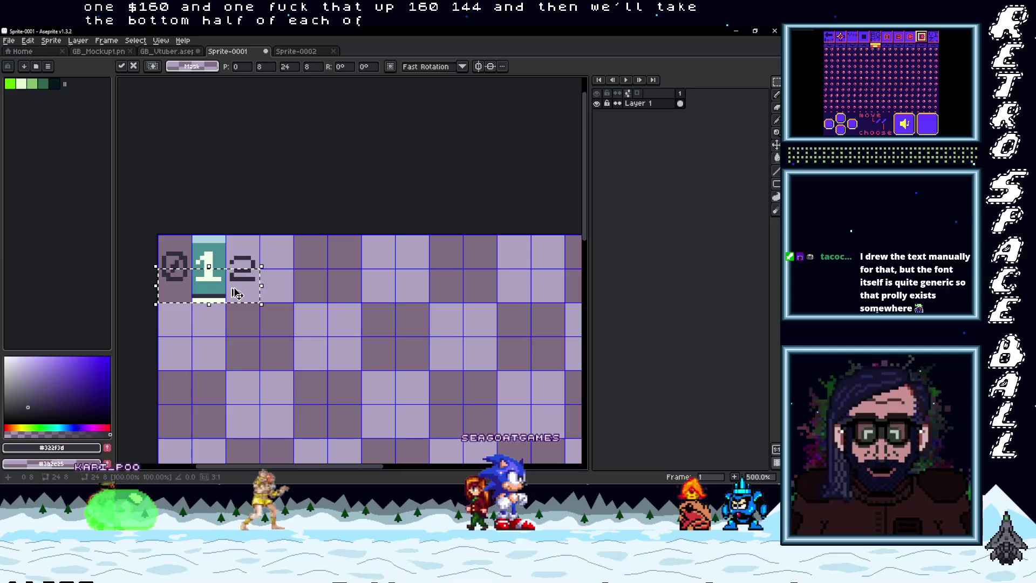
key("ctrl+Tab")
scroll(344, 251, "up", 3)
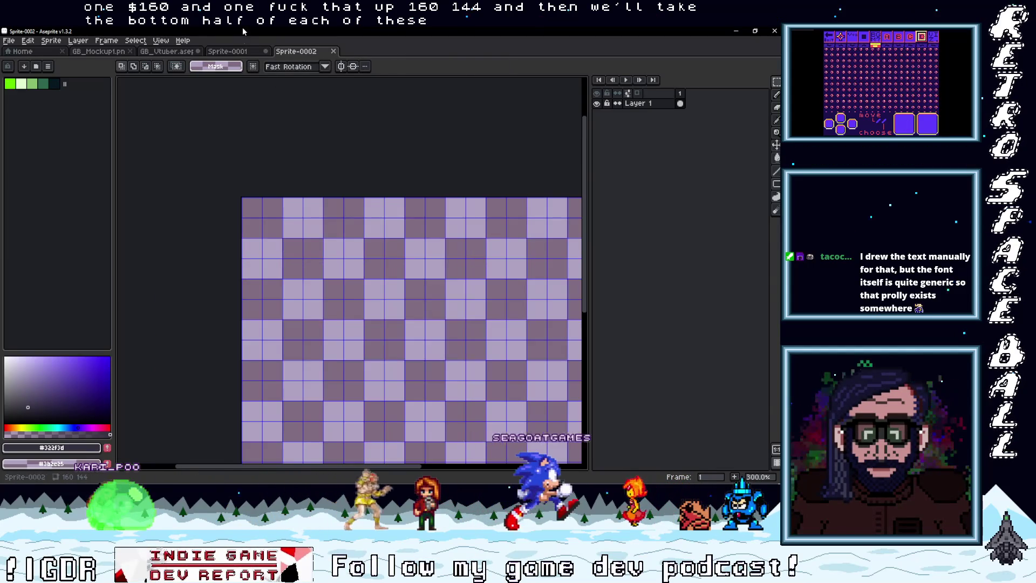
key("ctrl+Tab")
key("ctrl+Tab")
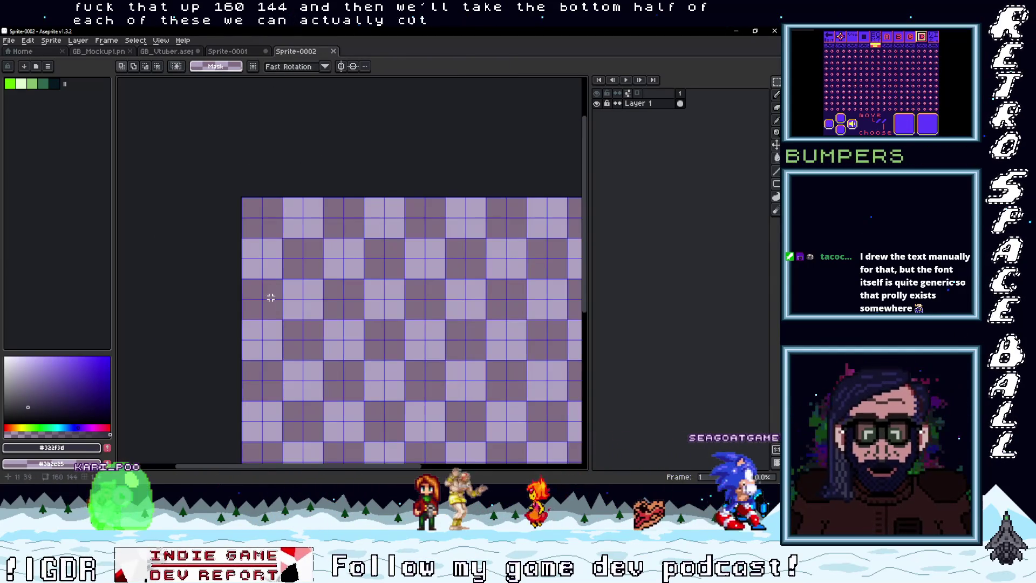
key("ctrl+b")
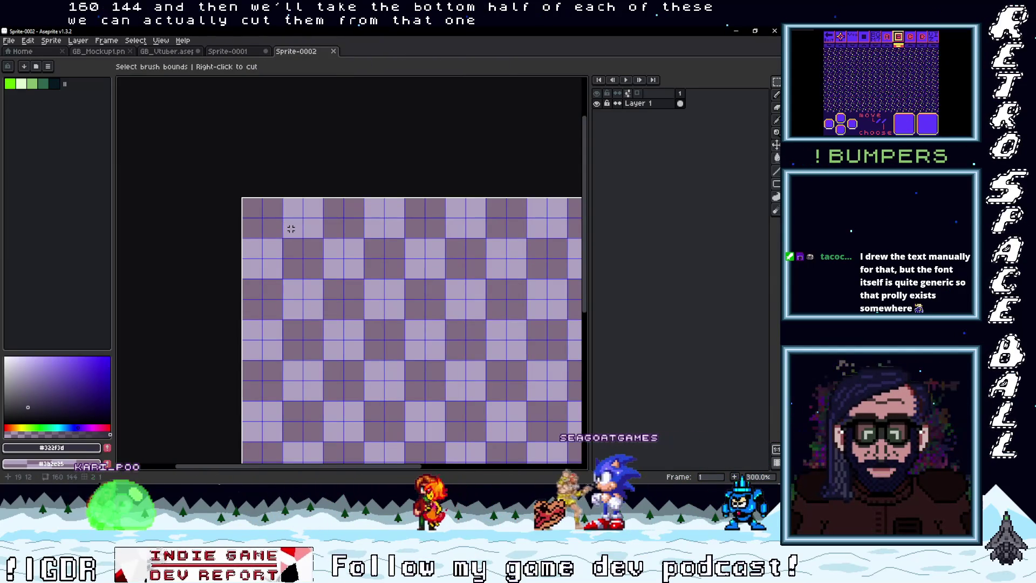
key("Escape")
key("ctrl+v")
left_click_drag(286, 231, 286, 216)
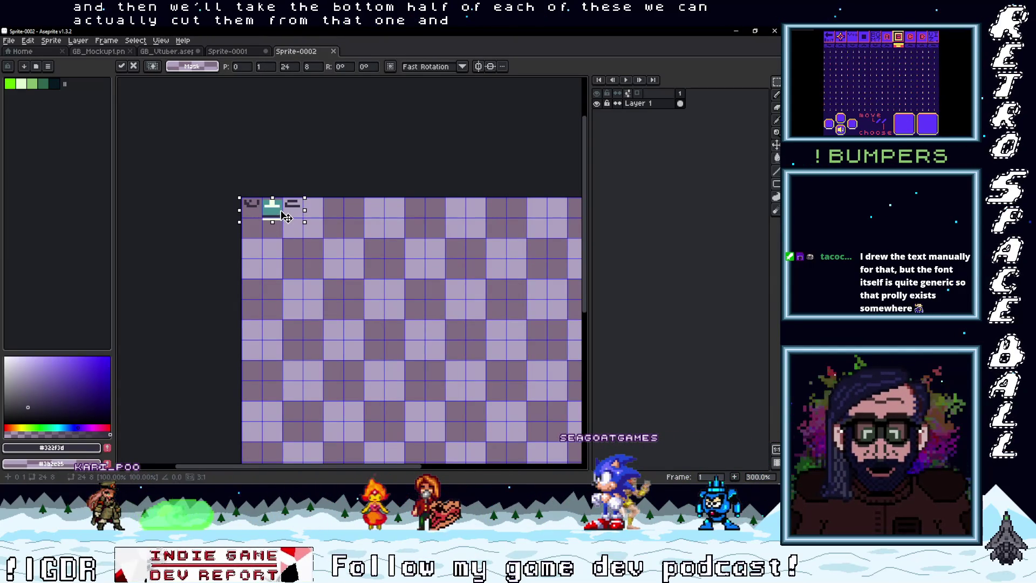
key("Return")
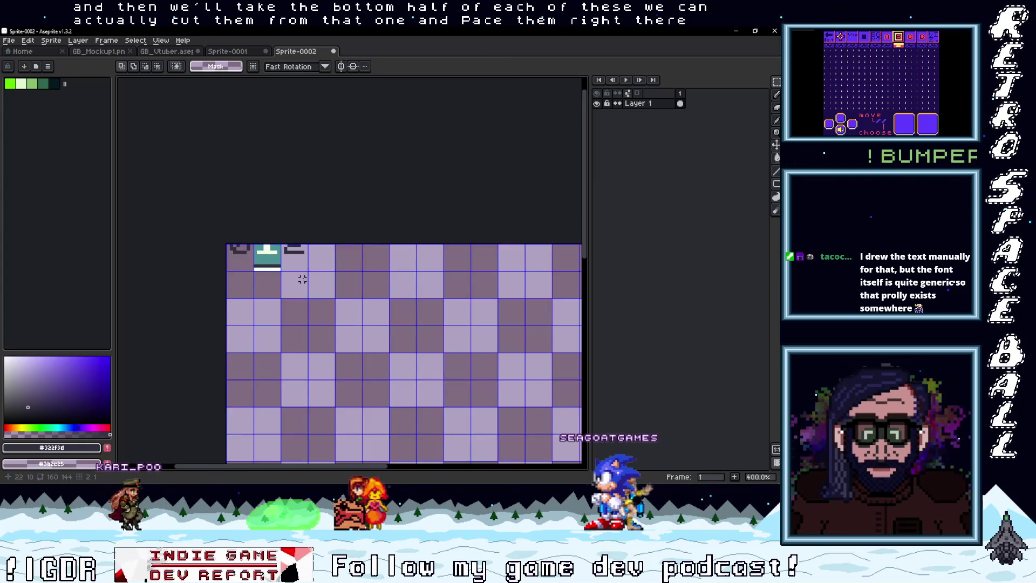
Check the pasted digits in Sprite-0002 and review the Sprite-0001 digit tiles.
scroll(237, 248, "up", 1)
left_click_drag(237, 249, 230, 211)
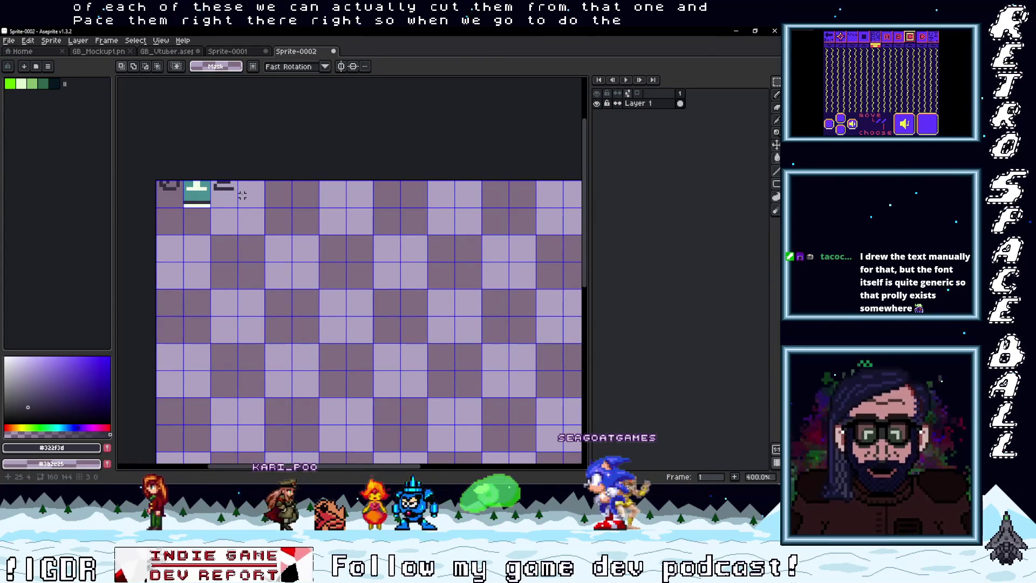
scroll(242, 195, "down", 2)
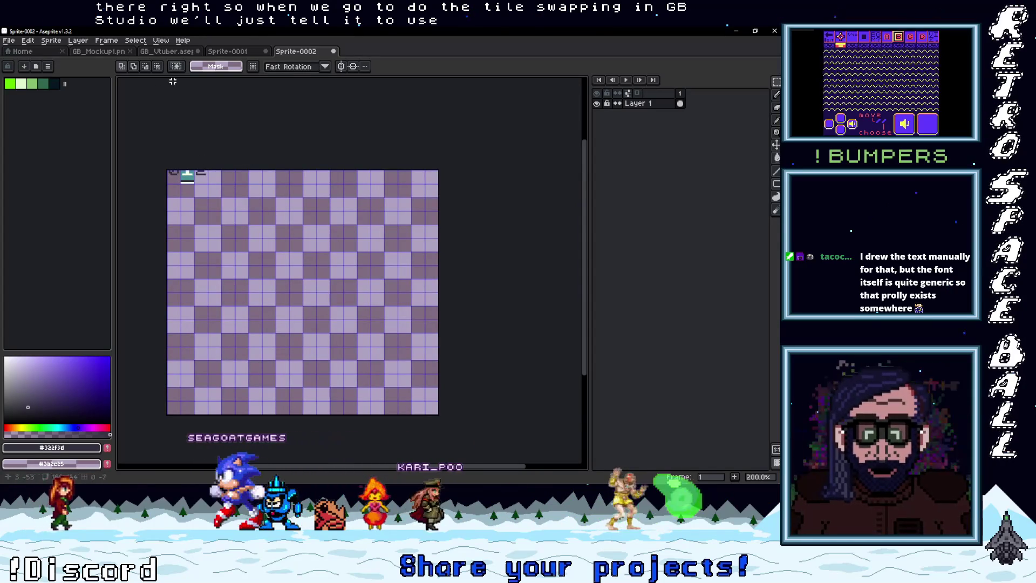
key("ctrl+shift+Tab")
scroll(294, 181, "up", 1)
left_click_drag(293, 180, 298, 171)
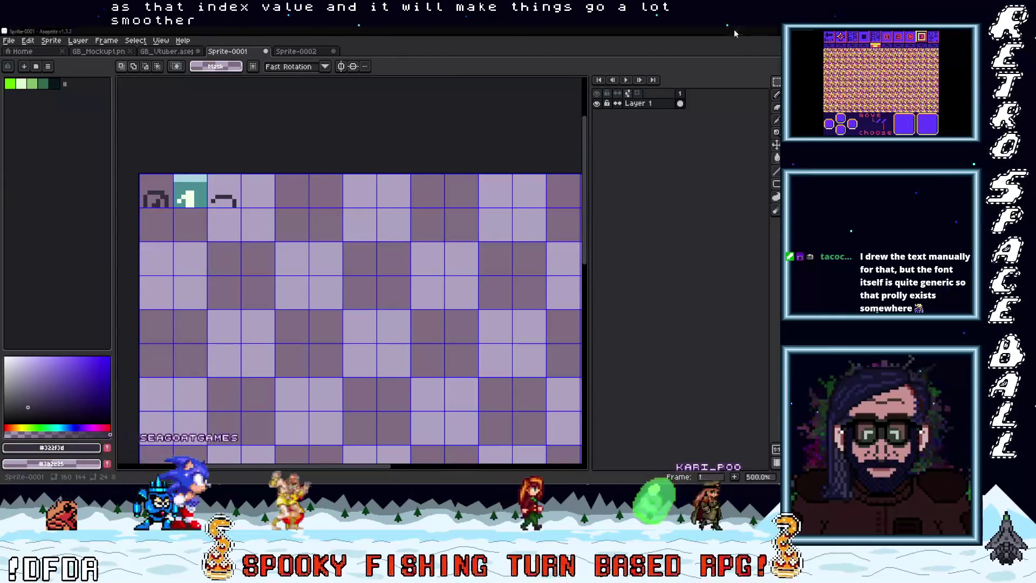
key("alt+Tab")
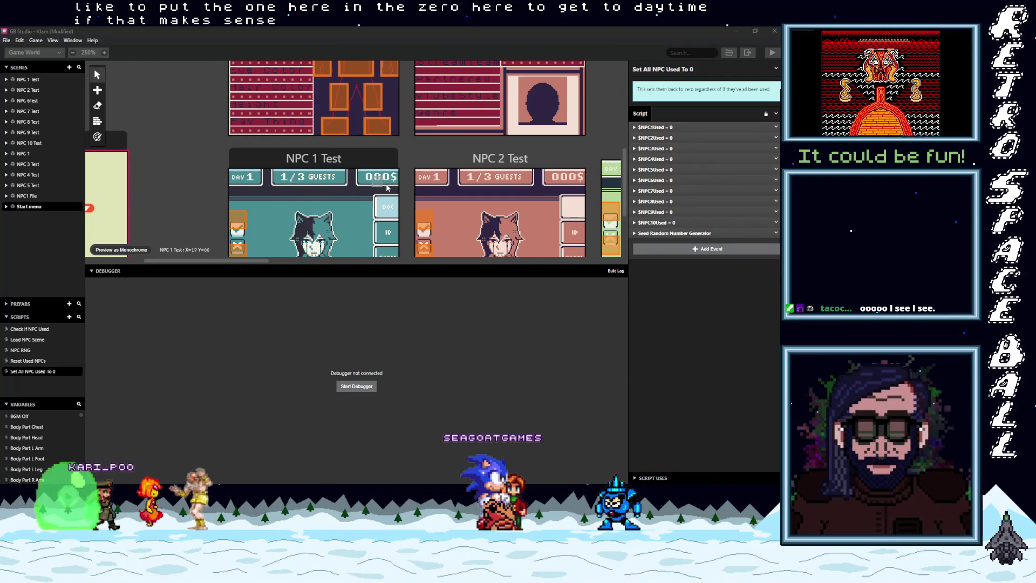
Pan the Game World view over to the NPC 1 Test scene.
scroll(367, 181, "right", 2)
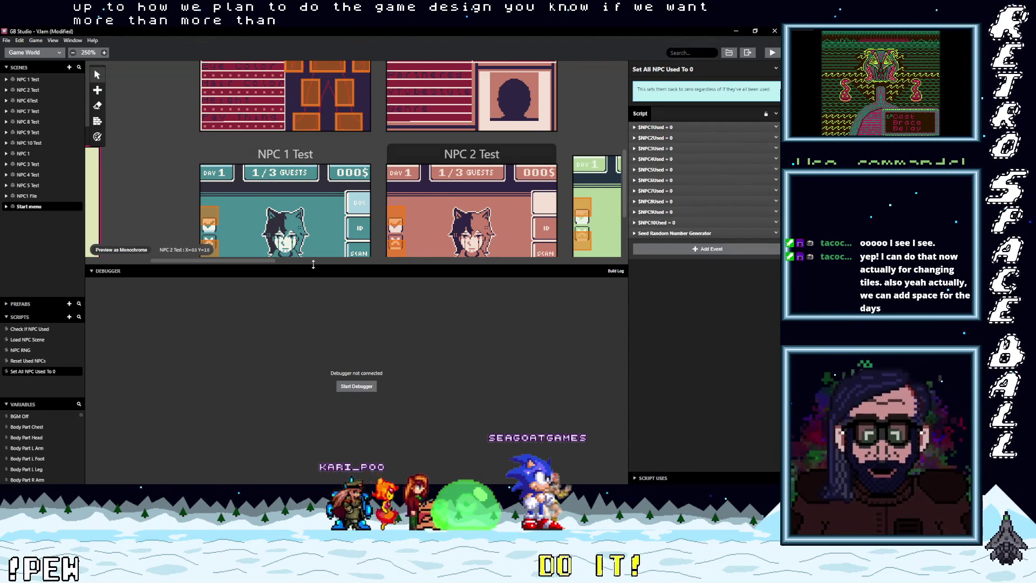
scroll(318, 203, "down", 3)
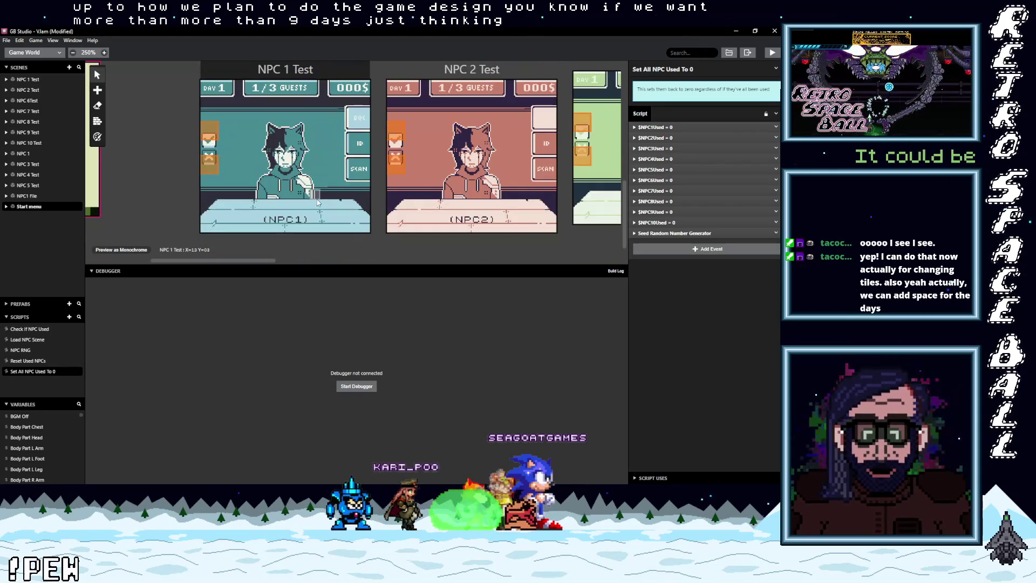
scroll(312, 162, "up", 2)
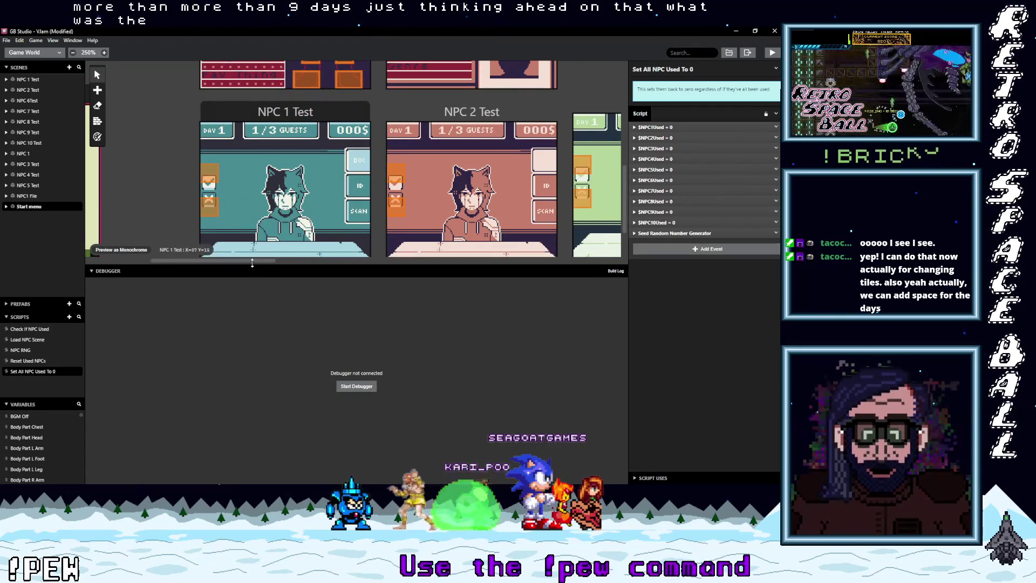
left_click_drag(238, 260, 200, 265)
scroll(258, 266, "right", 5)
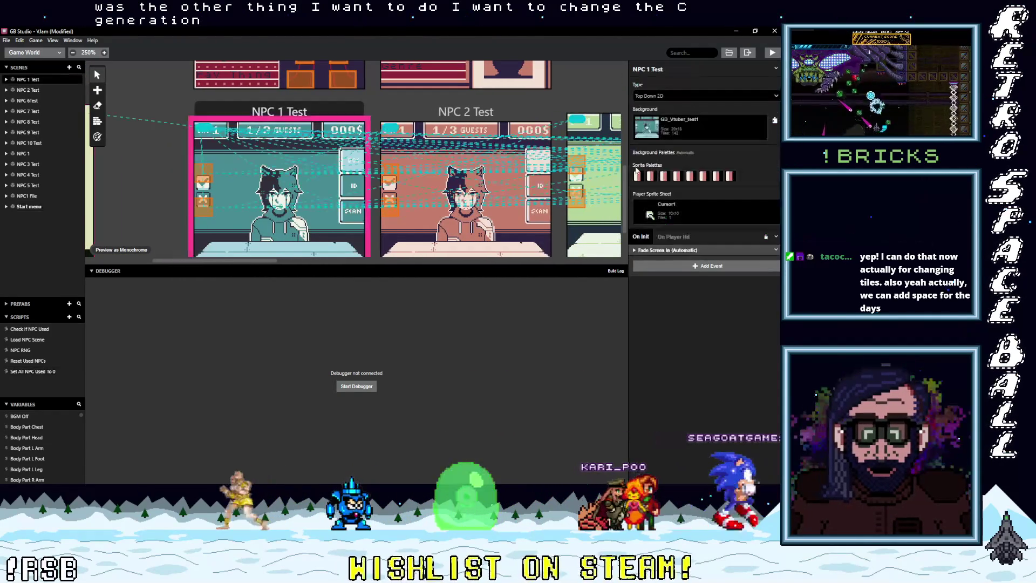
Add a Variable Set To Value event to NPC 1 Test's On Init script.
left_click(264, 112)
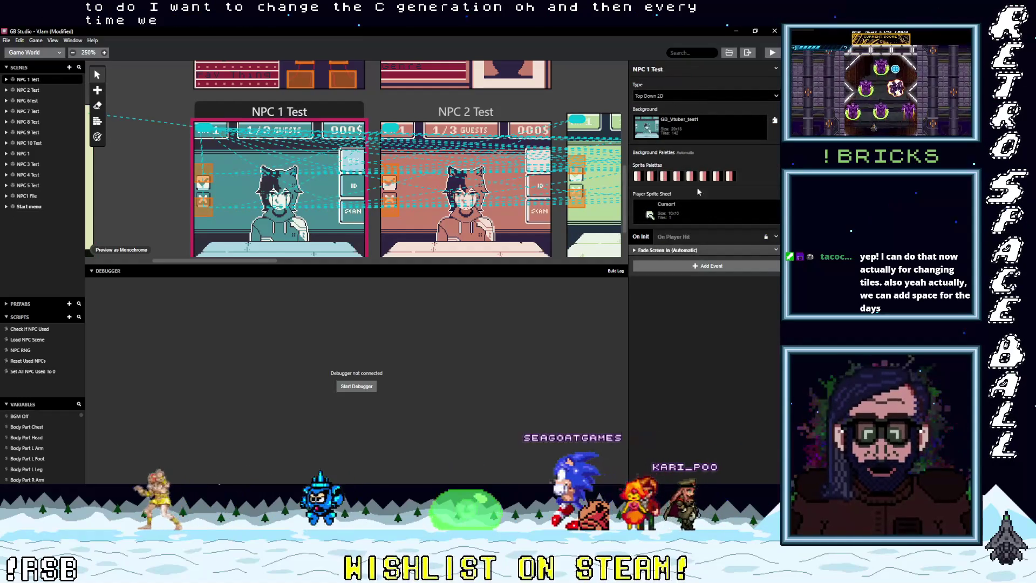
left_click(663, 268)
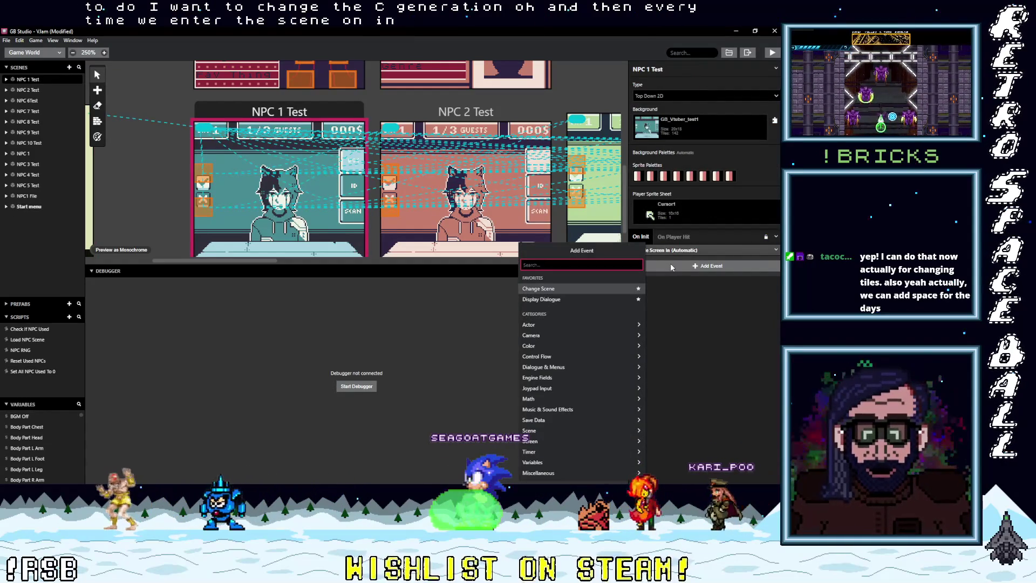
type("var")
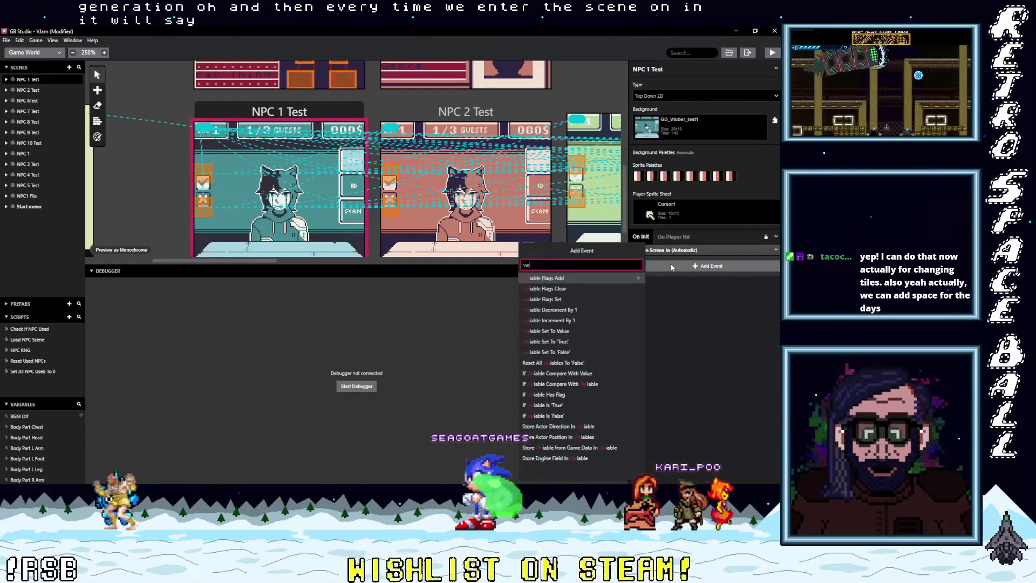
type(" val")
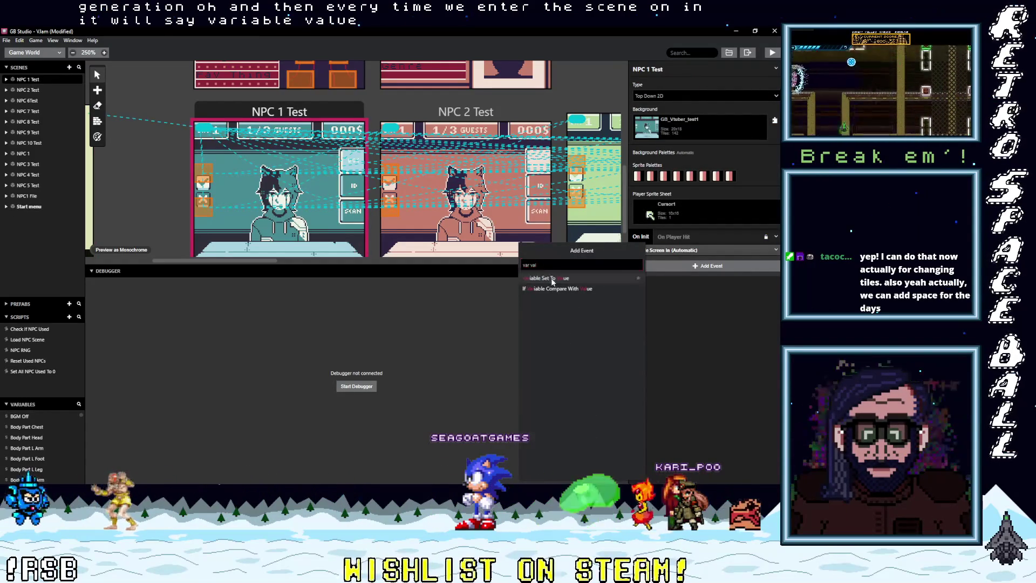
left_click(553, 279)
Make the event set $NPC 1 Used to 1, copy it, and select NPC 2 Test.
left_click(666, 275)
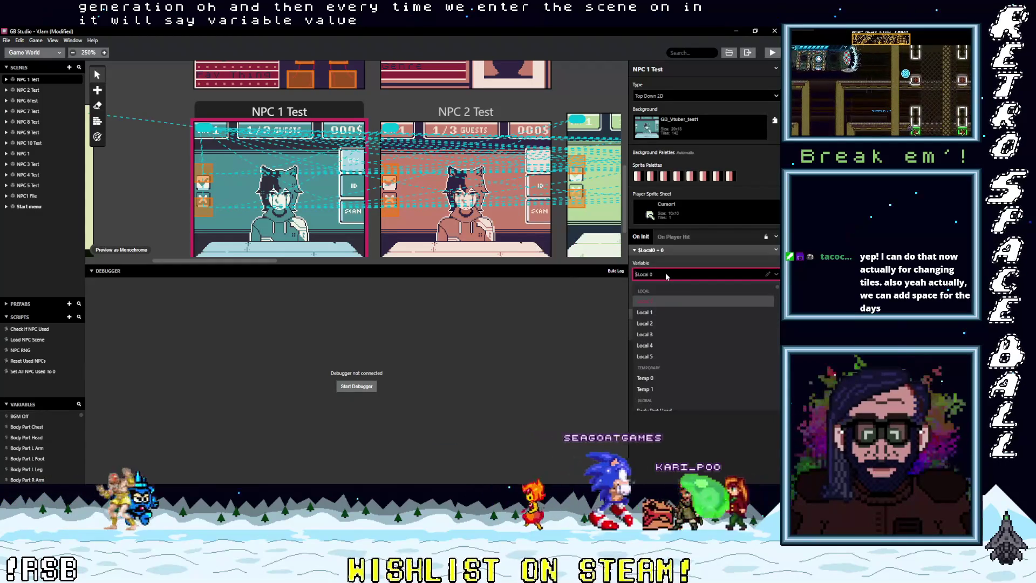
type("np")
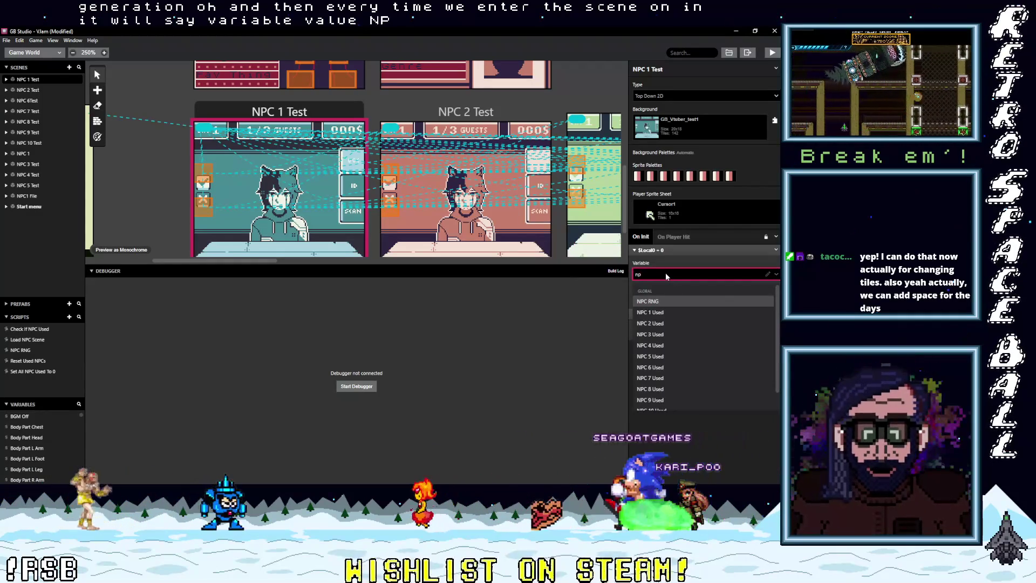
left_click(651, 313)
left_click(641, 298)
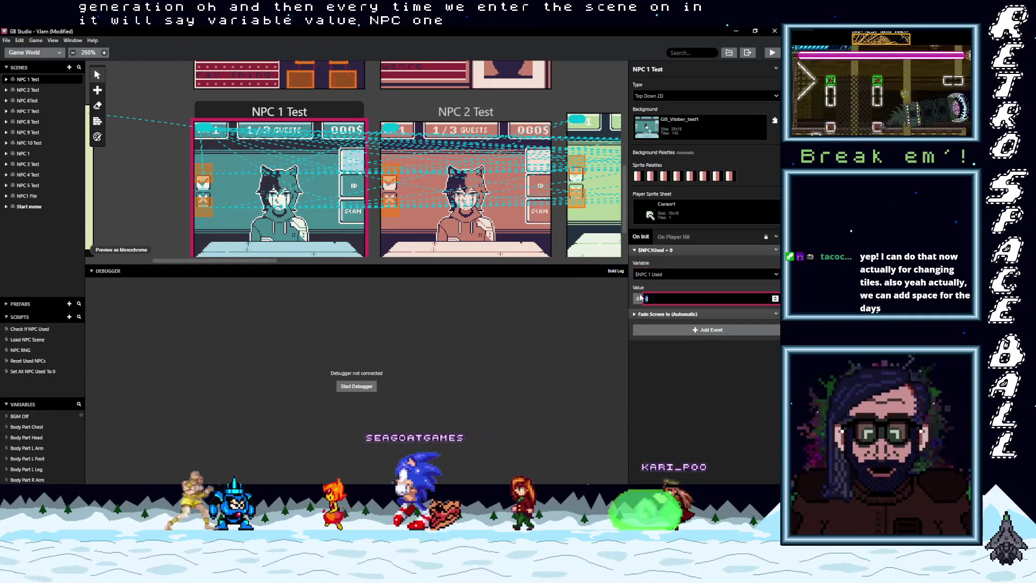
type("1")
left_click(776, 250)
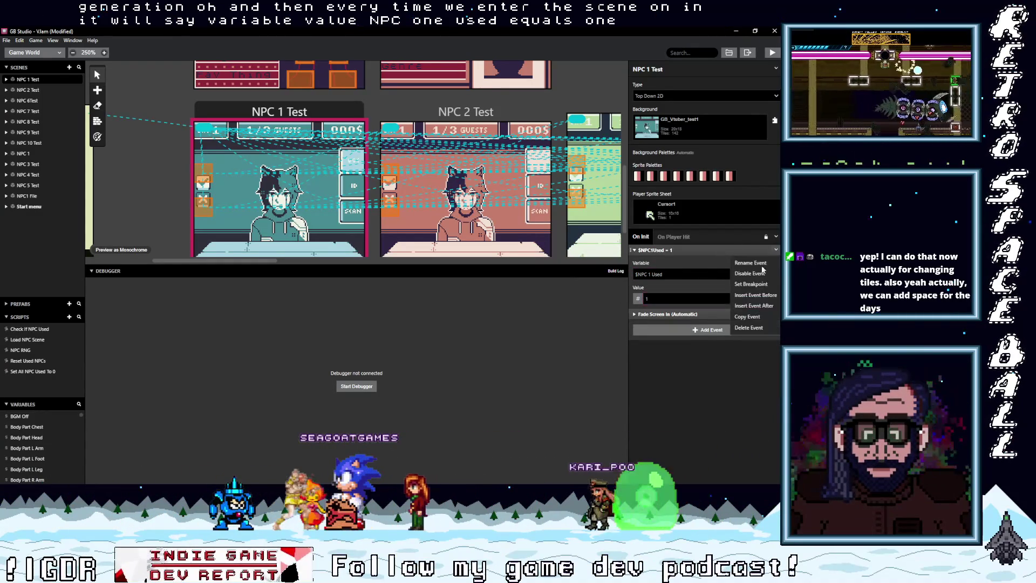
left_click(749, 319)
left_click(465, 111)
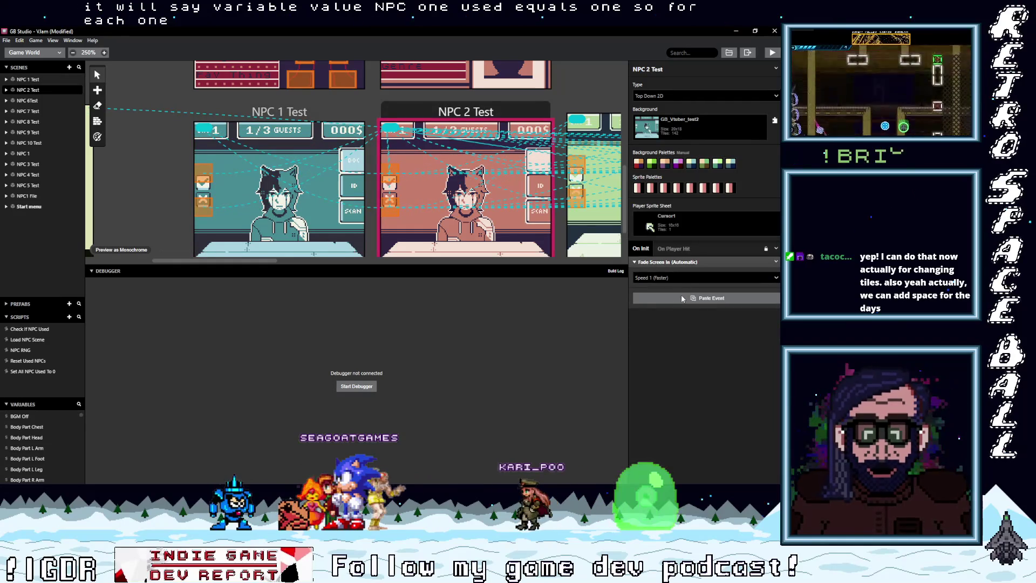
Switch NPC 2 Test's set-variable event to $NPC 2 Used.
left_click(665, 287)
type("np")
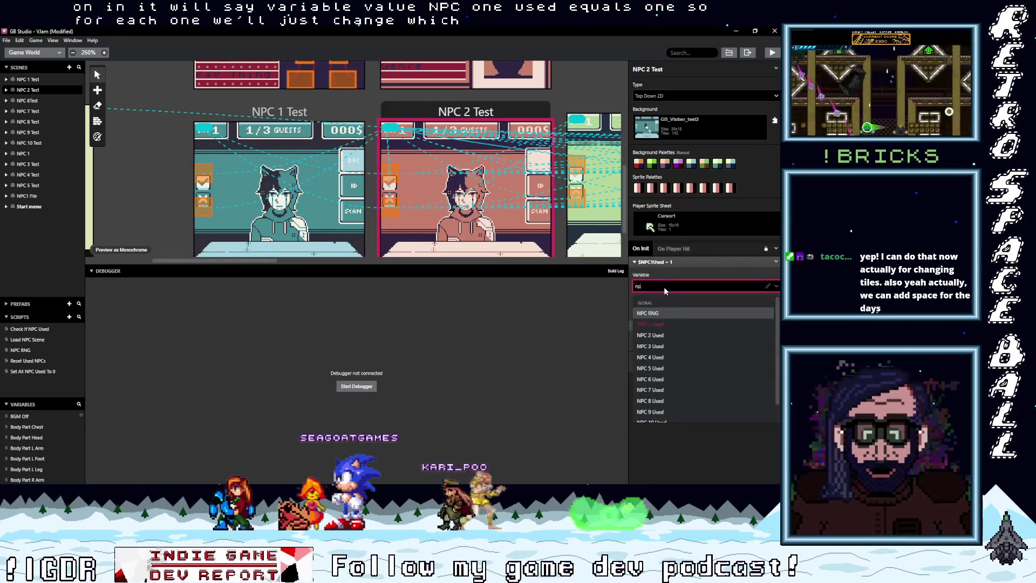
left_click(650, 336)
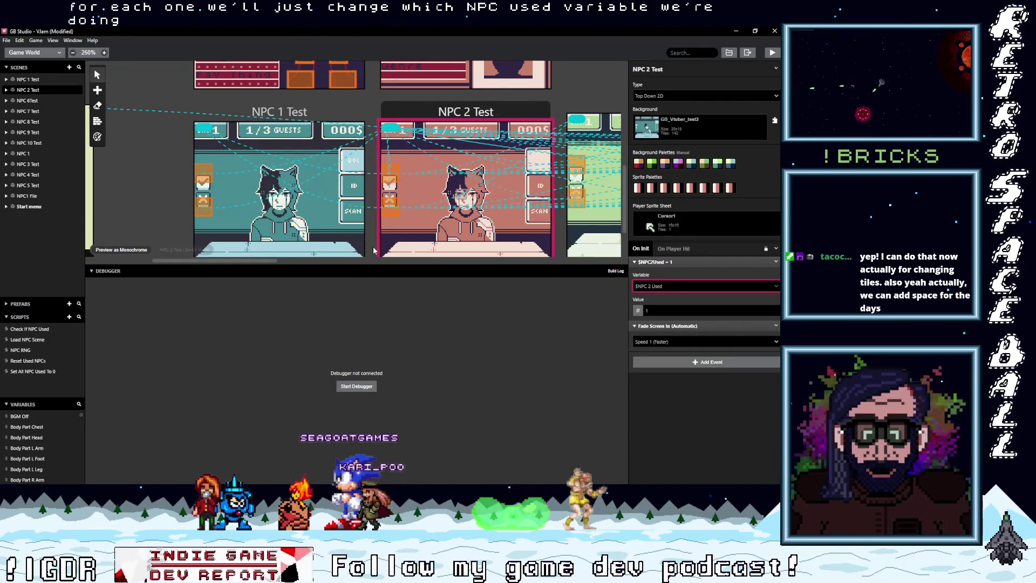
left_click_drag(253, 260, 320, 260)
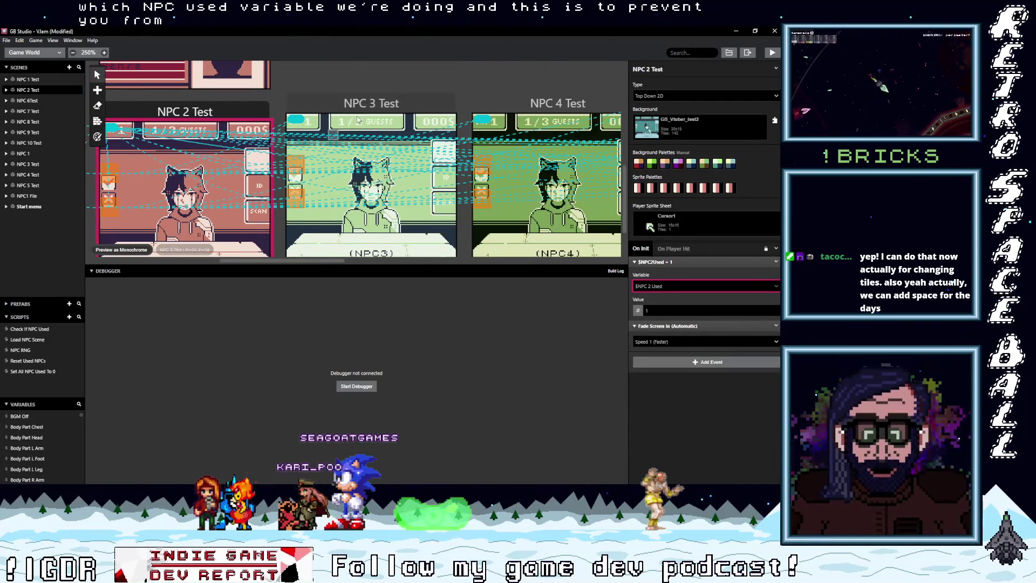
Paste the set-variable event into NPC 3 Test and point it at $NPC 3 Used.
left_click(396, 122)
left_click(660, 300, "alt")
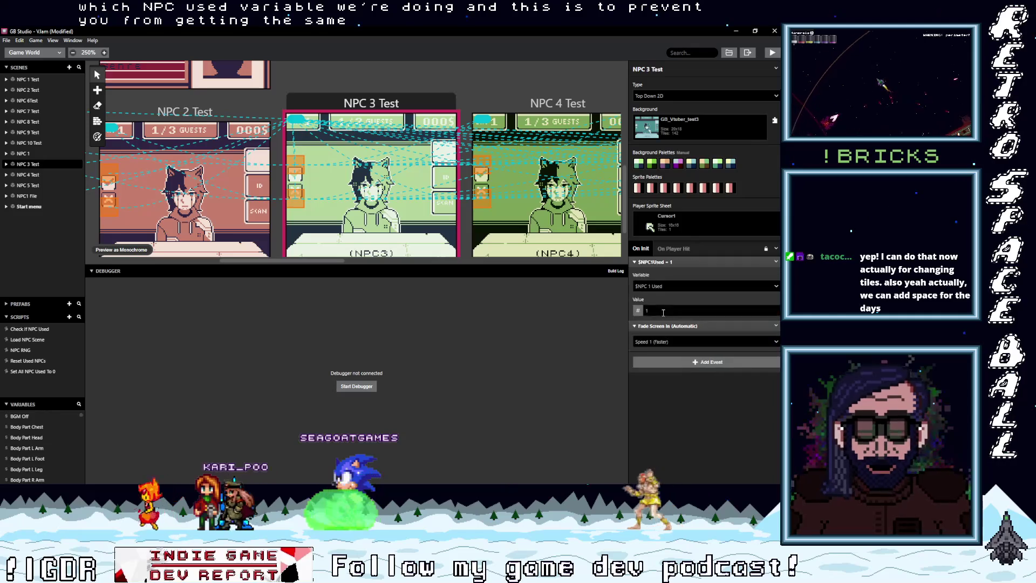
left_click(659, 286)
type("npc")
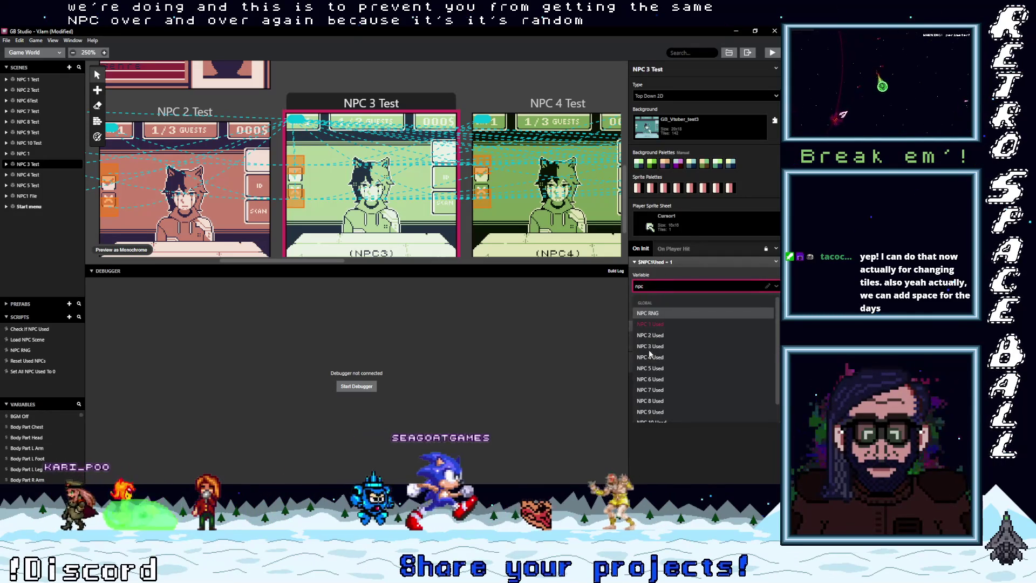
left_click(650, 348)
mouse_move(328, 260)
left_mouse_down()
mouse_move(378, 260)
mouse_move(362, 275)
mouse_move(355, 317)
mouse_move(354, 297)
left_mouse_up()
Recheck NPC 3 Test, then open the variable list of NPC 4 Test's pasted event.
left_click(385, 122)
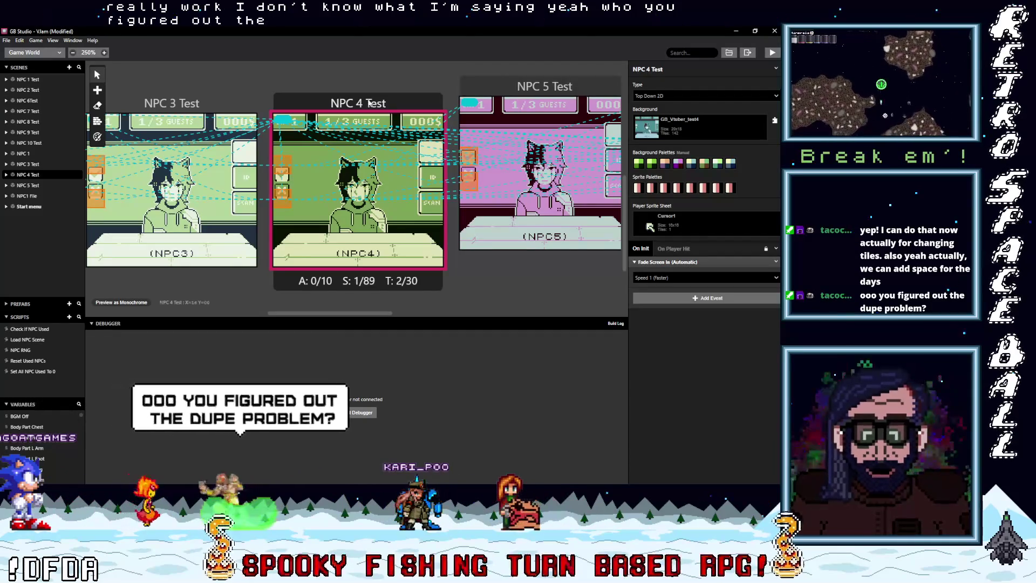
left_click(182, 104)
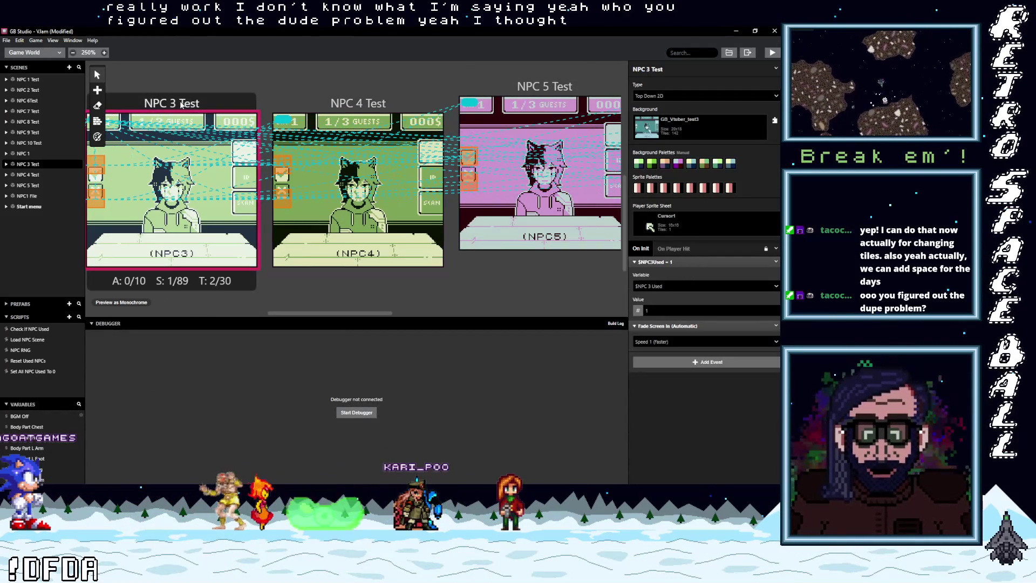
left_click(328, 102)
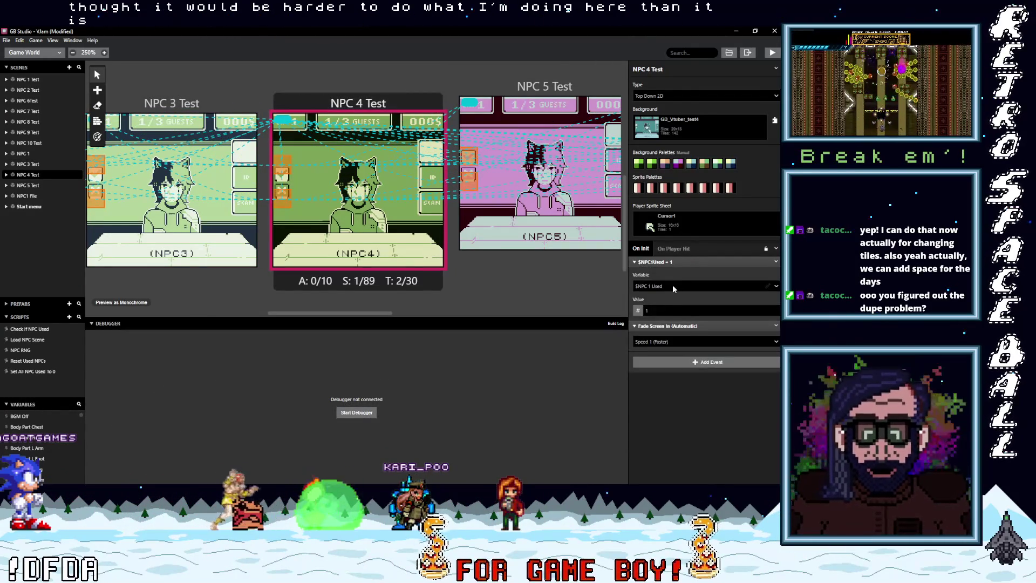
left_click(673, 286)
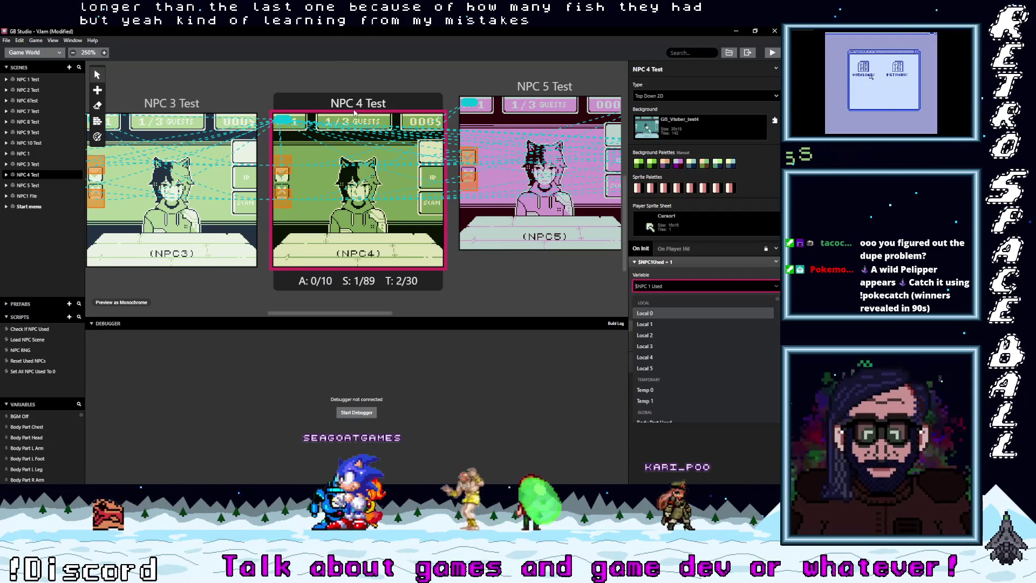
Make NPC 4 Test's event set $NPC 4 Used instead of NPC 1 Used.
key("Escape")
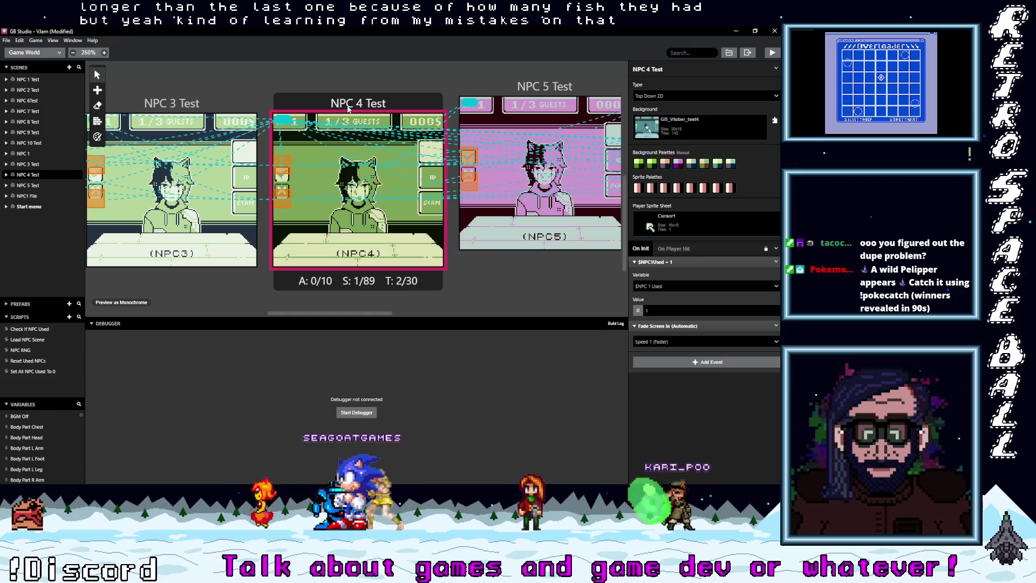
left_click(673, 286)
type("nc 4")
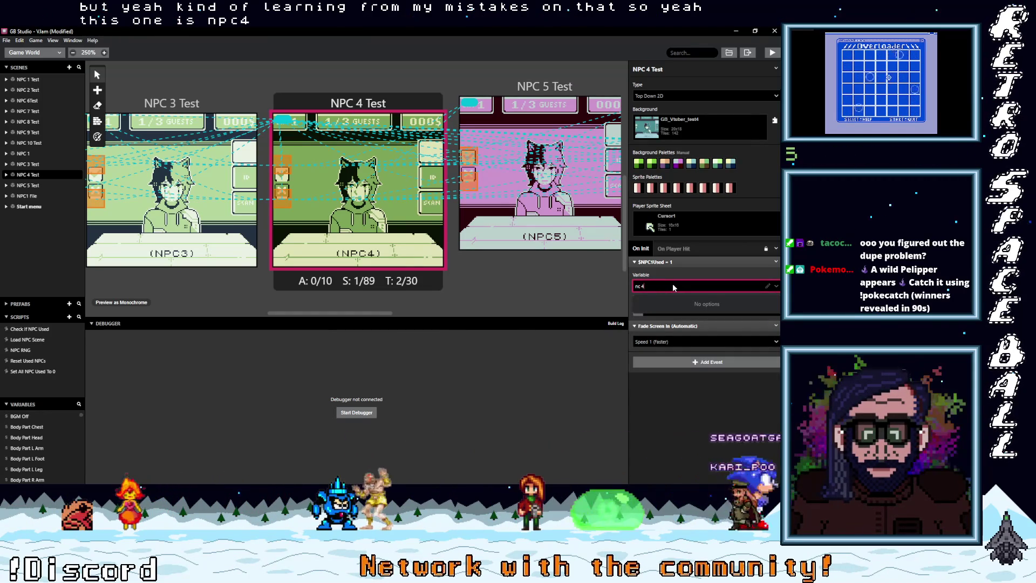
key("BackSpace")
key("BackSpace")
type("p")
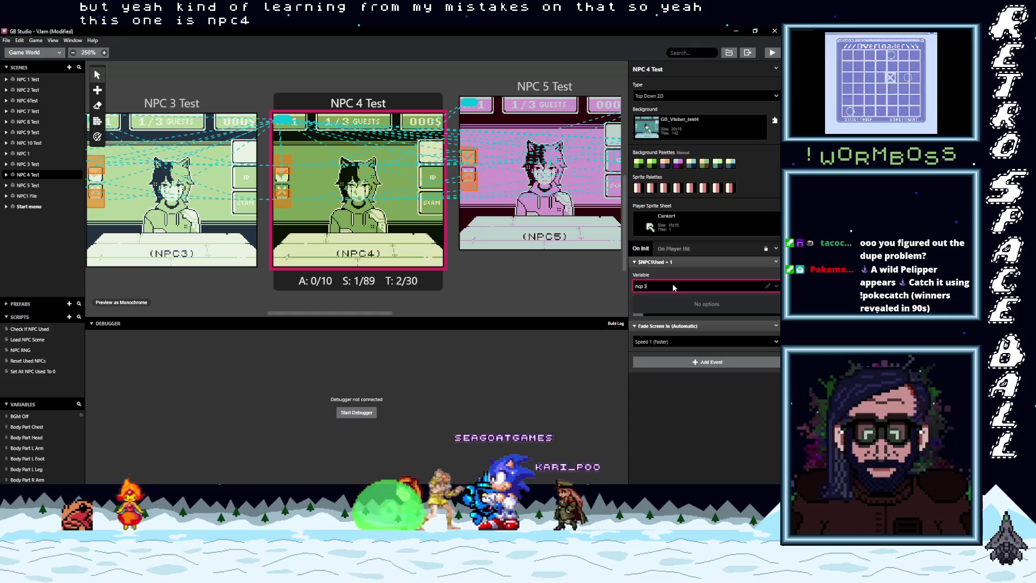
key("BackSpace")
key("BackSpace")
key("BackSpace")
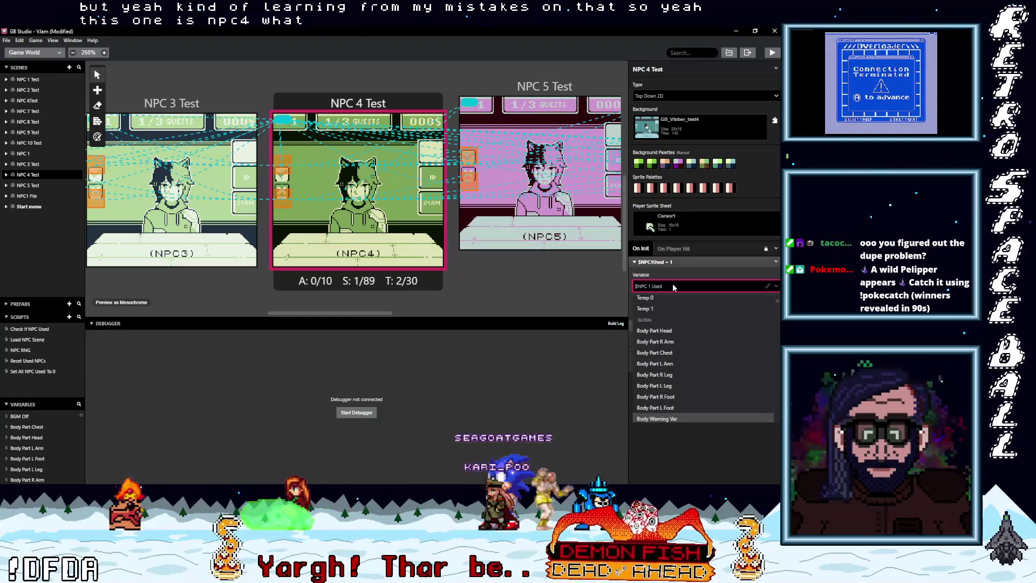
type("npc 4")
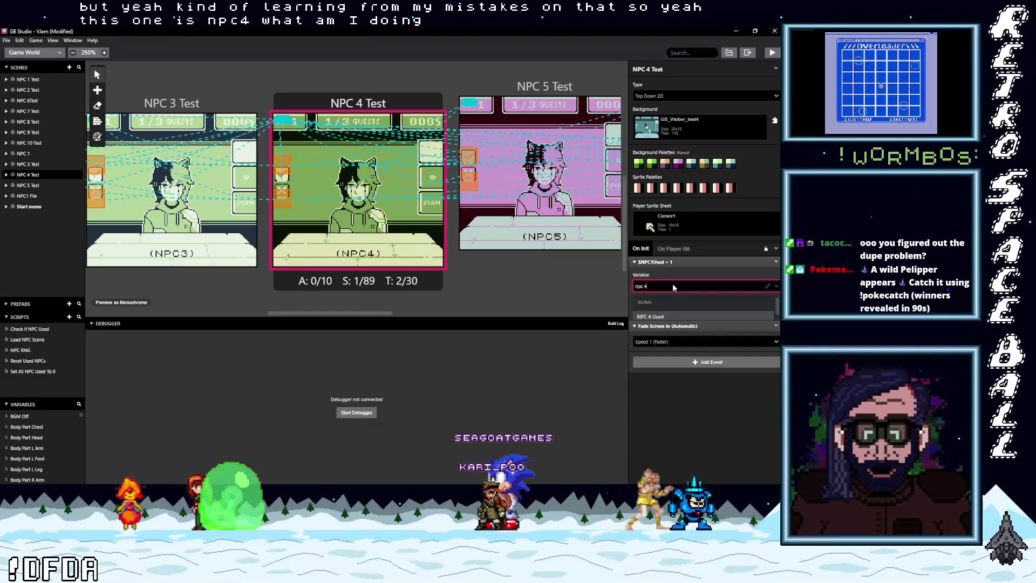
left_click(651, 347)
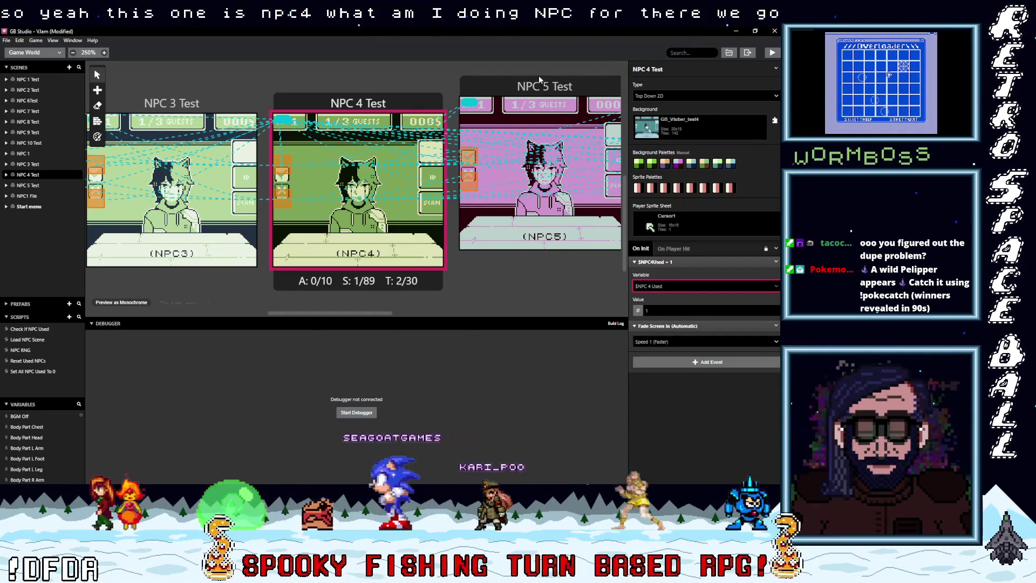
Make NPC 5 Test's event set $NPC 5 Used.
left_click(482, 139)
left_click(678, 288)
type("npc")
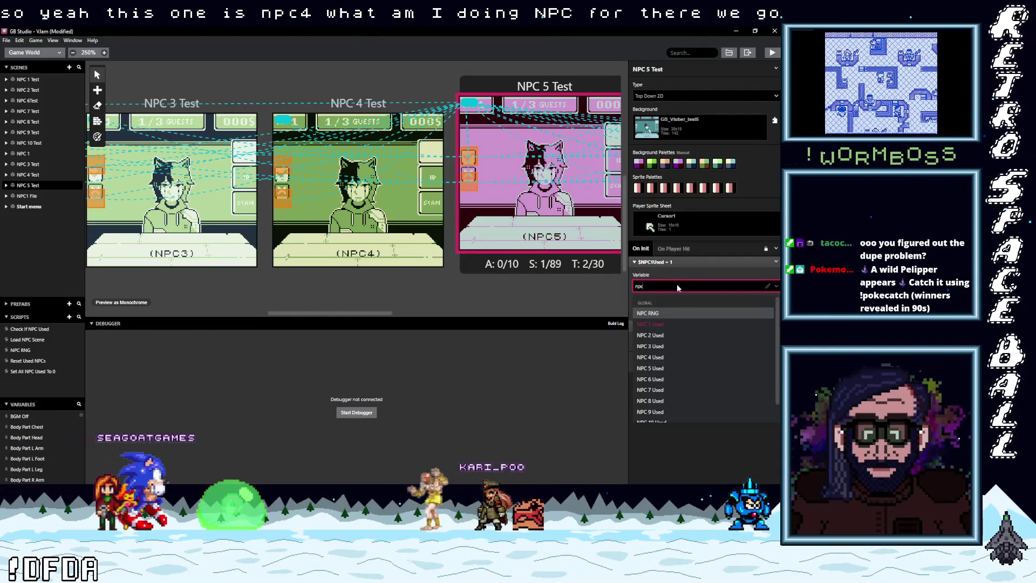
left_click(653, 368)
left_click_drag(374, 316, 447, 312)
Paste the set-flag event into NPC 6Test and set it to $NPC 6 Used.
left_click(408, 86)
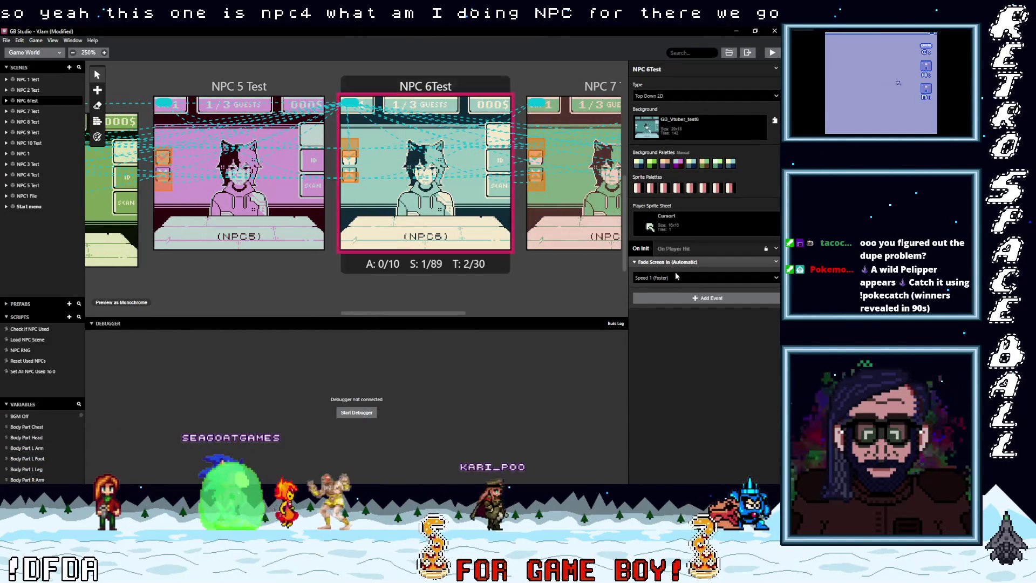
left_click(676, 300)
left_click(665, 287)
type("npc")
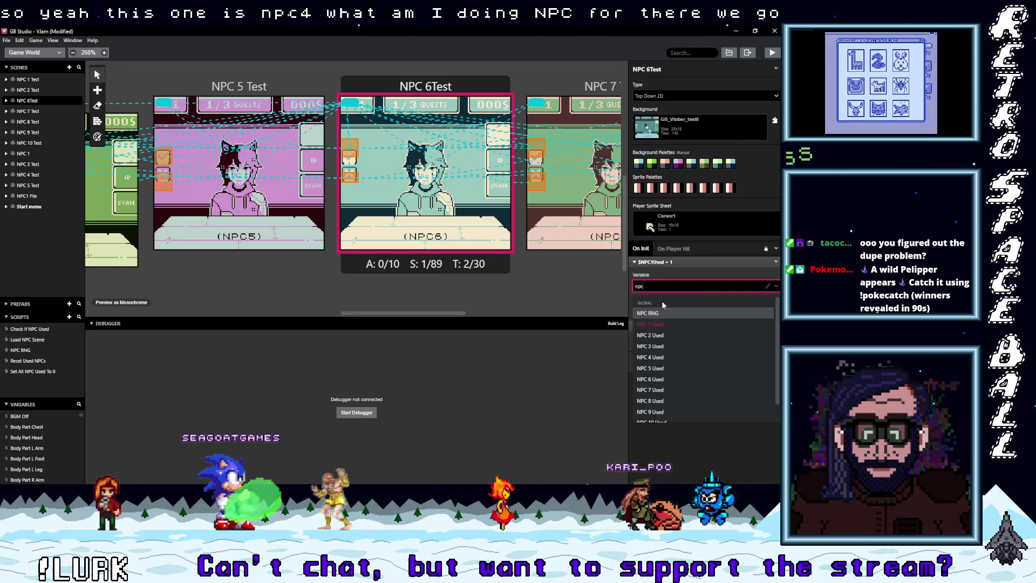
left_click(657, 381)
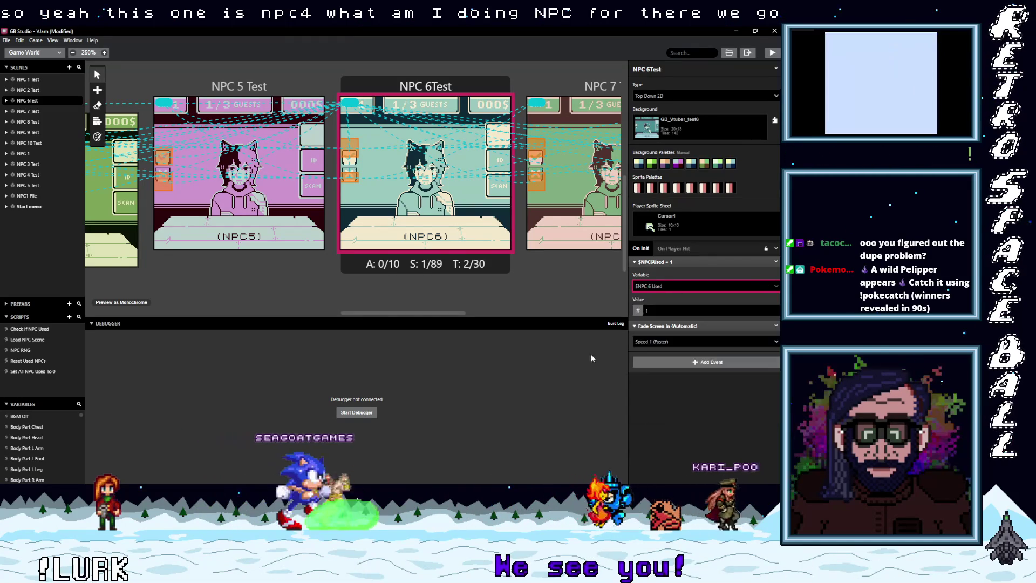
left_click_drag(416, 312, 458, 315)
Paste the set-flag event into NPC 7 Test and set it to $NPC 7 Used.
left_click(458, 243)
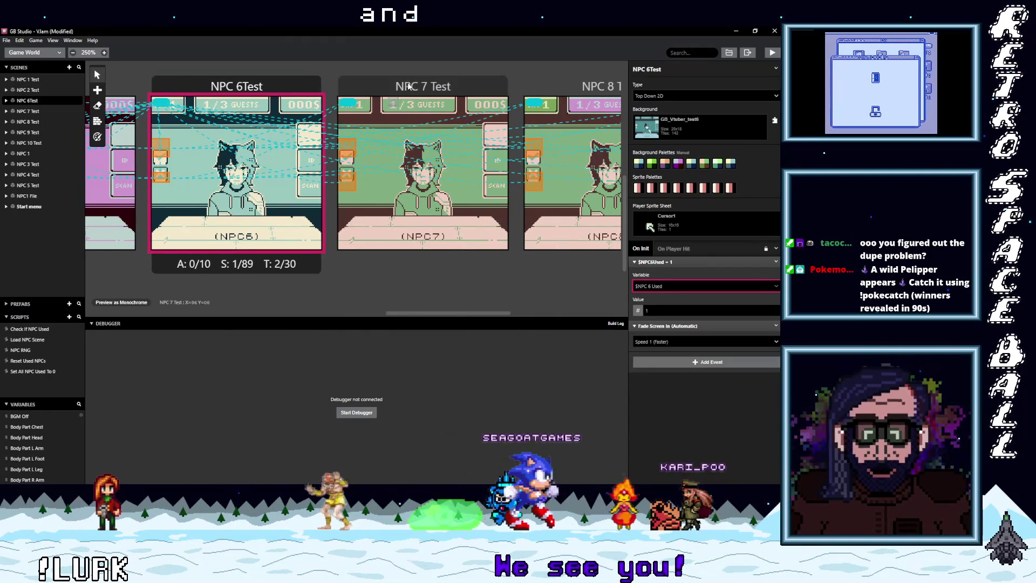
key("alt")
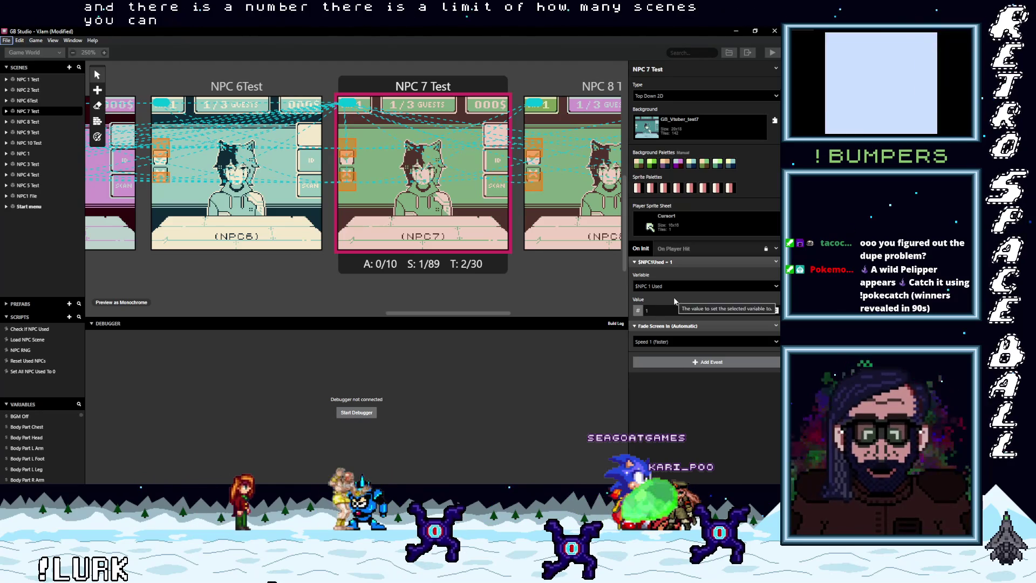
left_click(663, 290)
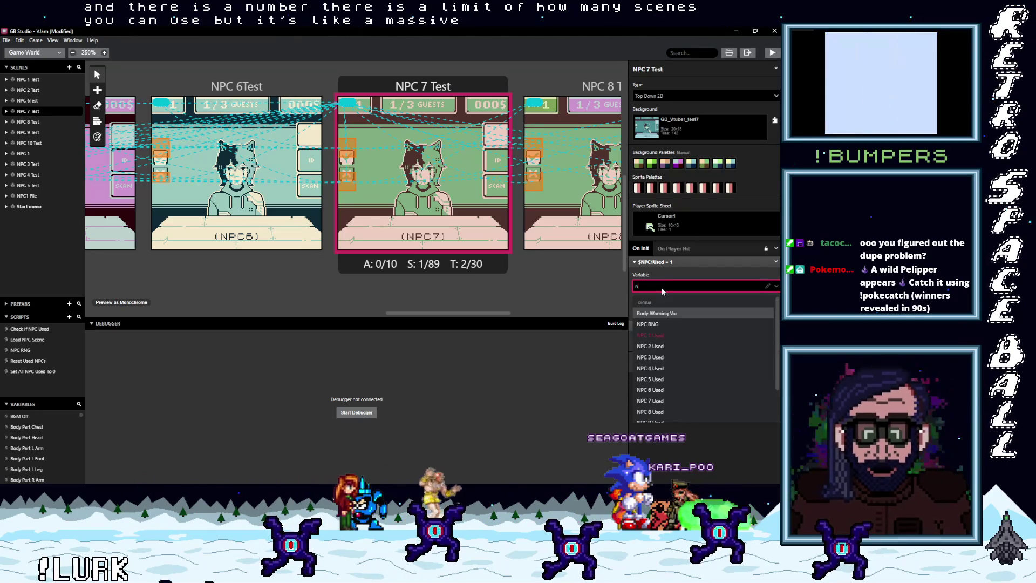
type("npc")
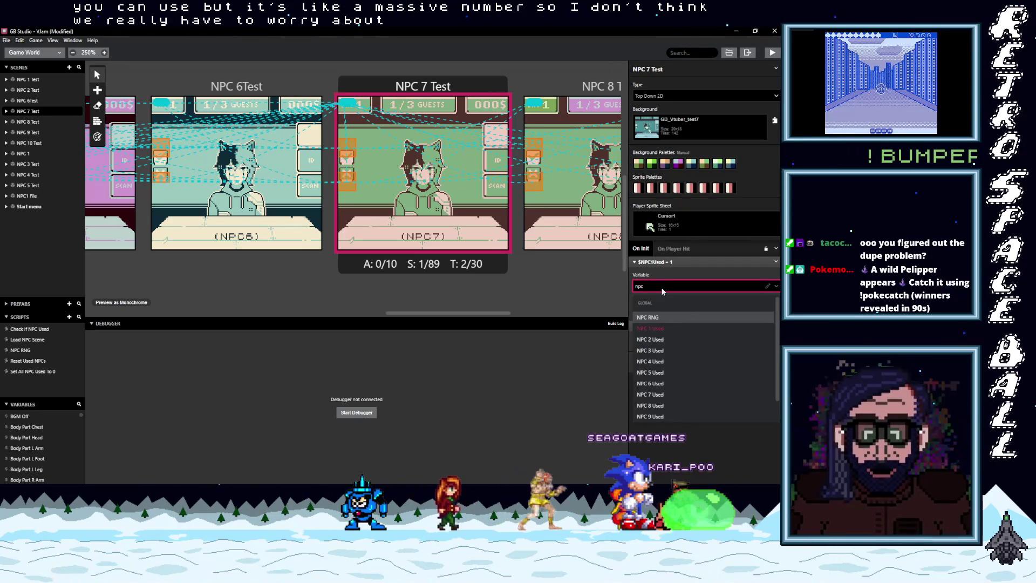
left_click(663, 394)
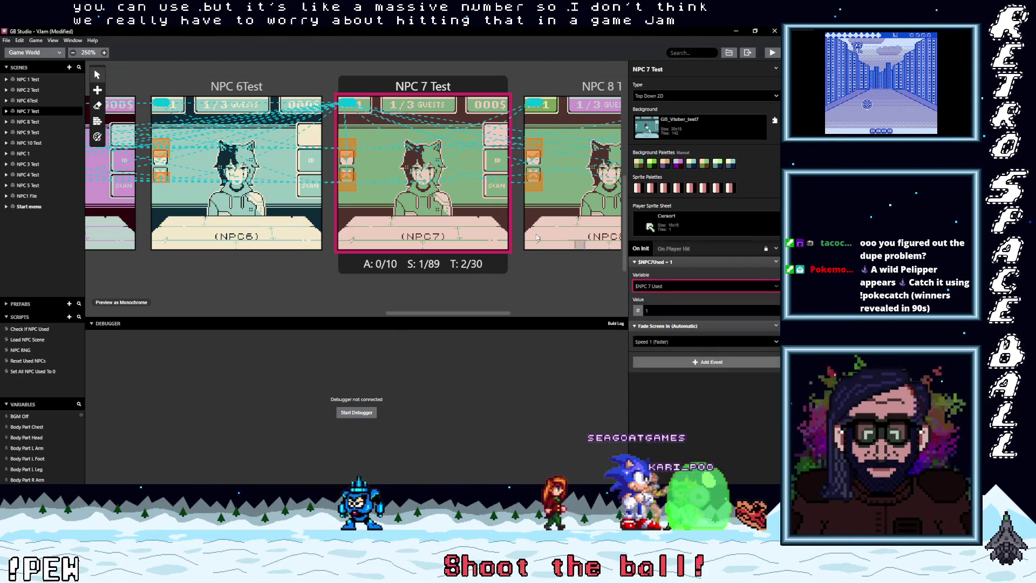
left_click_drag(430, 314, 459, 309)
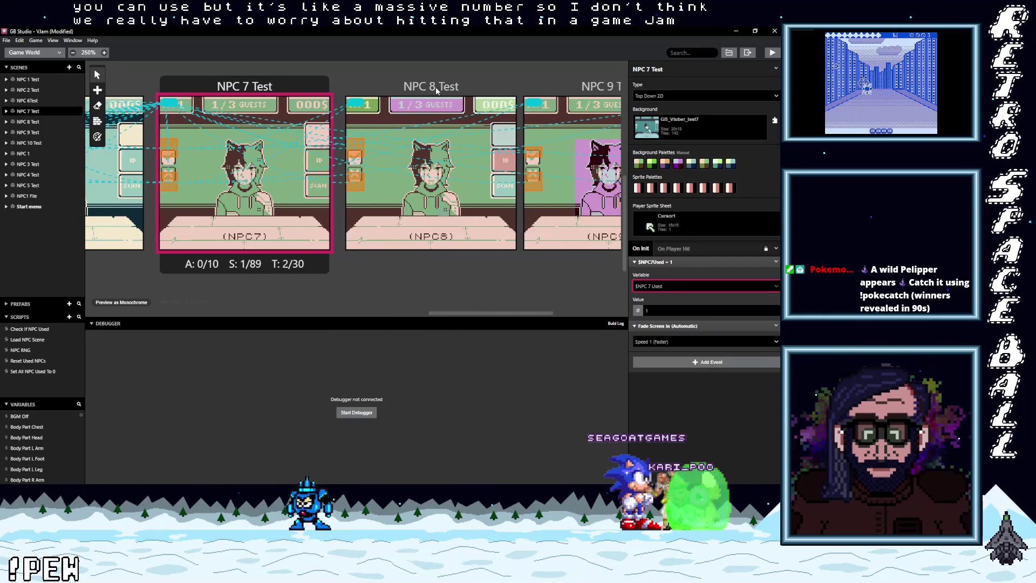
Paste the set-flag event into NPC 8 Test and set it to $NPC 8 Used.
left_click(455, 236)
left_click(673, 299, "alt")
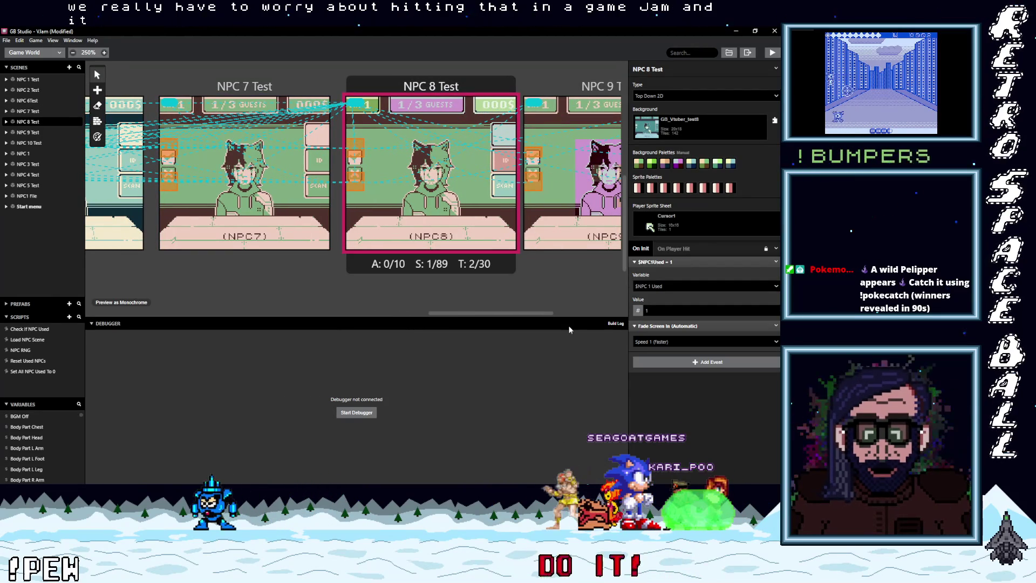
left_click(671, 288)
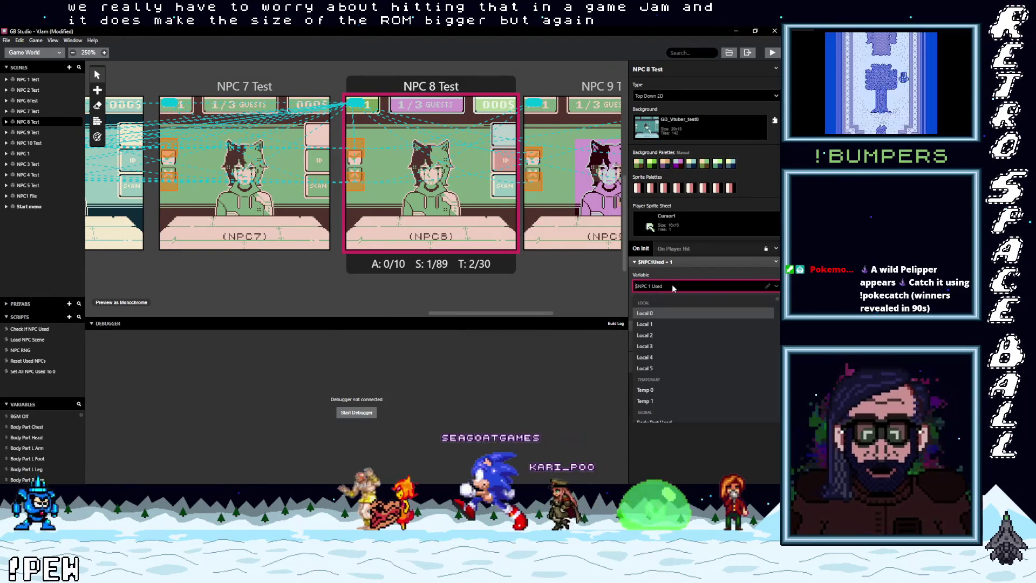
type("npc")
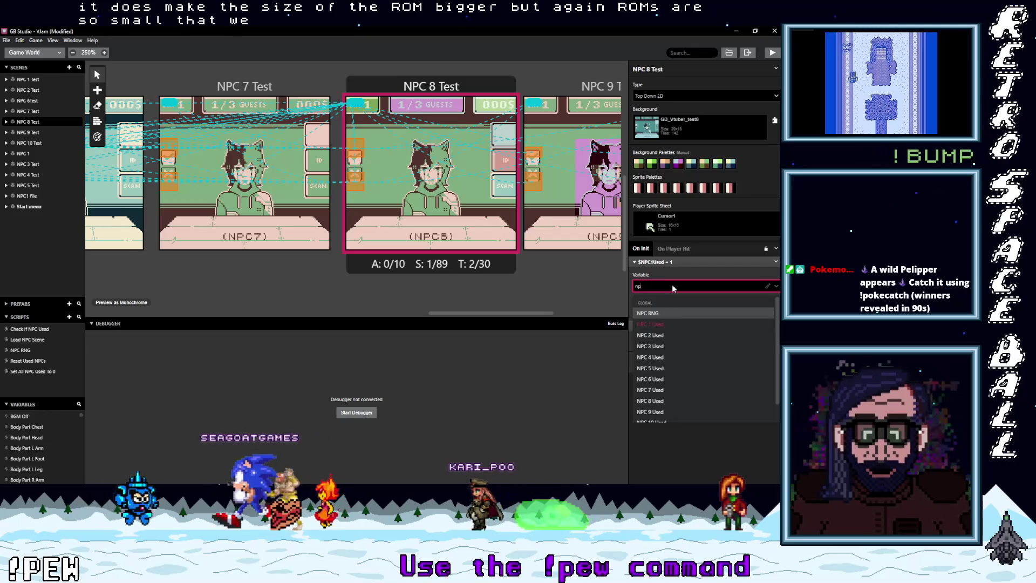
key("Escape")
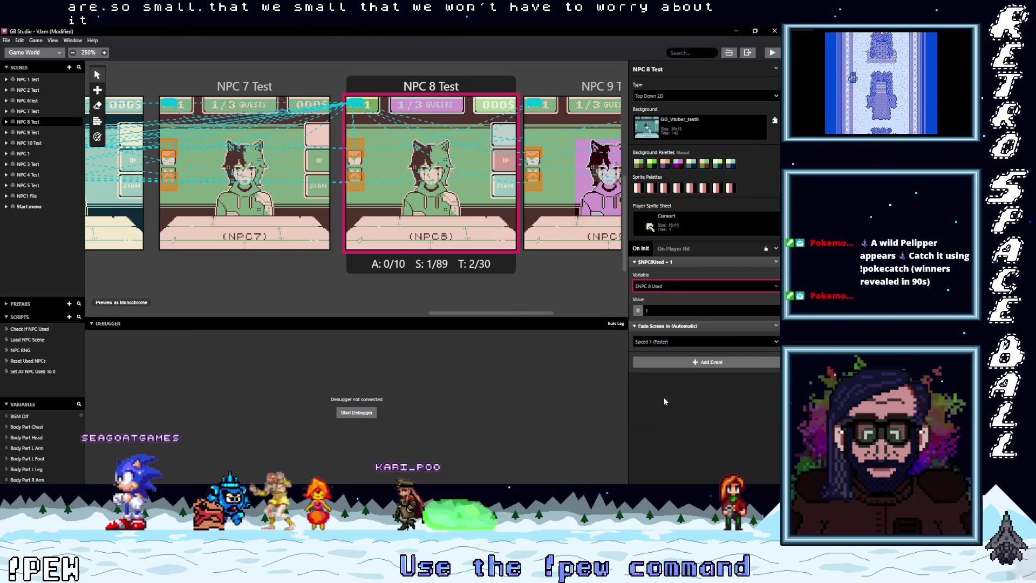
left_click_drag(508, 316, 532, 313)
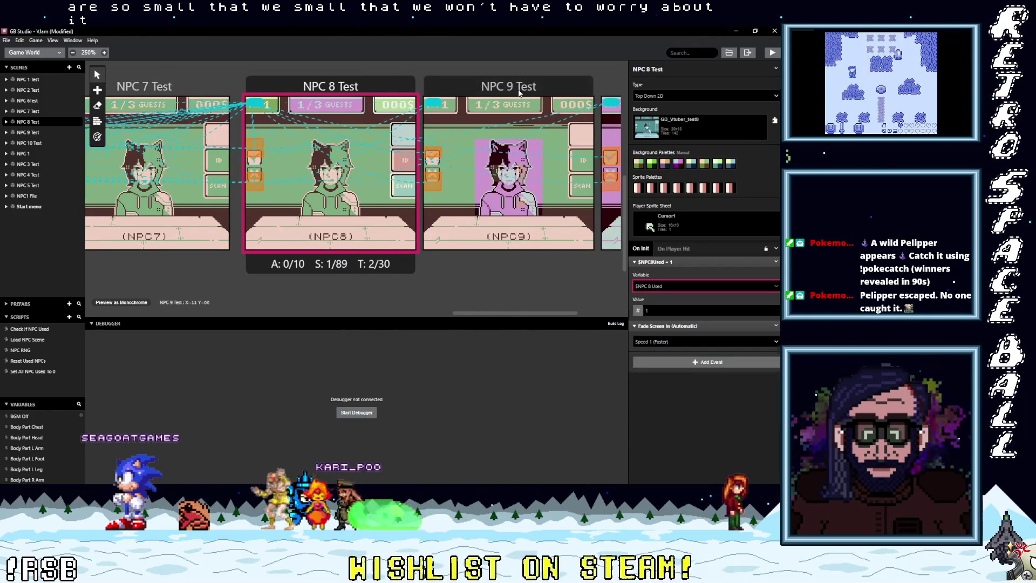
Paste the set-flag event into NPC 9 Test and set it to $NPC 9 Used.
left_click(520, 91)
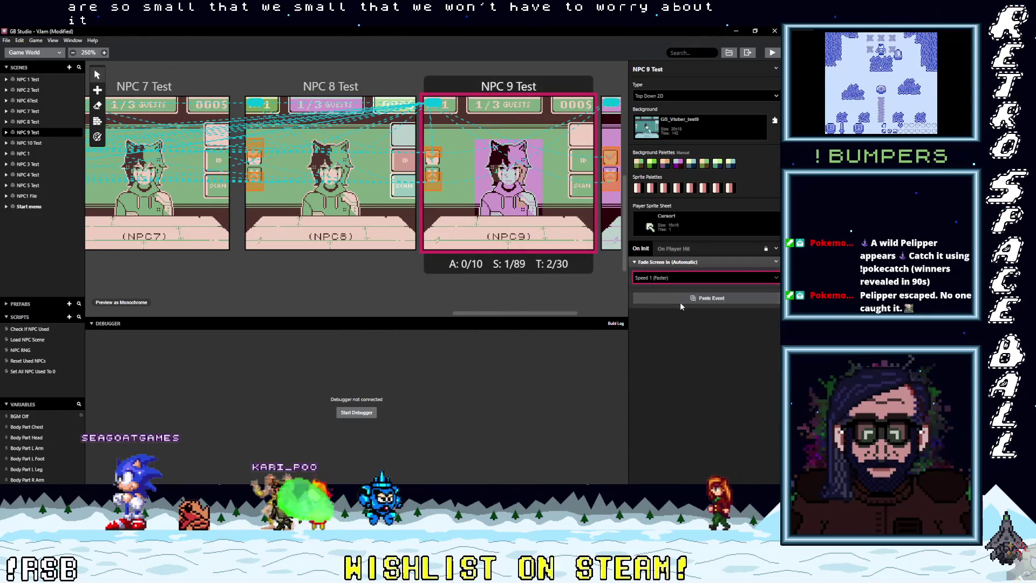
left_click(680, 302)
left_click(668, 286)
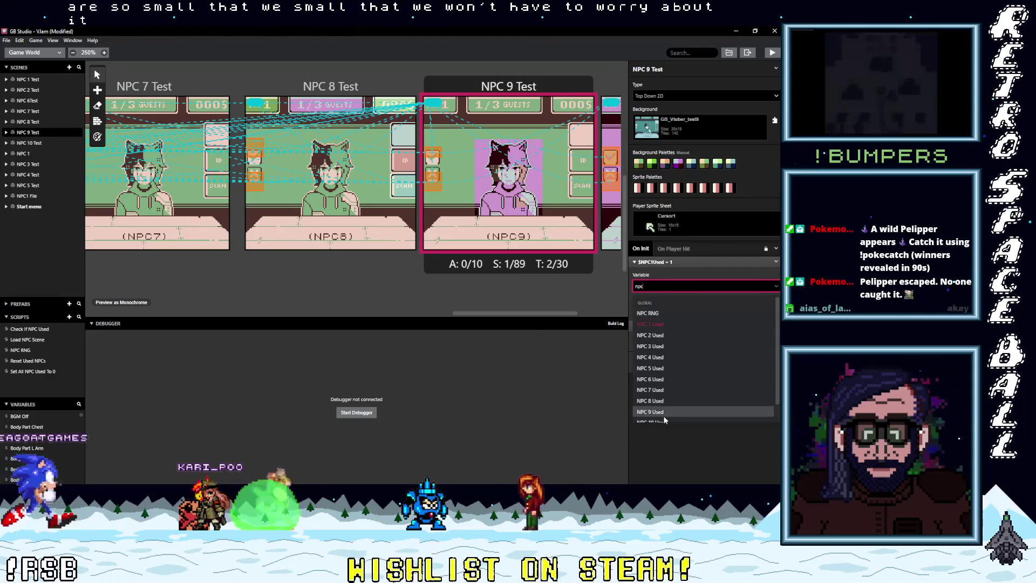
left_click(663, 413)
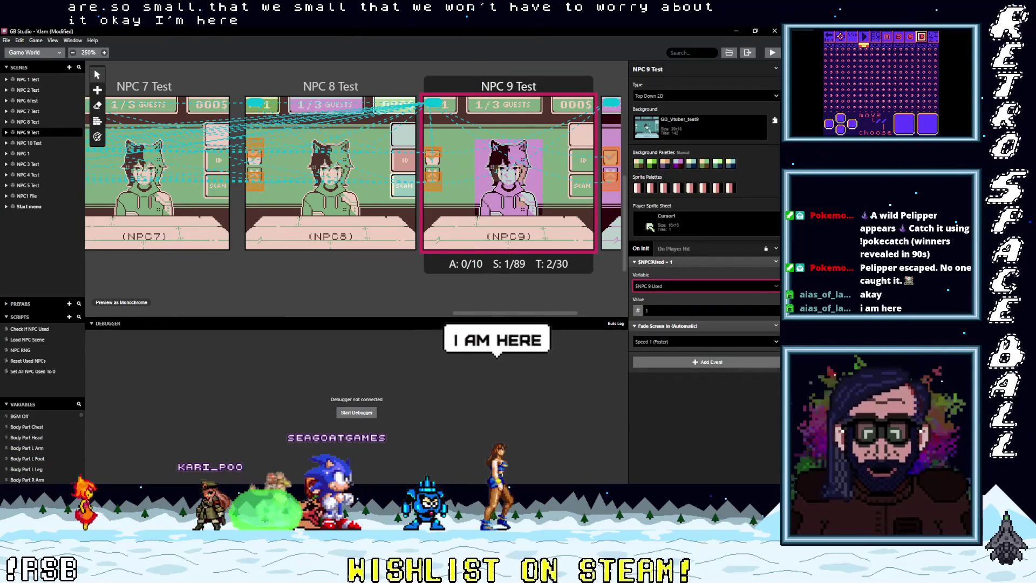
left_click_drag(495, 313, 535, 290)
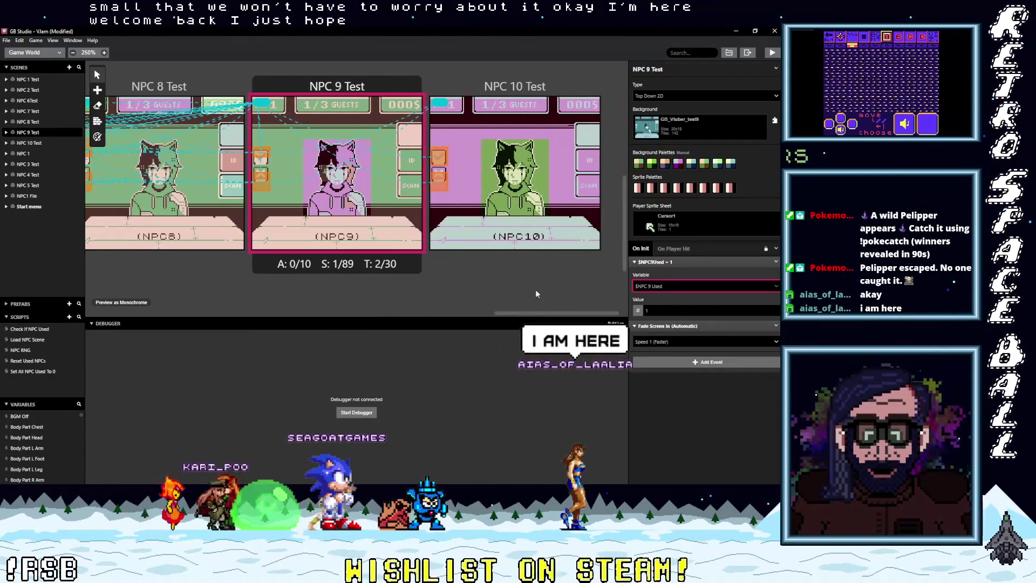
Paste the set-flag event into NPC 10 Test and set it to $NPC 10 Used.
left_click(589, 161)
scroll(676, 297, "down", 1)
left_click(678, 286)
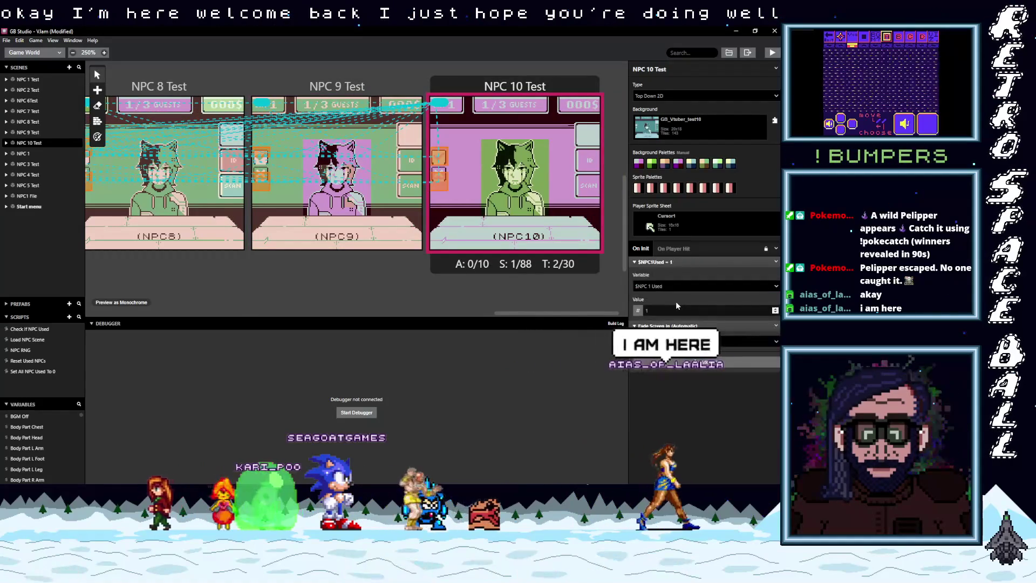
type("npc")
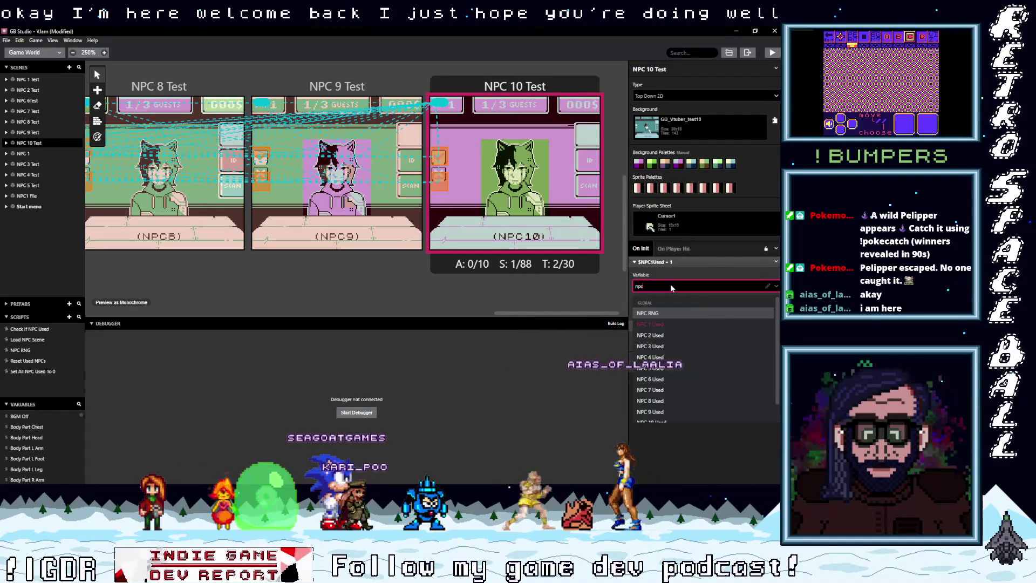
scroll(682, 380, "down", 1)
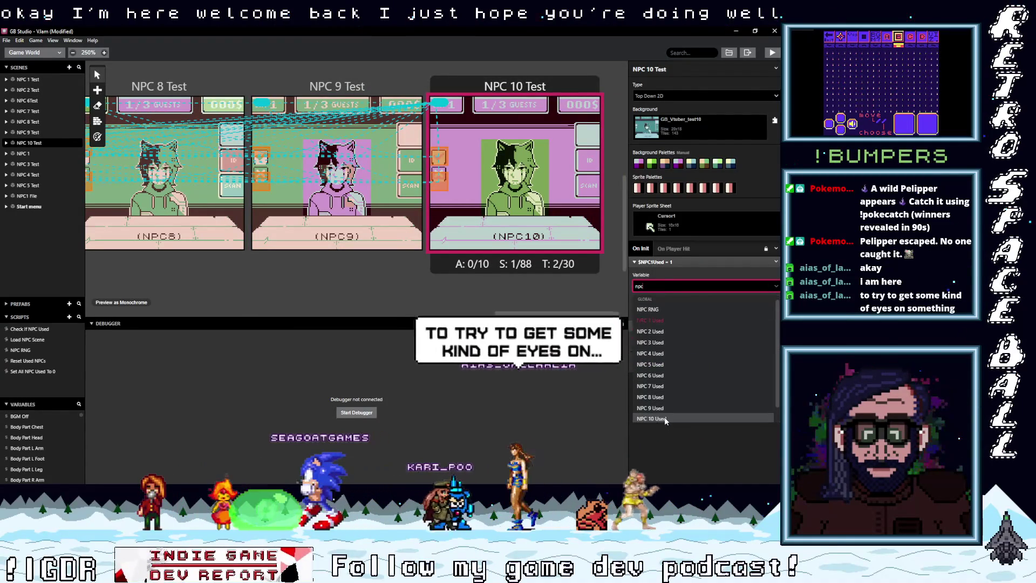
left_click(653, 388)
Save the project with Ctrl+S and recheck NPC 9 Test.
key("ctrl+s")
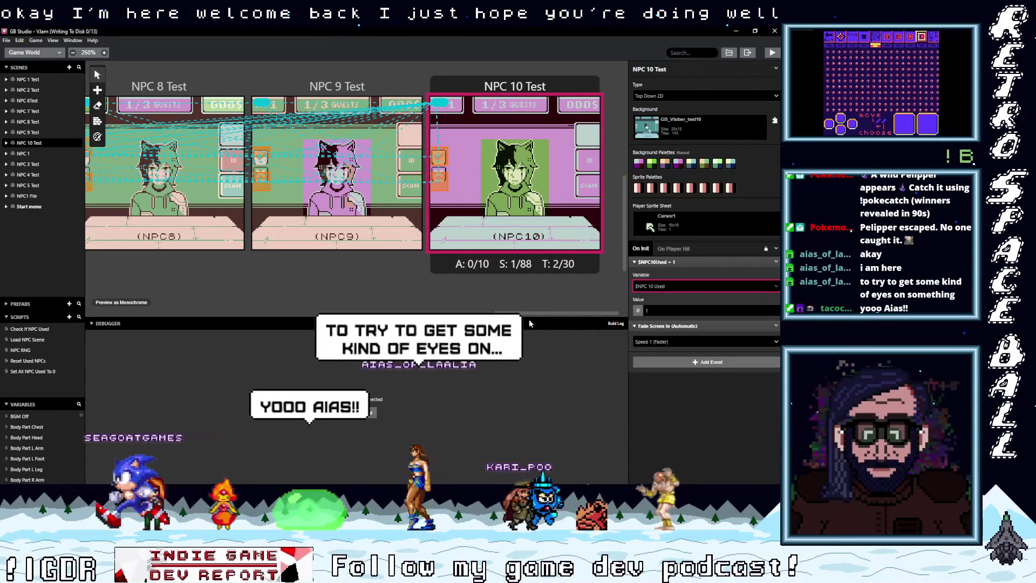
left_click(401, 142)
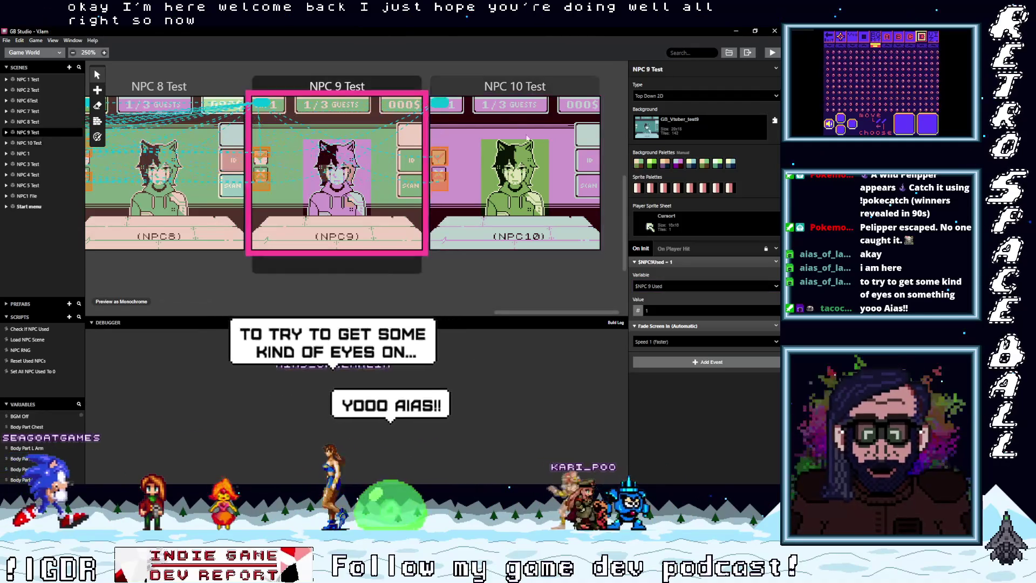
left_click_drag(516, 311, 145, 293)
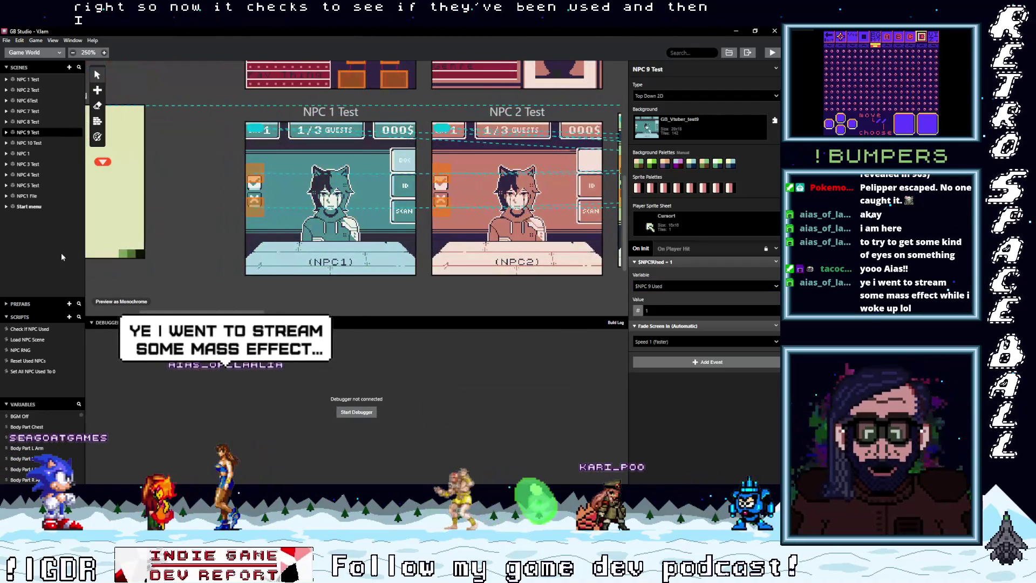
Open the NPC RNG script, then Check If NPC Used with its ten $NPCRNG If checks.
left_click(22, 351)
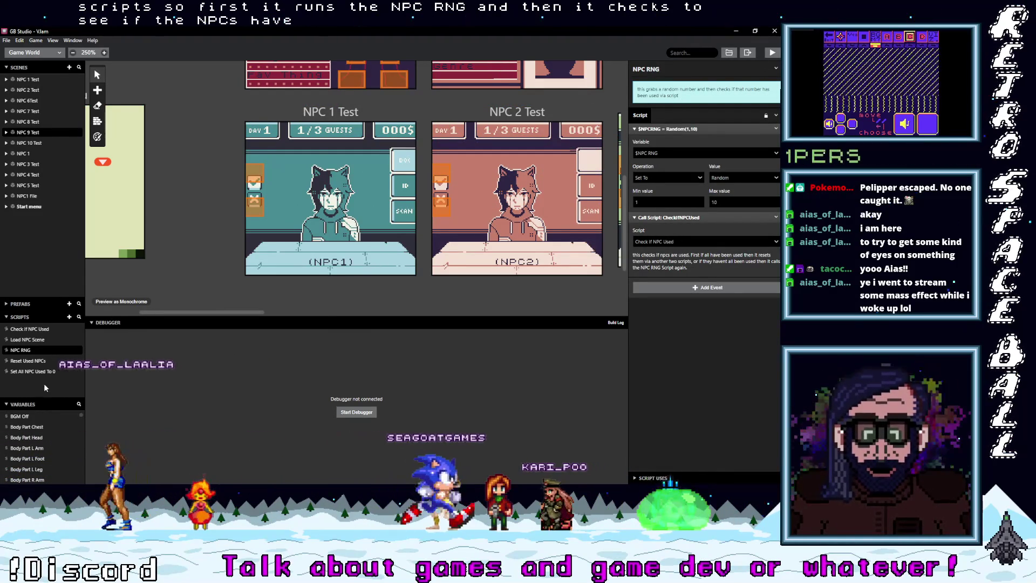
left_click(36, 330)
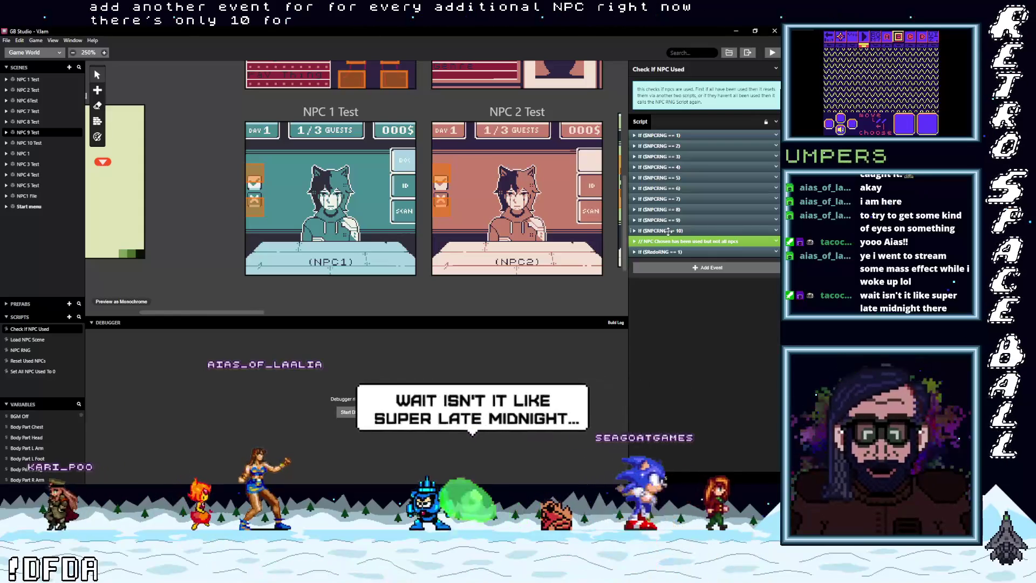
left_click(653, 230)
scroll(699, 275, "down", 3)
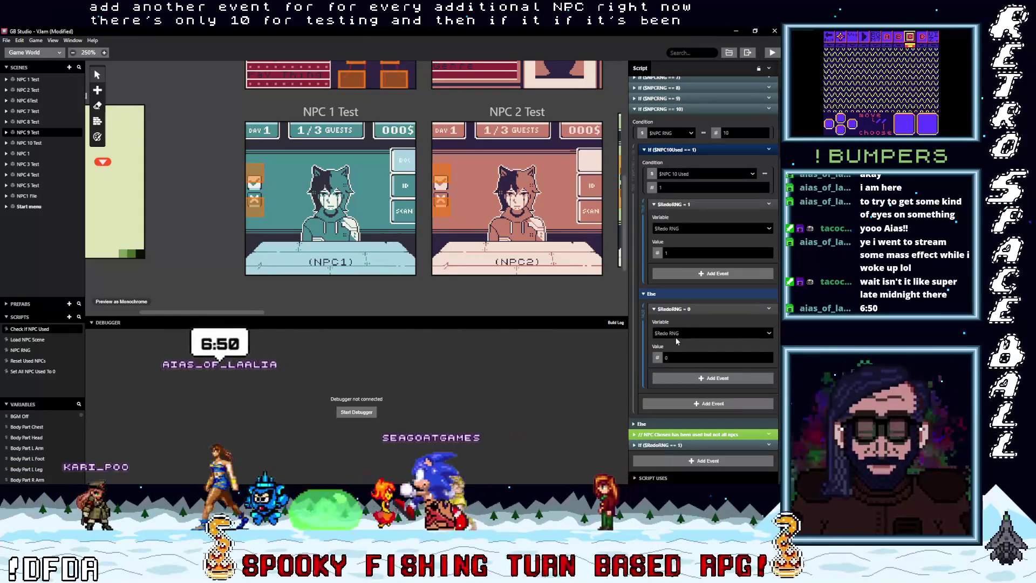
left_click(665, 254)
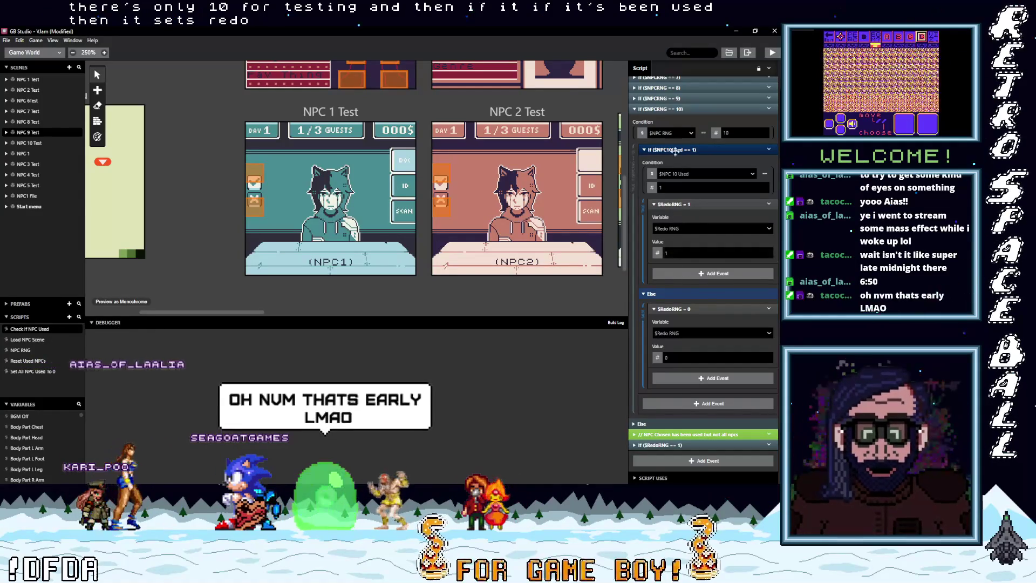
left_click(667, 110)
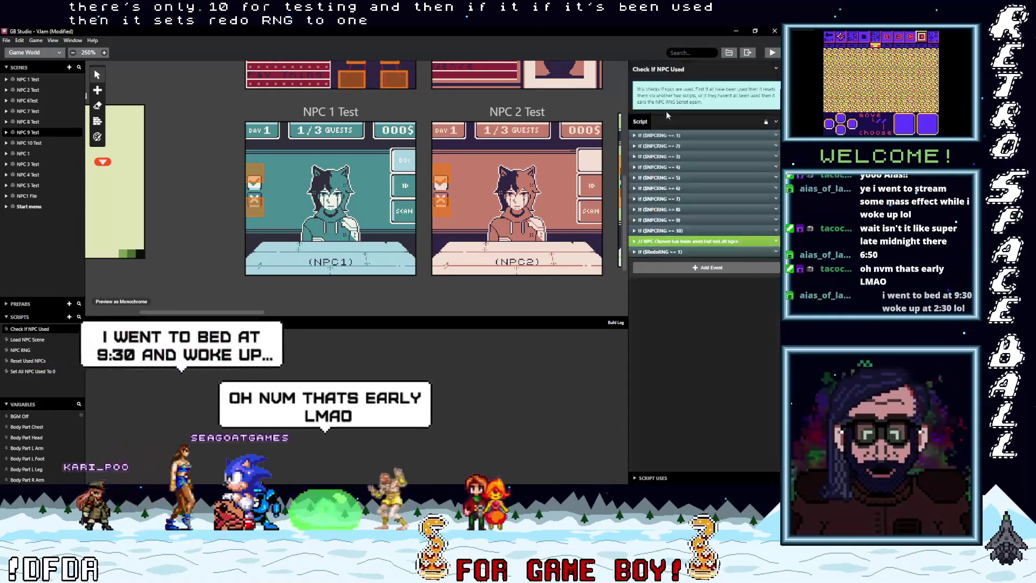
left_click(665, 252)
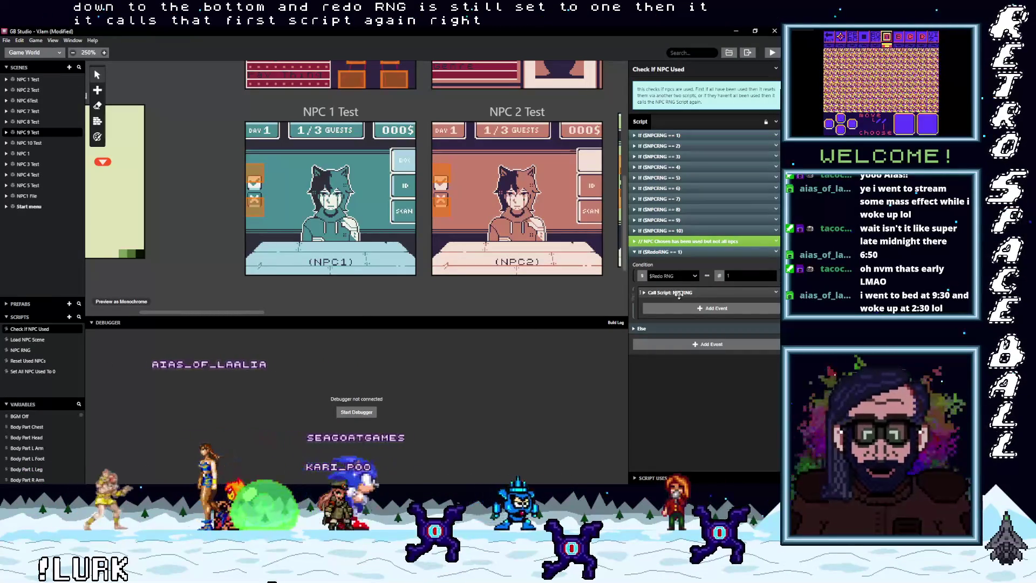
left_click(689, 252)
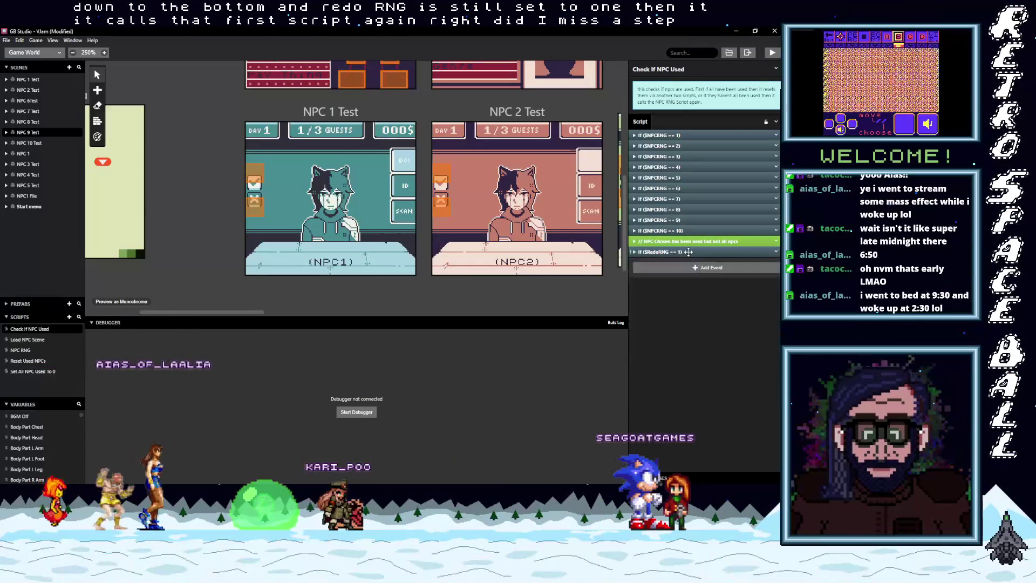
left_click(671, 231)
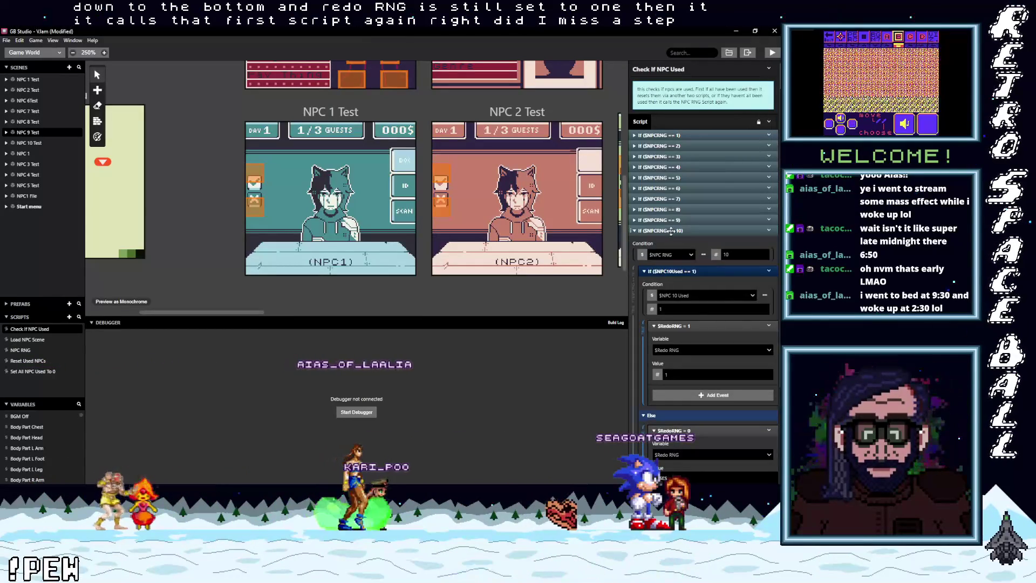
left_click(671, 231)
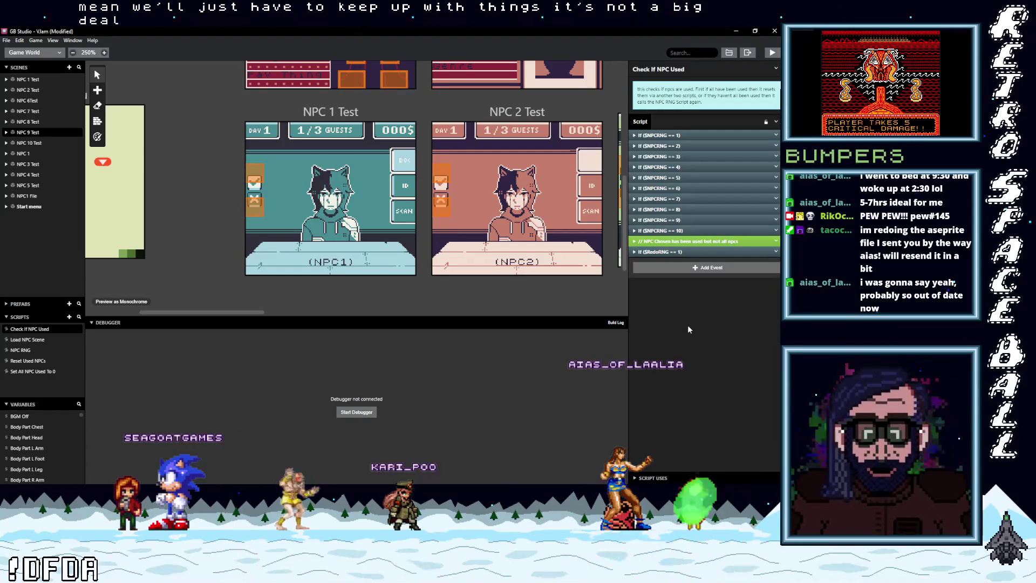
key("ctrl+s")
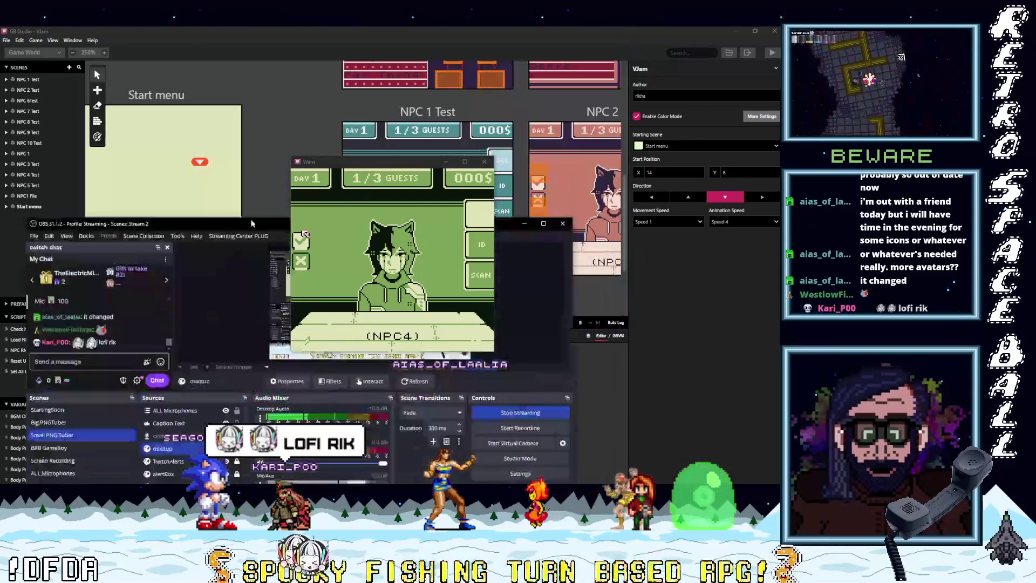
Maximize OBS, enable Studio Mode, and preview the ALL Microphones scene.
left_click_drag(264, 221, 263, 91)
double_click(264, 90)
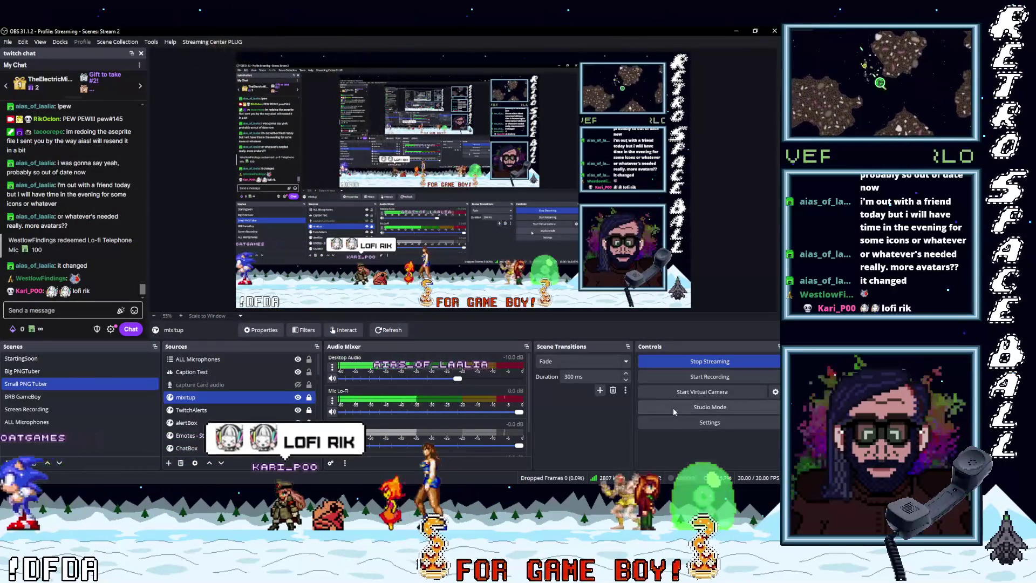
left_click(672, 407)
left_click(47, 422)
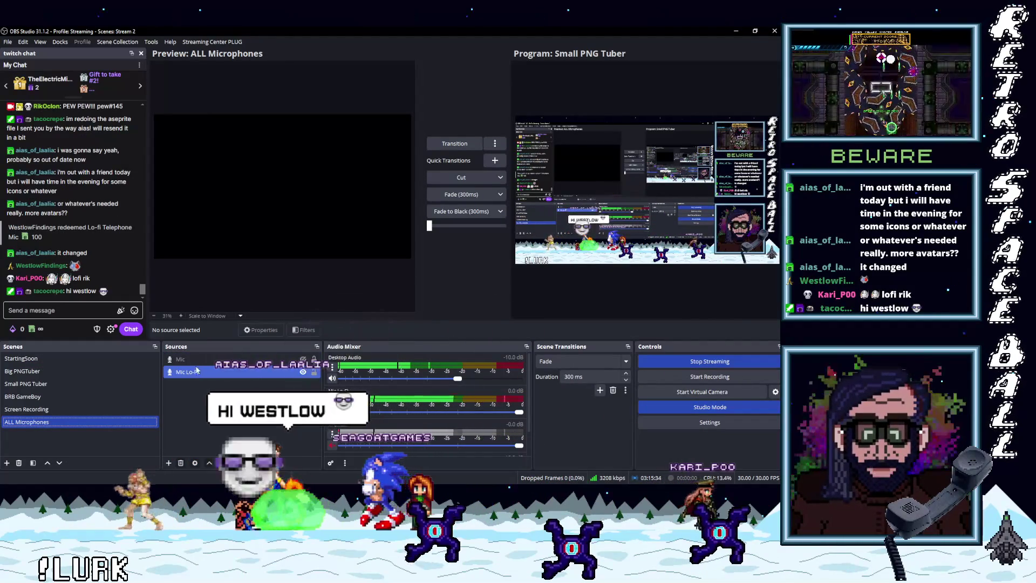
Inspect the Mic Lo-Fi source's VST filter, then the Mic source's filters.
right_click(200, 372)
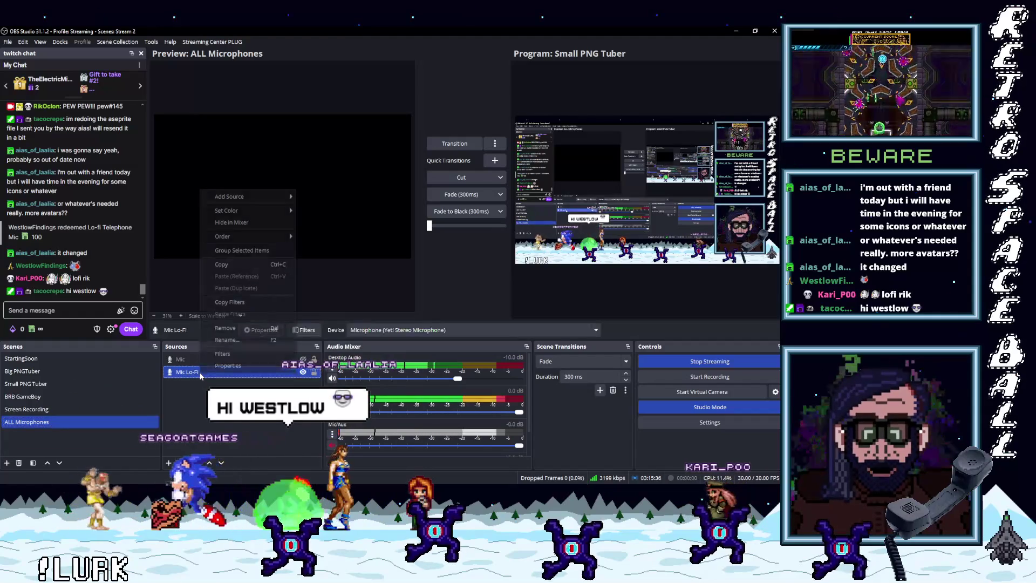
left_click(223, 354)
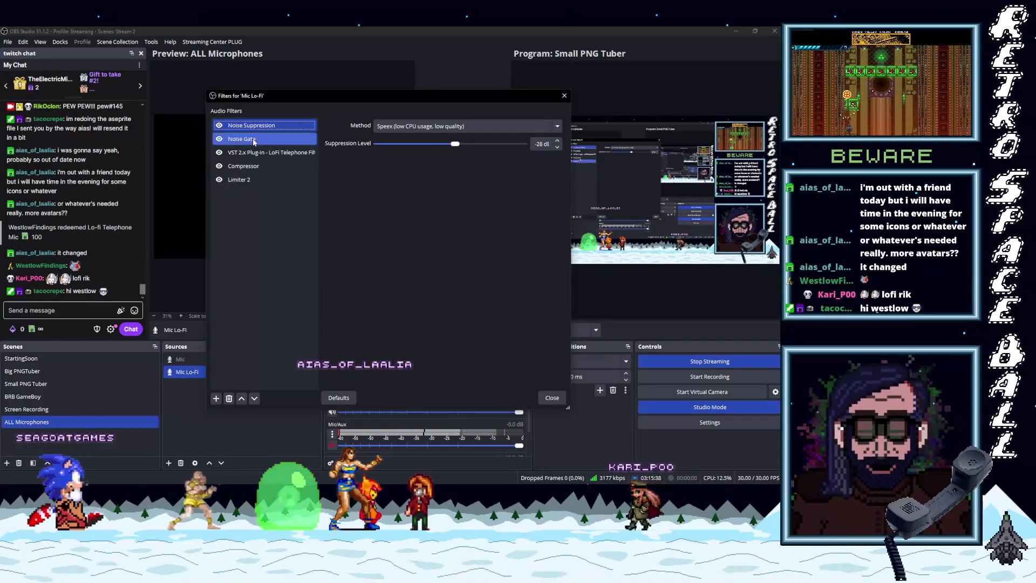
left_click(285, 153)
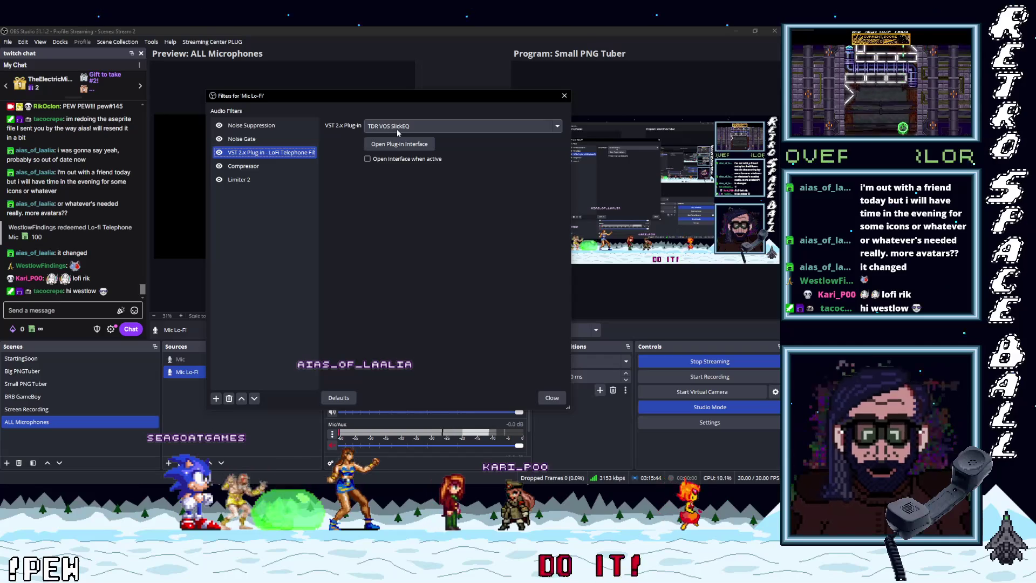
left_click(564, 97)
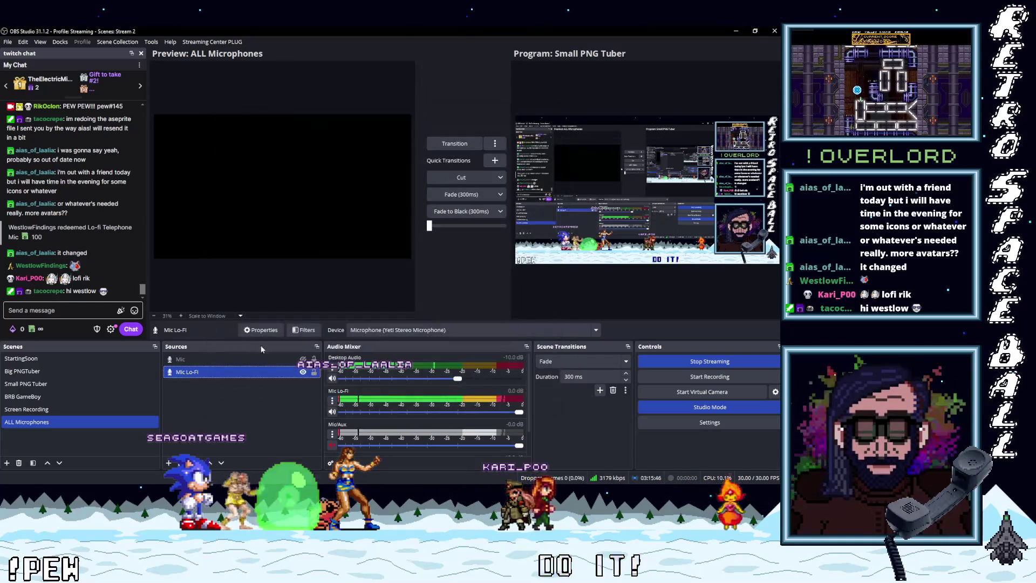
left_click(240, 341)
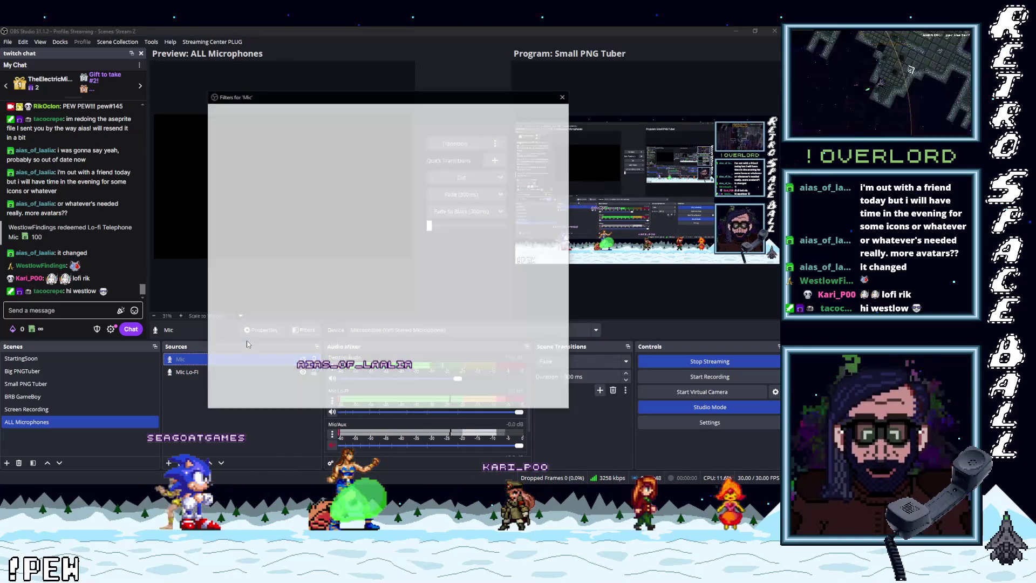
left_click(564, 96)
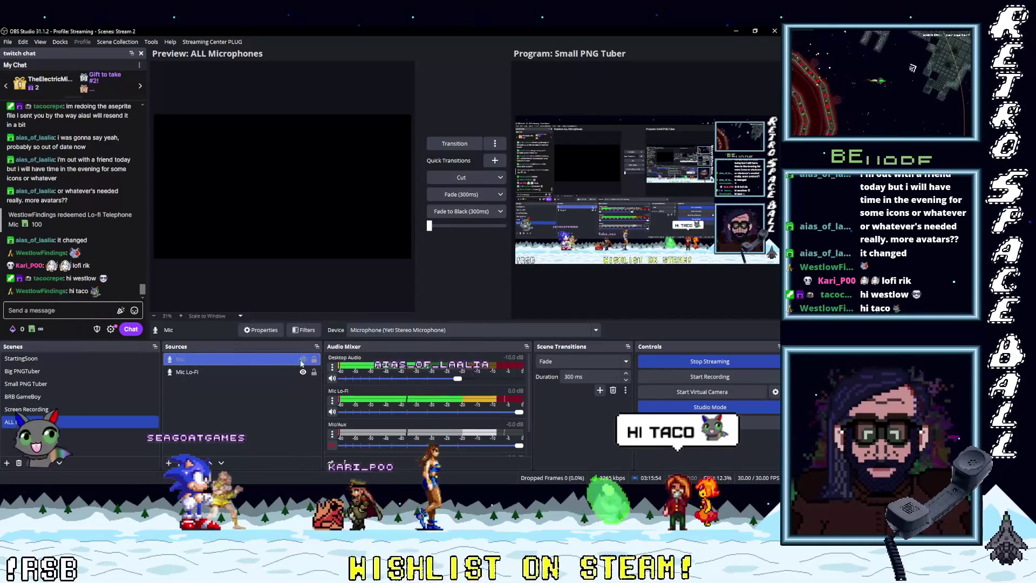
Put Small PNG Tuber live, turn Studio Mode off with F1, and return to GB Studio.
left_click(39, 384)
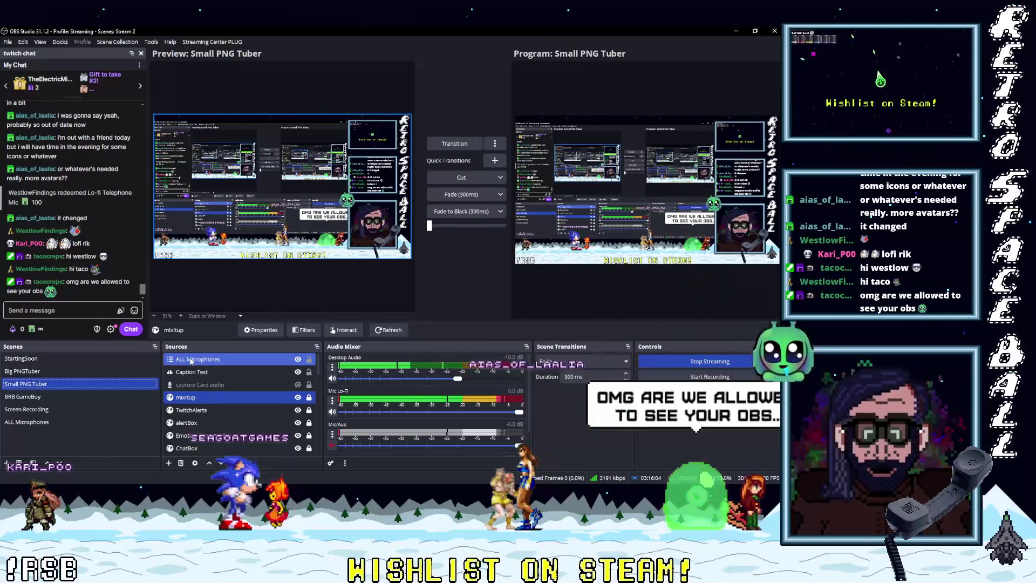
left_click(51, 422)
left_click(287, 360)
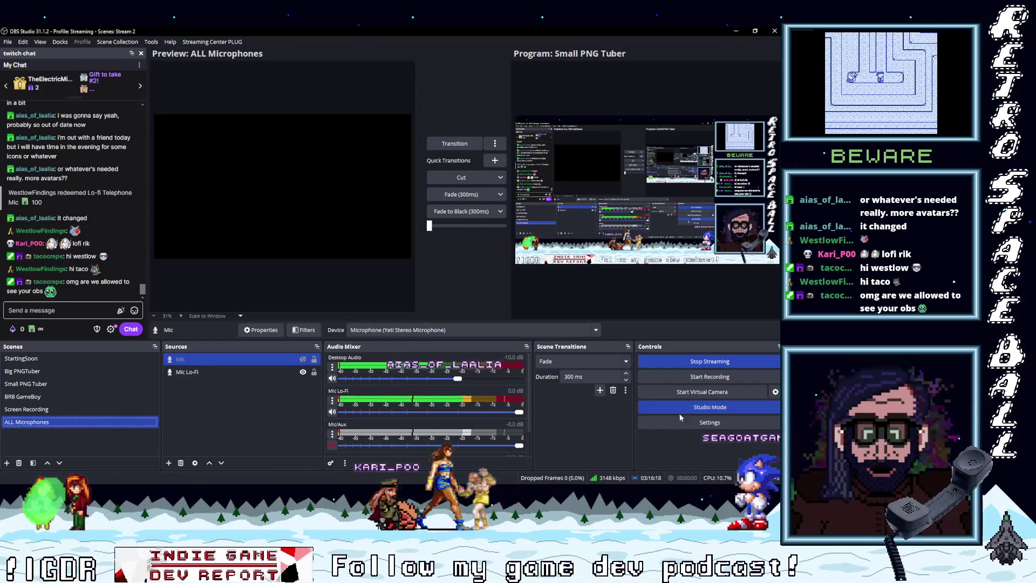
left_click(48, 384)
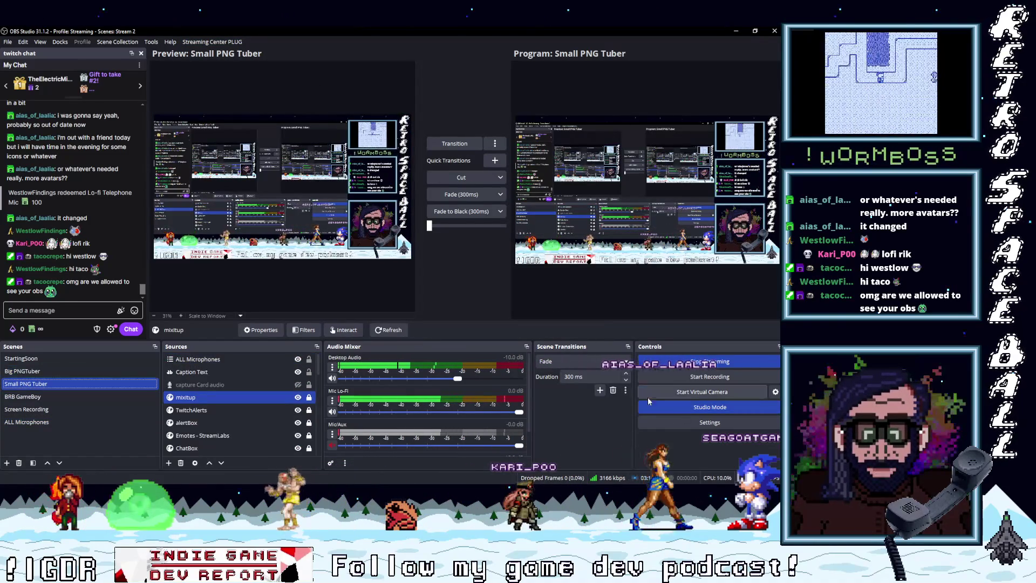
key("F1")
key("alt+Tab")
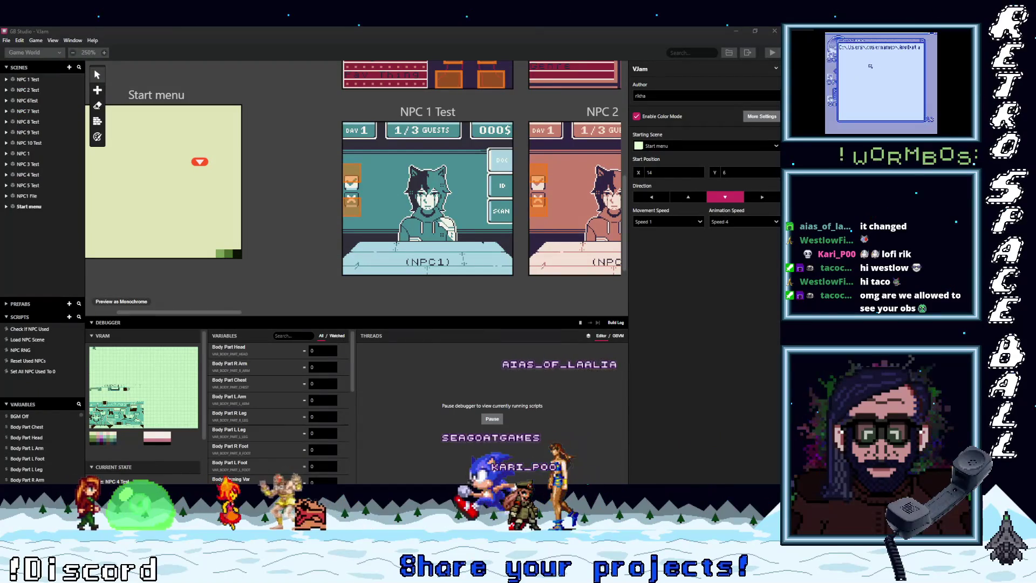
In the running game, advance through the first two NPC scenes while checking the debugger variables.
key("alt+Tab")
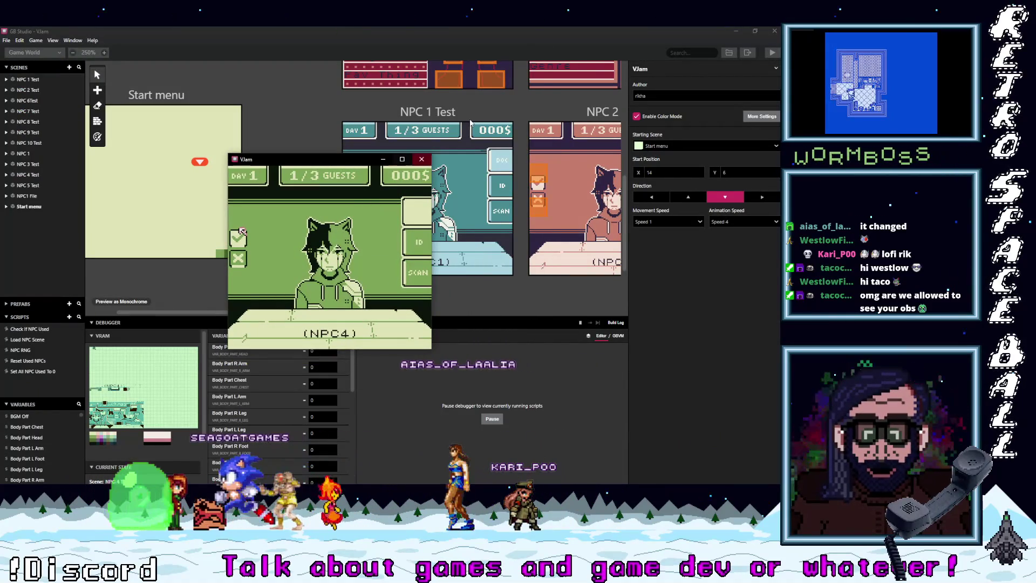
key("z")
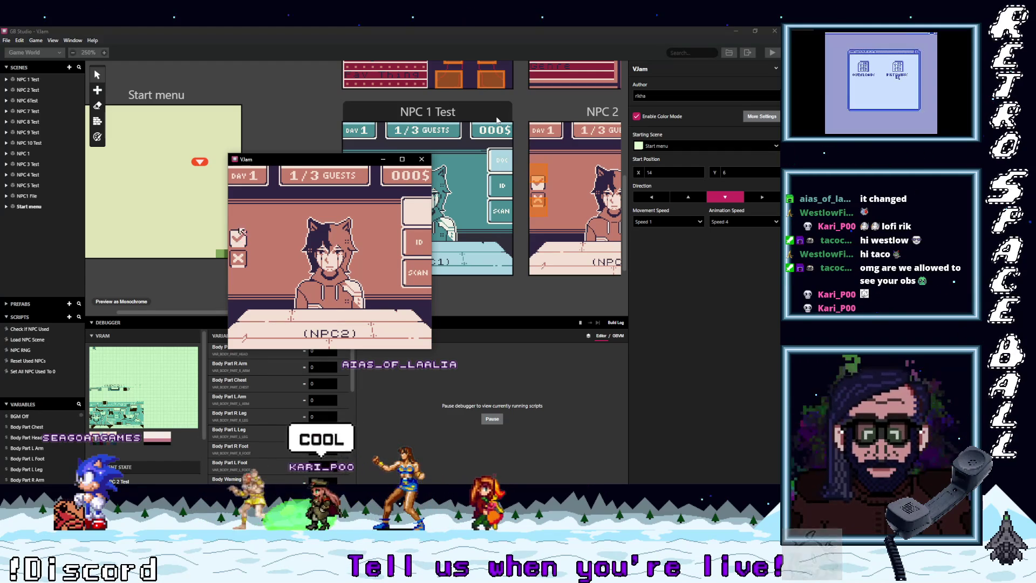
key("z")
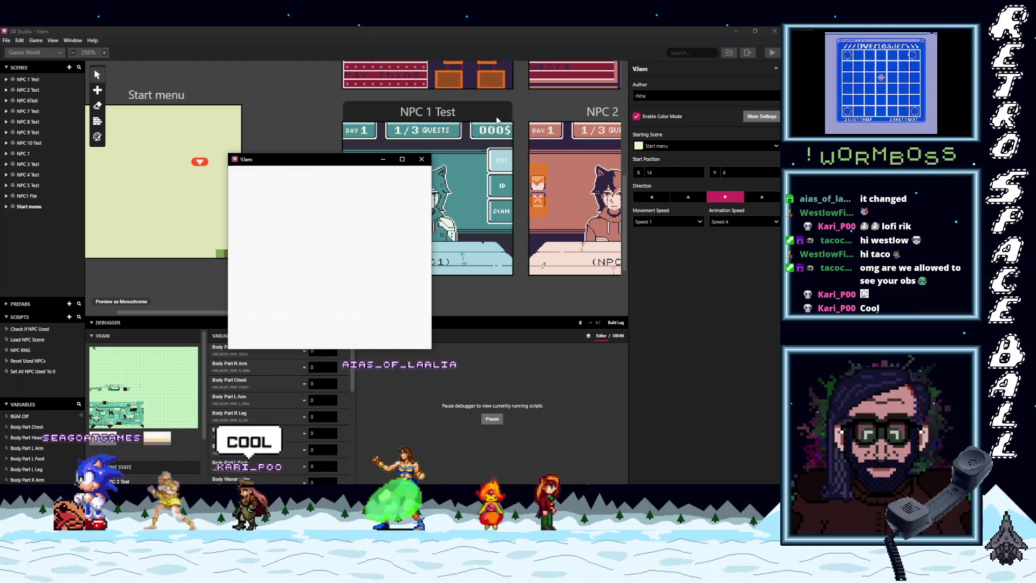
scroll(302, 411, "down", 10)
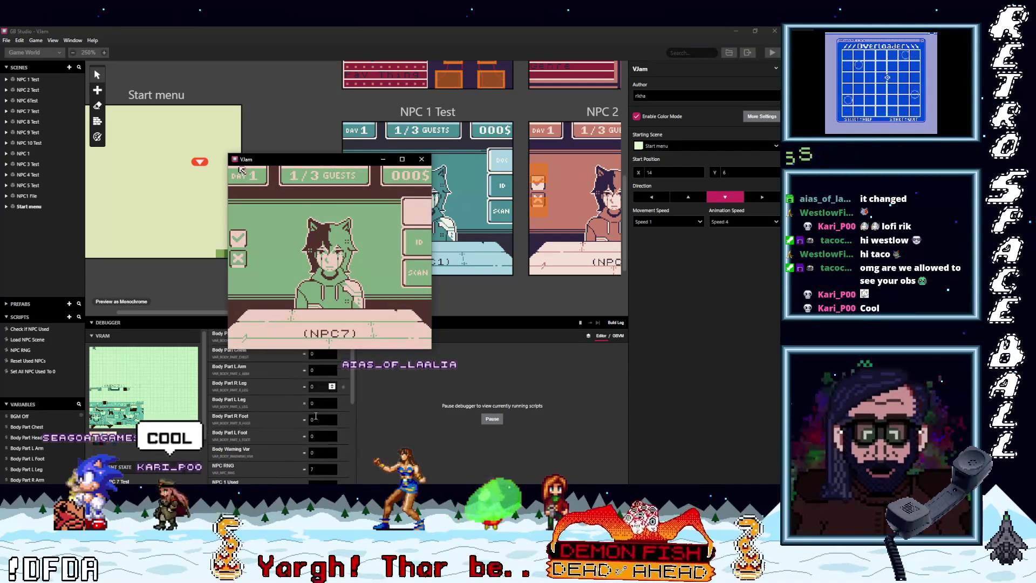
scroll(312, 433, "up", 1)
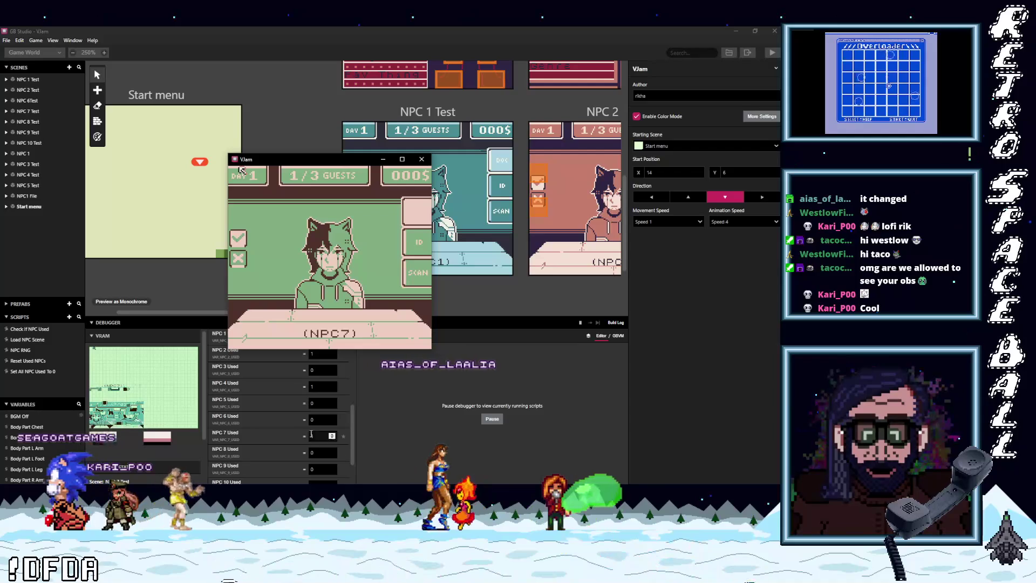
scroll(259, 440, "up", 5)
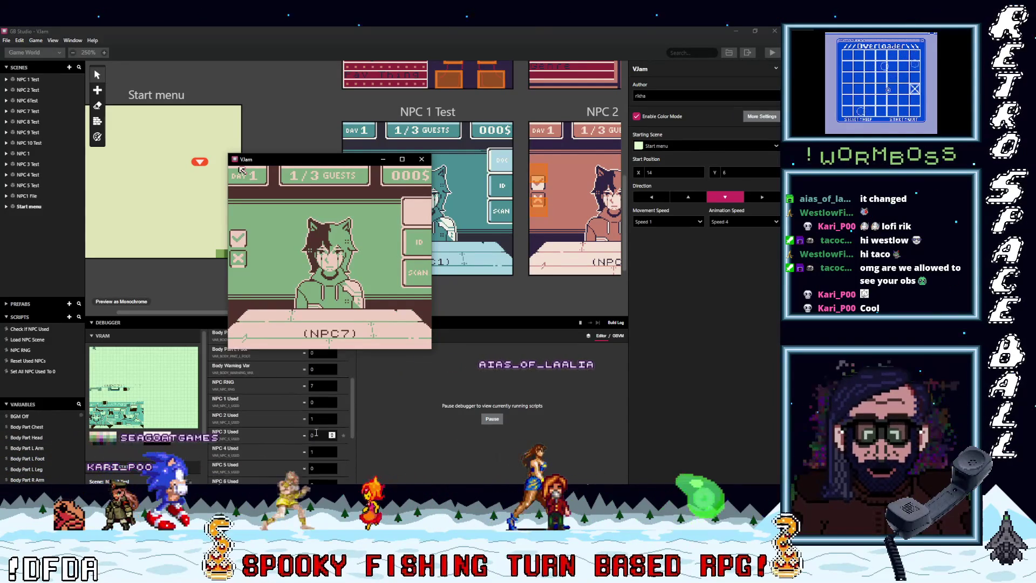
scroll(307, 434, "down", 2)
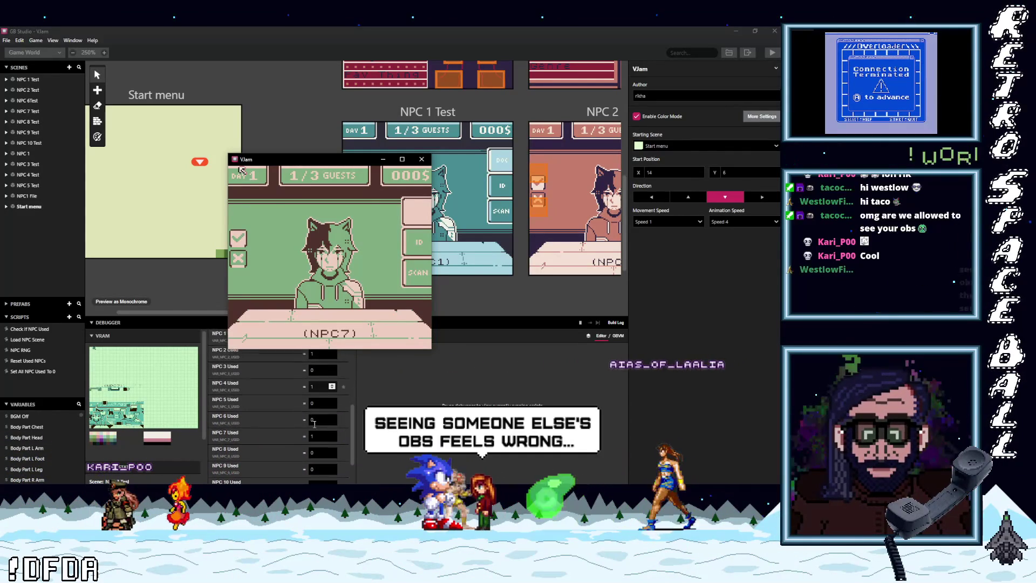
scroll(321, 440, "down", 3)
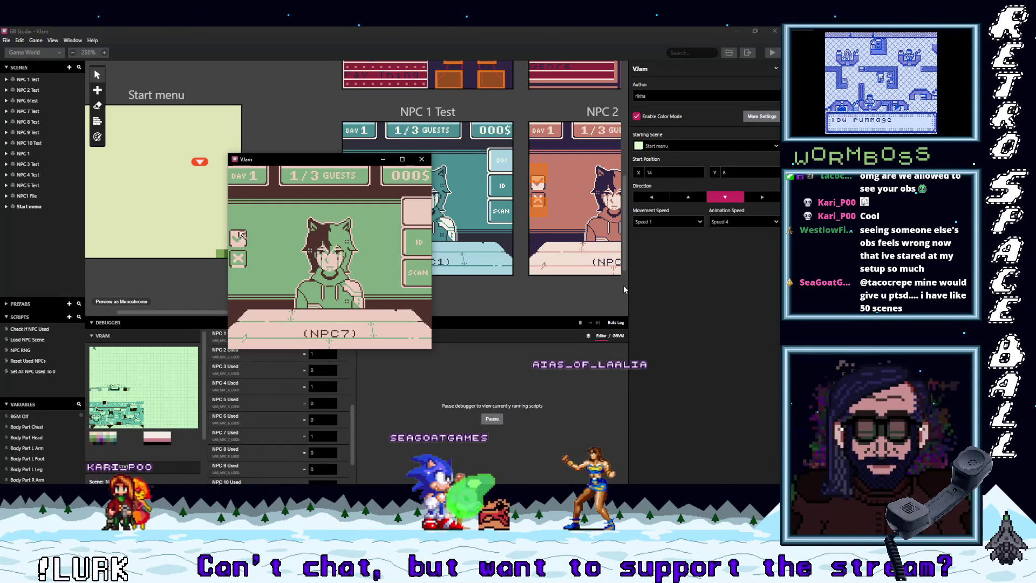
Keep cycling NPC scenes 7, 9, 3, 10, 8, 6, 1, 5 until the kernel panic, then close the game.
key("z")
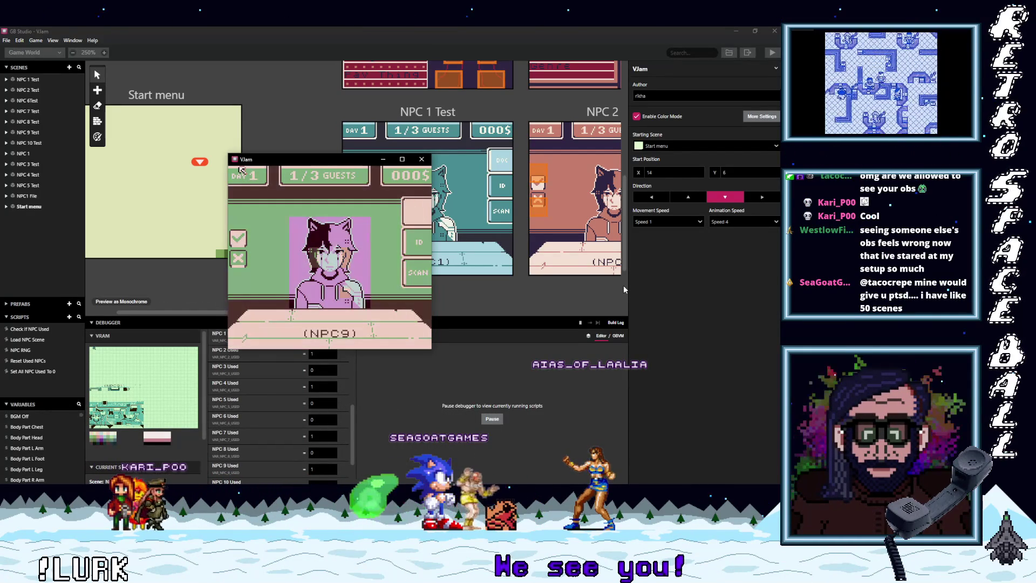
key("Down")
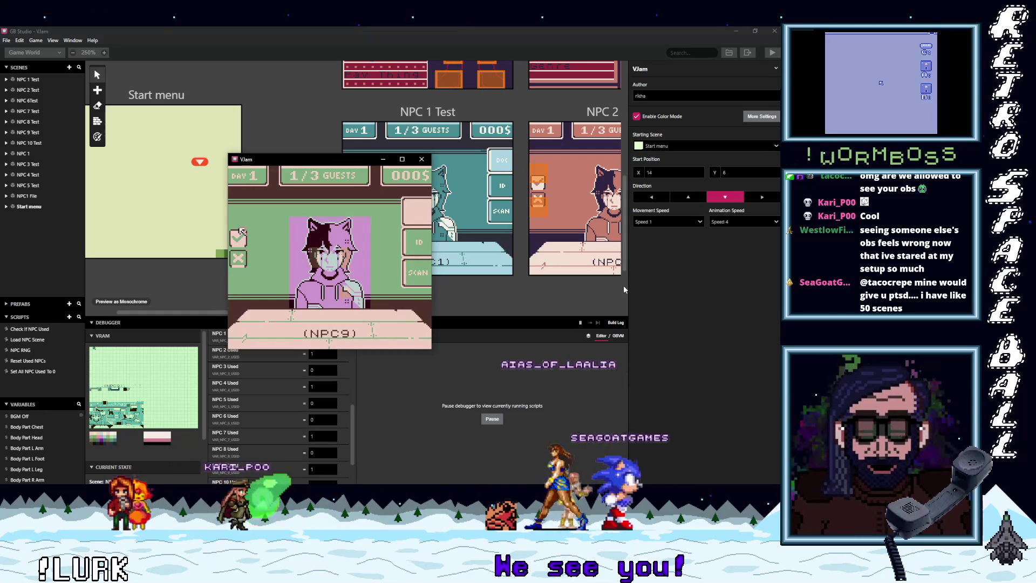
key("z")
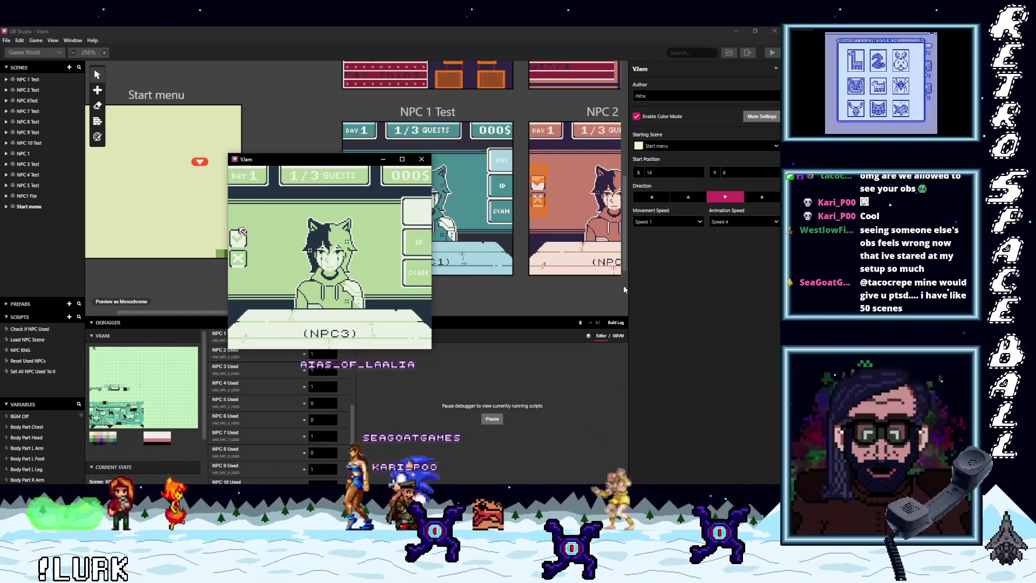
key("z")
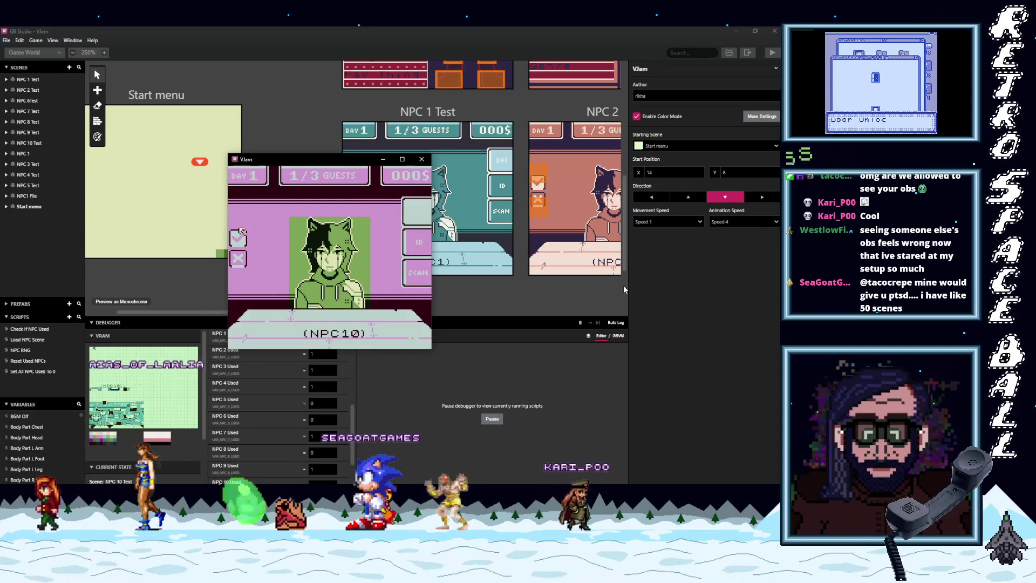
key("z")
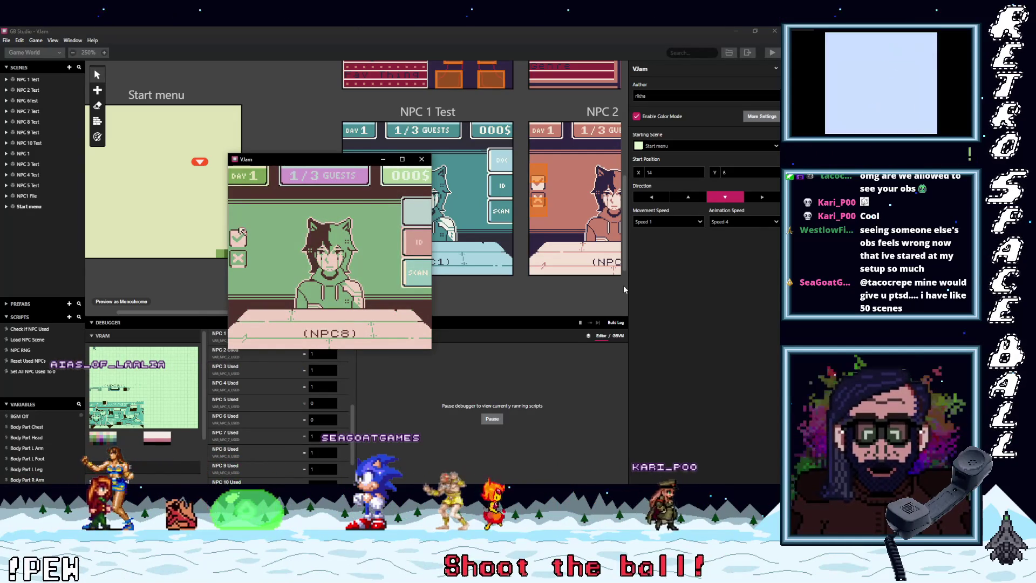
key("z")
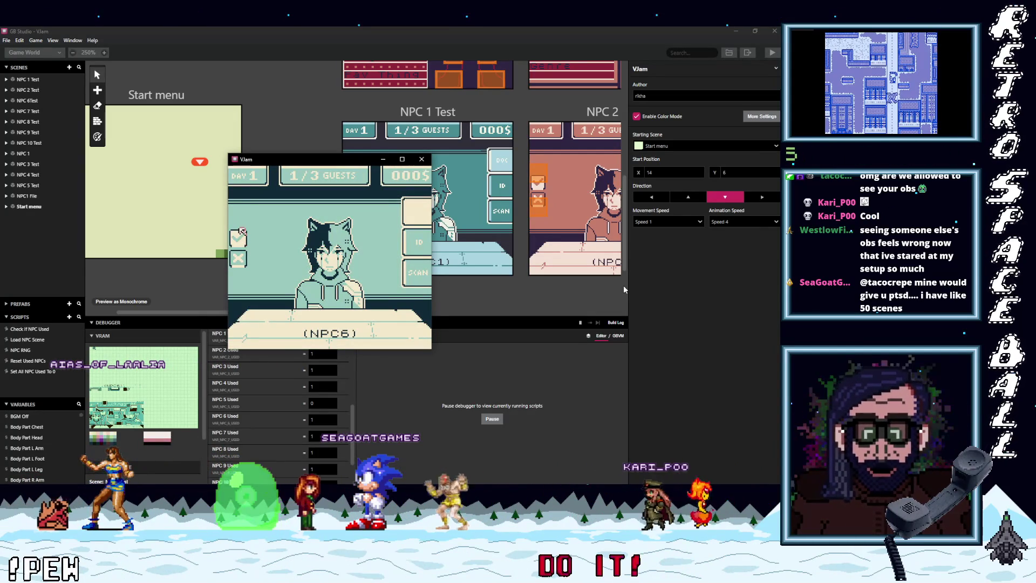
key("z")
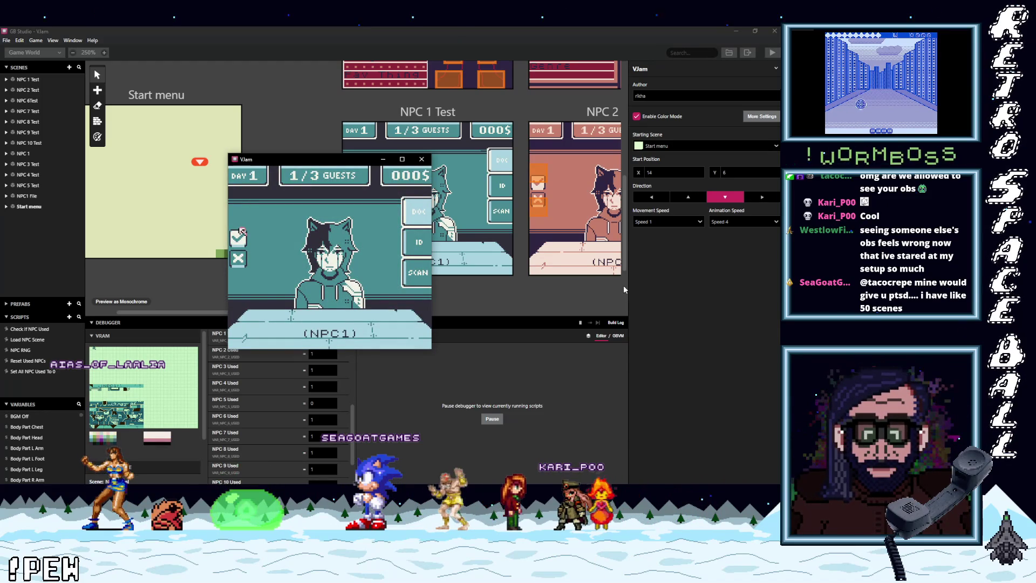
key("z")
key("Down")
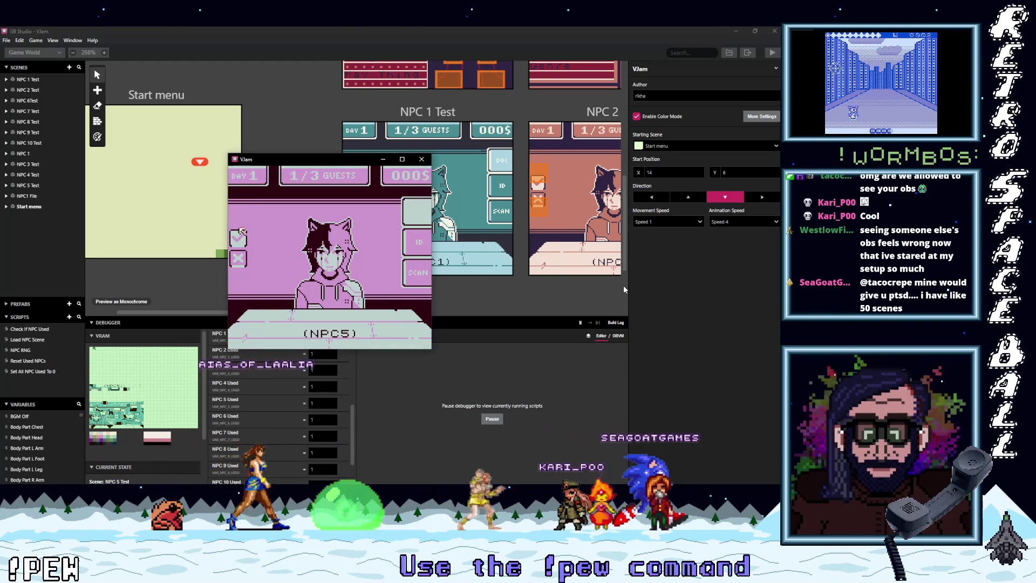
key("z")
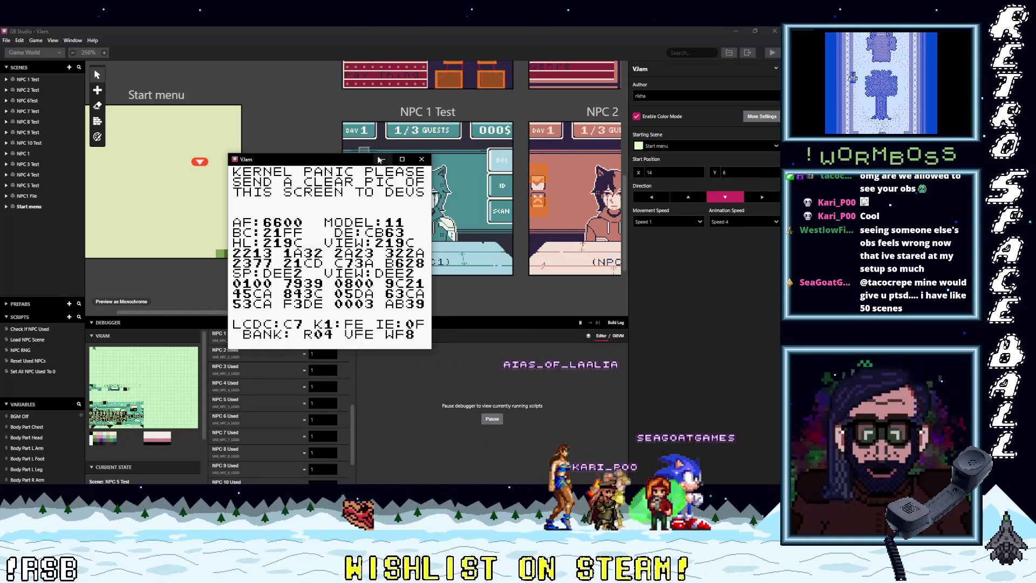
left_click(422, 159)
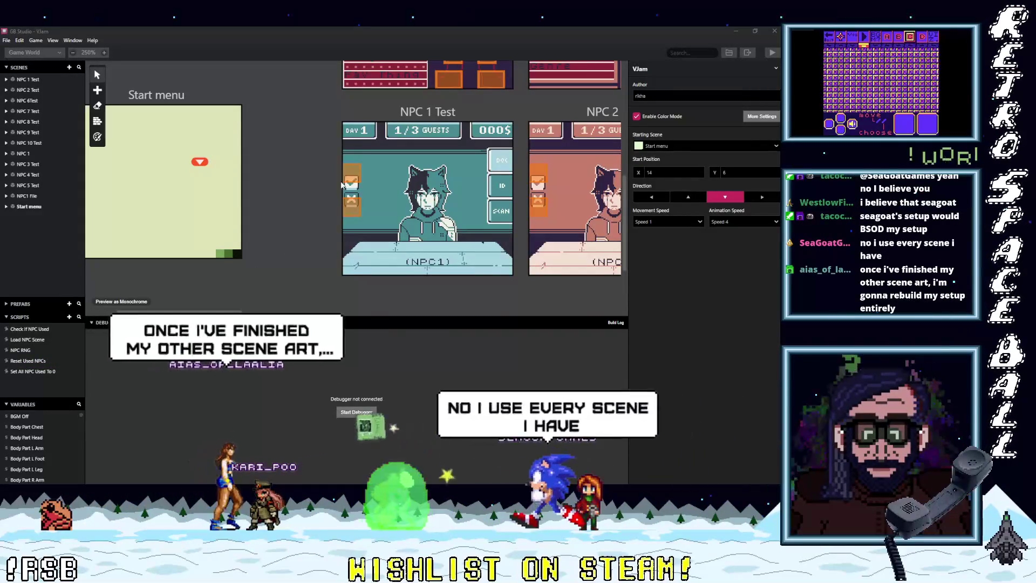
Select NPC 1 Test's Trigger 1 to show its button script.
left_click(351, 171)
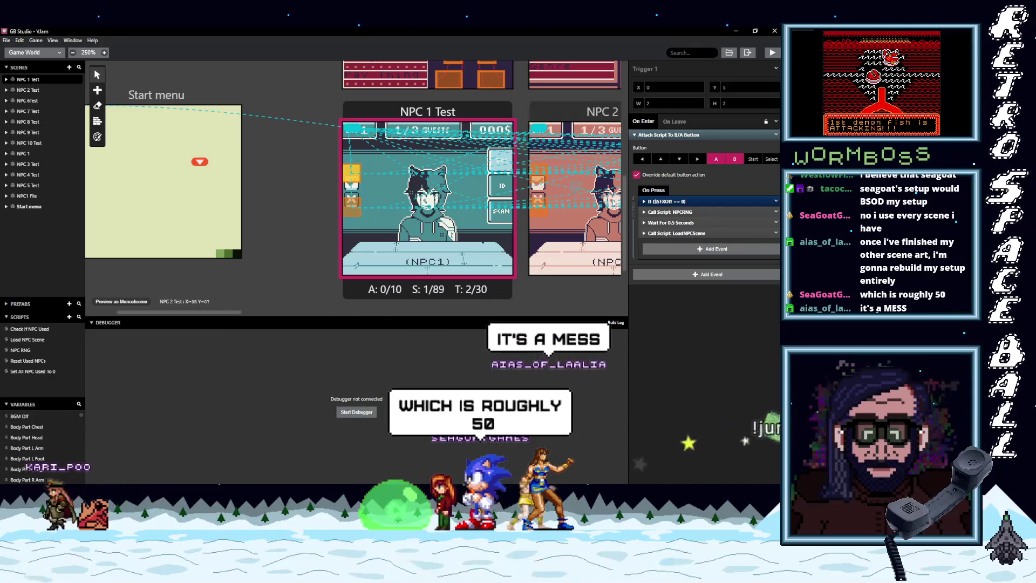
Inspect the LoadNPCScene call and the Load NPC Scene $NPCRNG == 1 check, then select NPC 1 Test.
left_click(686, 234)
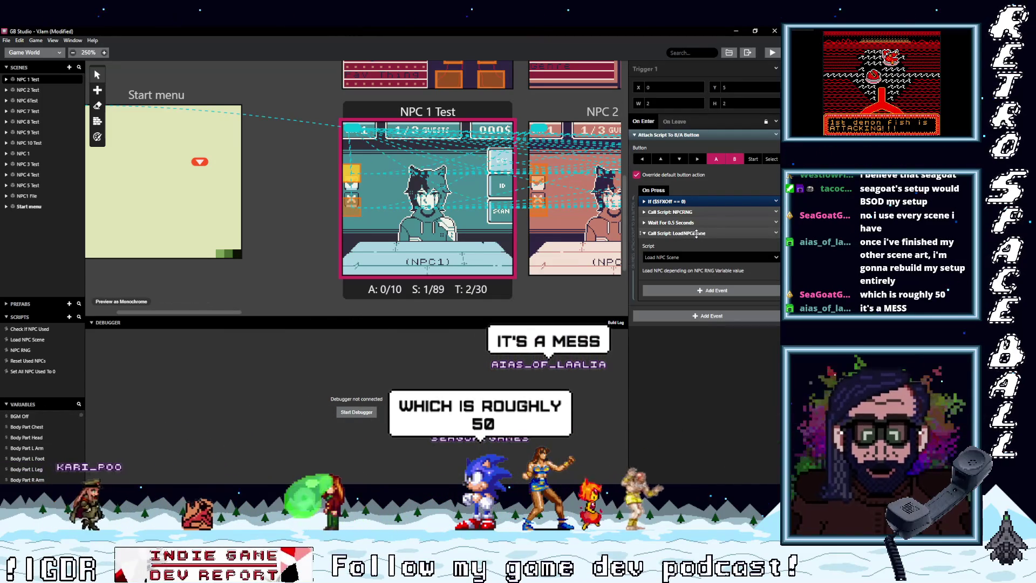
left_click(696, 232)
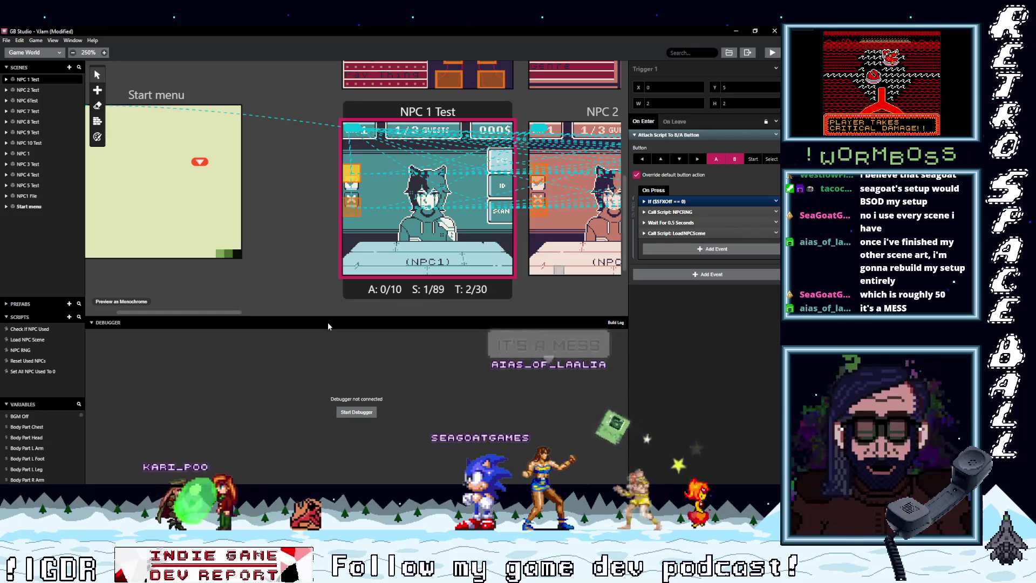
left_click(30, 340)
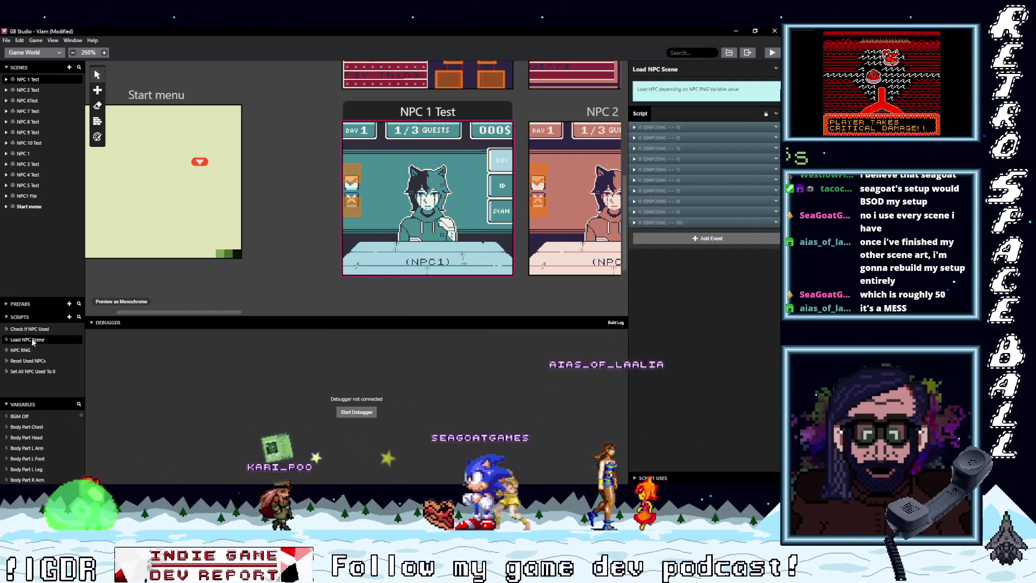
left_click(684, 127)
left_click(683, 127)
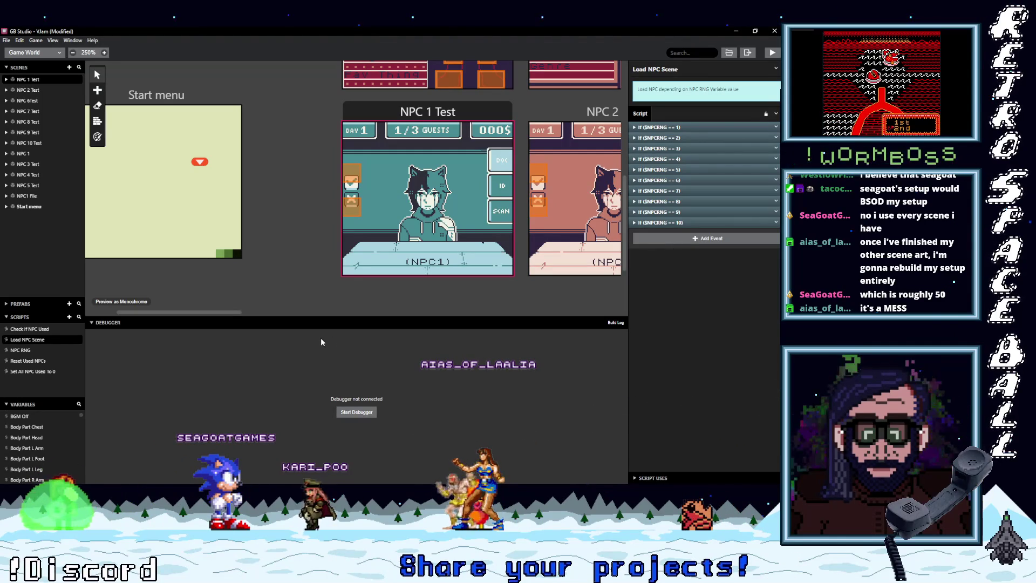
left_click(414, 130)
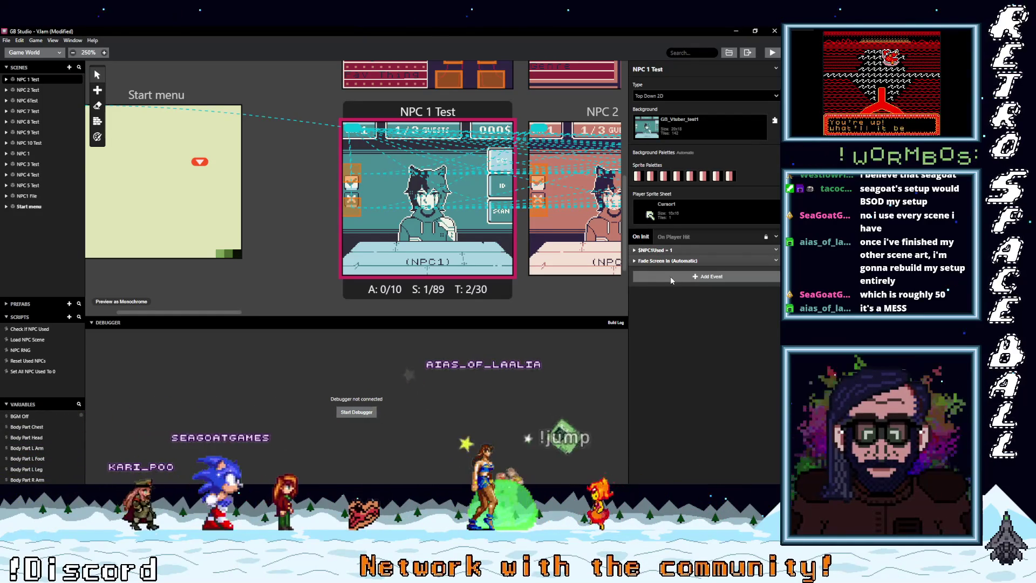
Add a Call Script event running Check If NPC Used to NPC 1 Test's On Init, then copy it.
left_click(671, 277)
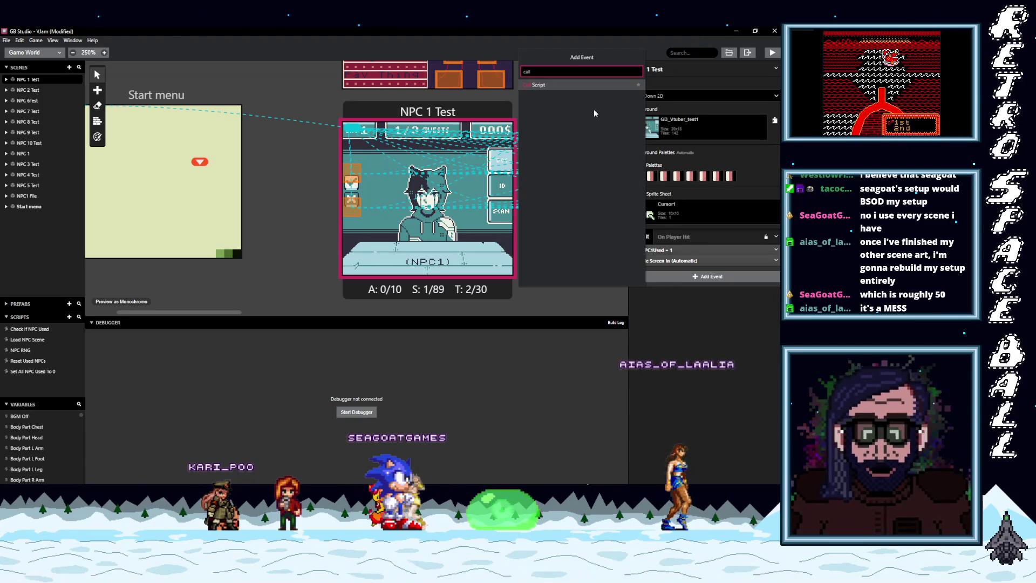
left_click(583, 84)
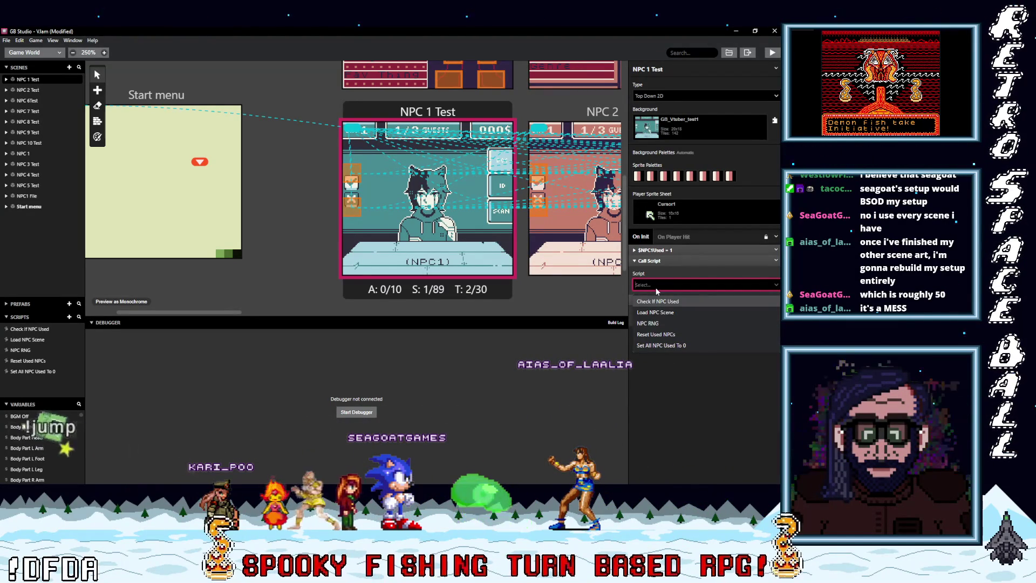
type("ch")
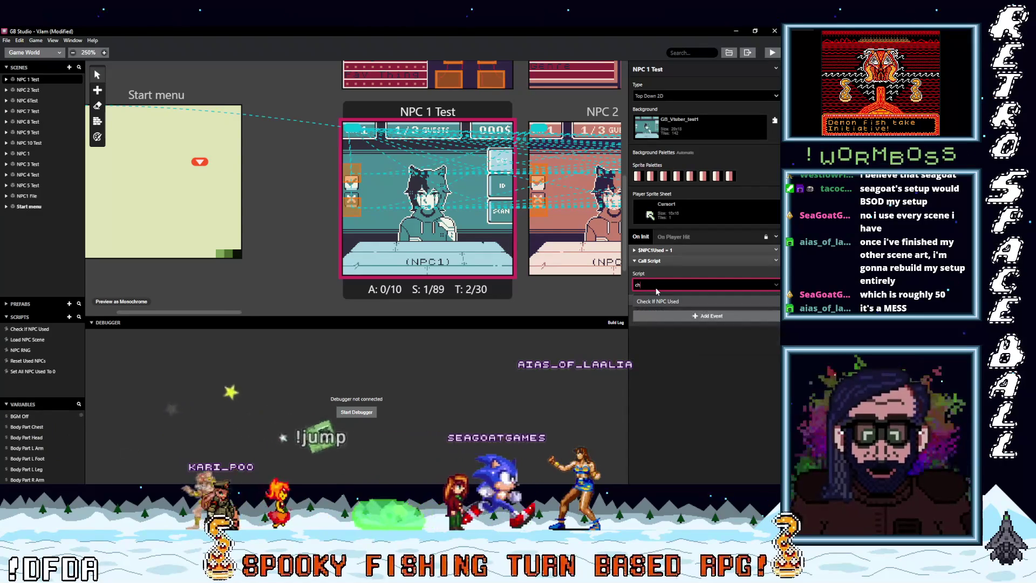
left_click(683, 302)
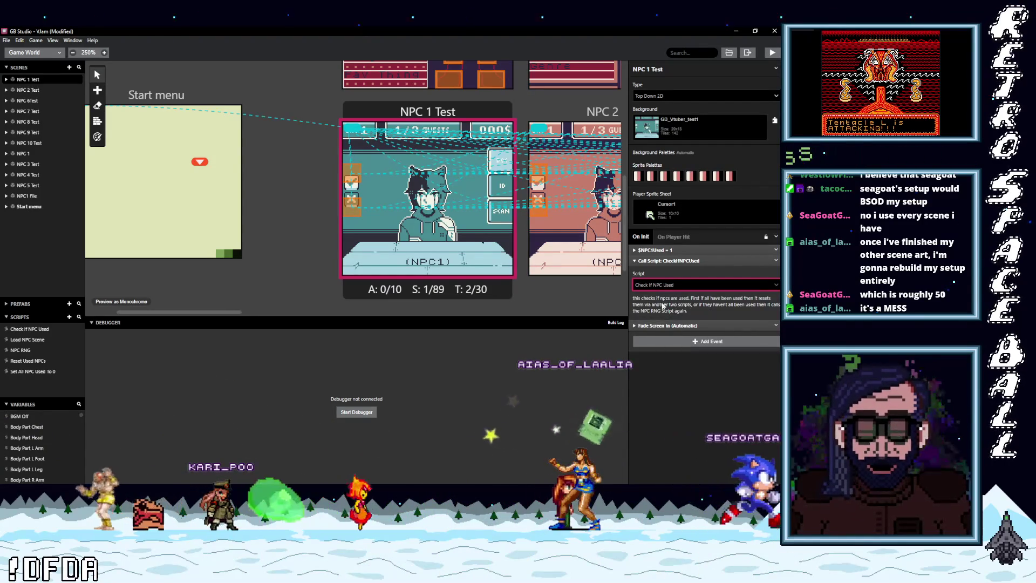
left_click(690, 260)
left_click(776, 261)
left_click(574, 123)
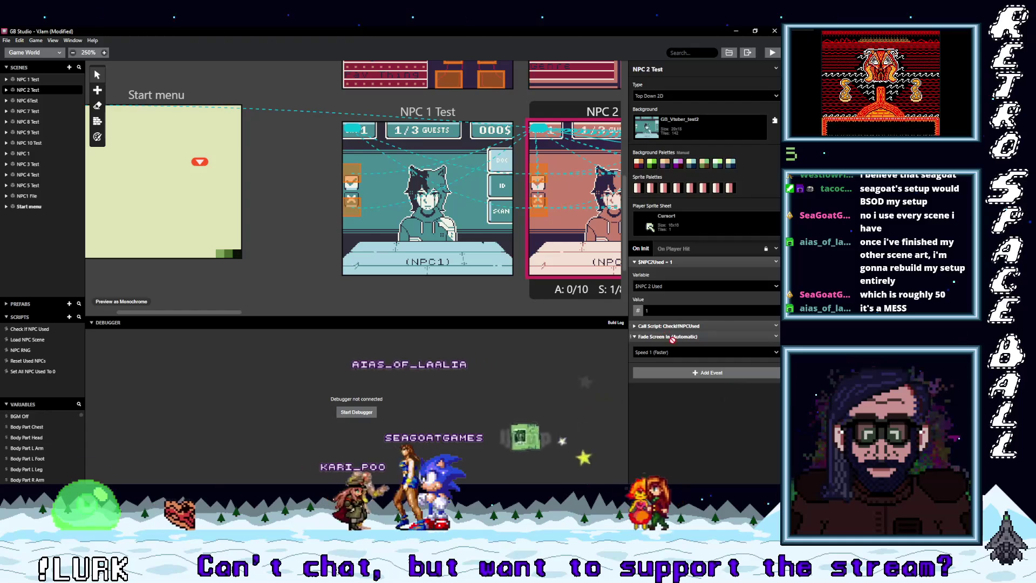
Paste the Check If NPC Used script call into the init of NPC 3 through NPC 6 Test.
left_click_drag(207, 312, 305, 316)
left_click(410, 216)
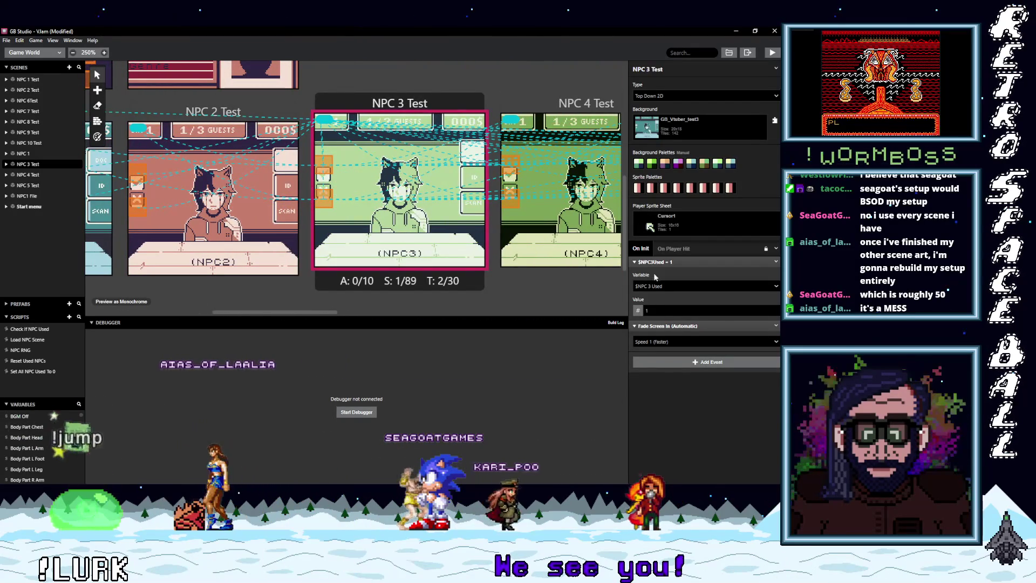
left_click(673, 366)
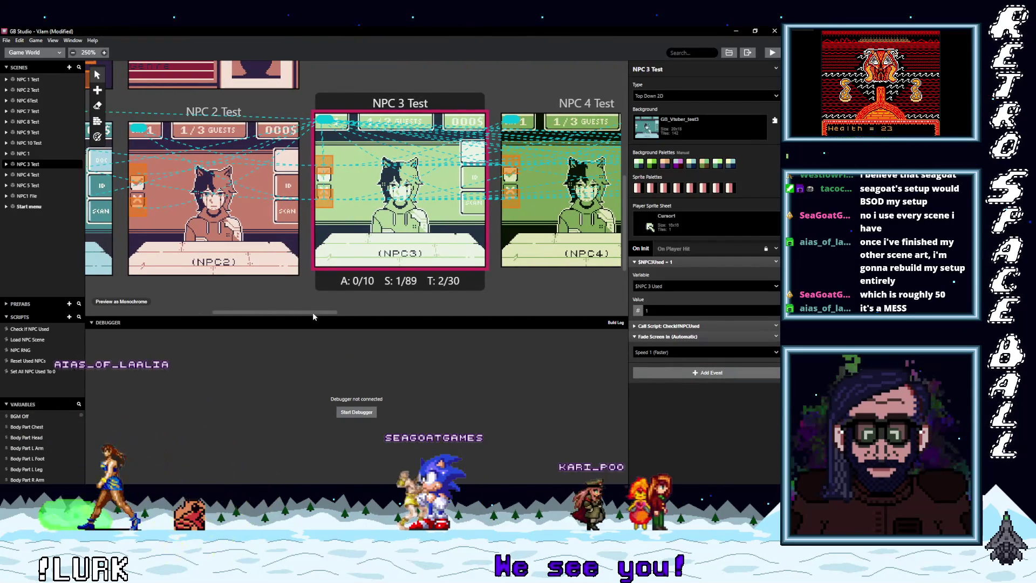
left_click_drag(305, 313, 354, 311)
left_click(351, 103)
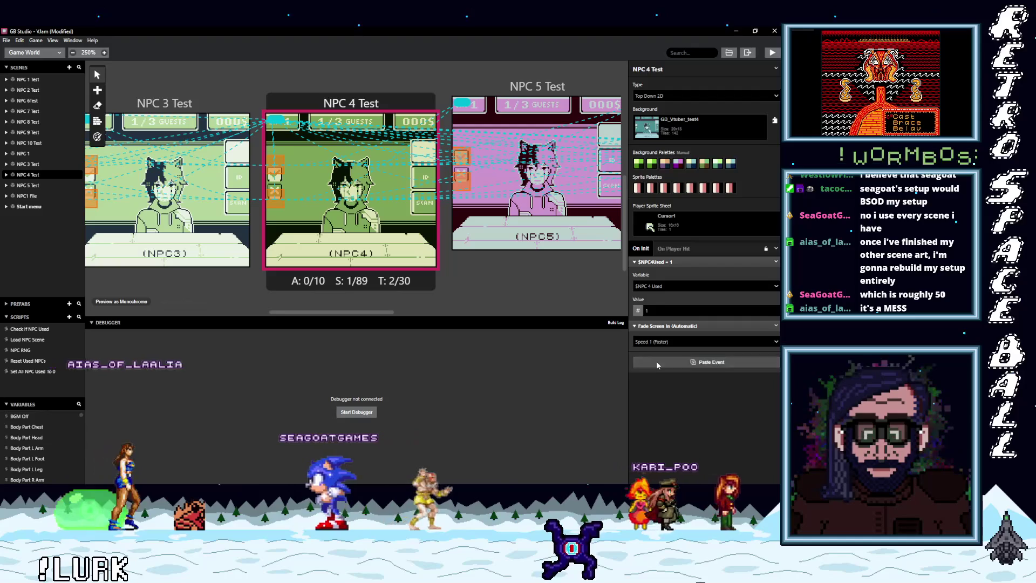
left_click_drag(357, 315, 413, 313)
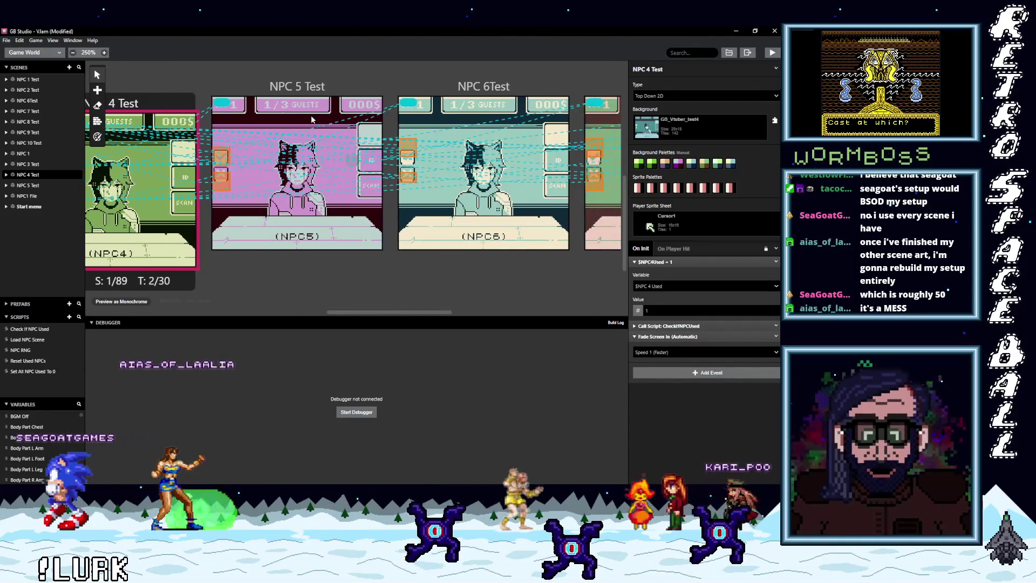
left_click(303, 162)
left_click(695, 364)
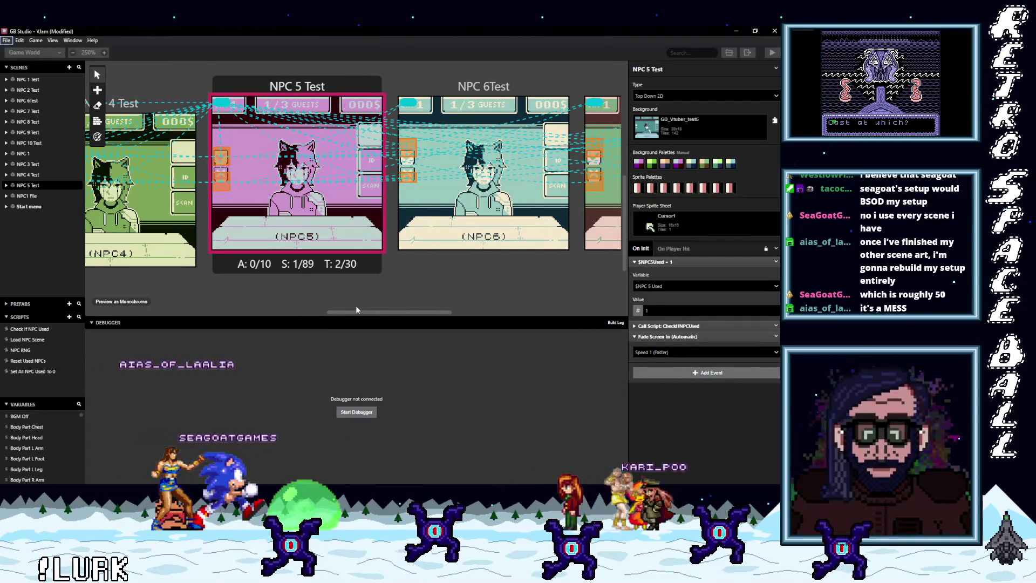
left_click_drag(354, 312, 381, 303)
left_click(381, 237)
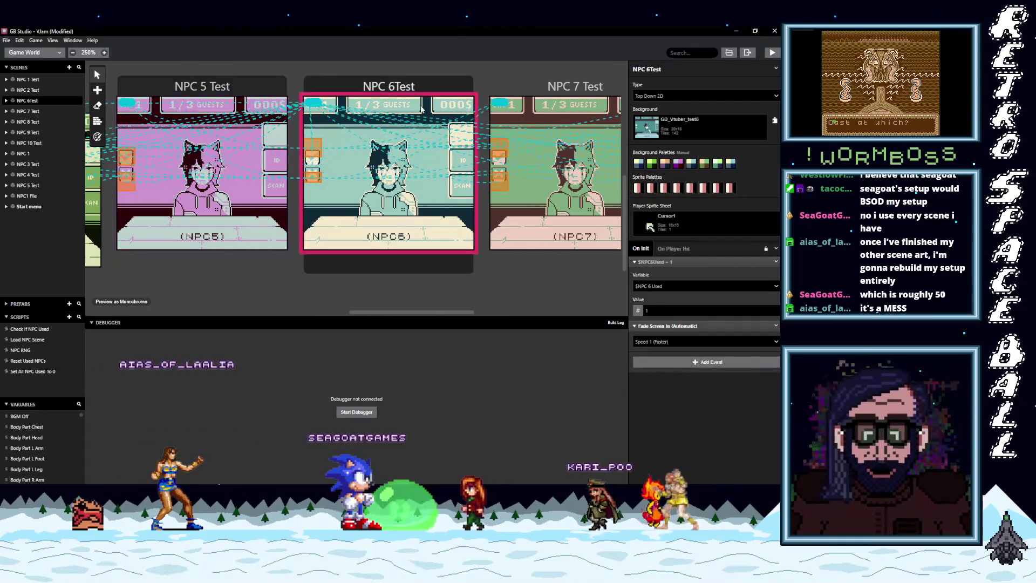
left_click(678, 372)
Add the same Check If NPC Used call to NPC 7 through NPC 10 Test.
left_click_drag(439, 311, 491, 313)
left_click(449, 86)
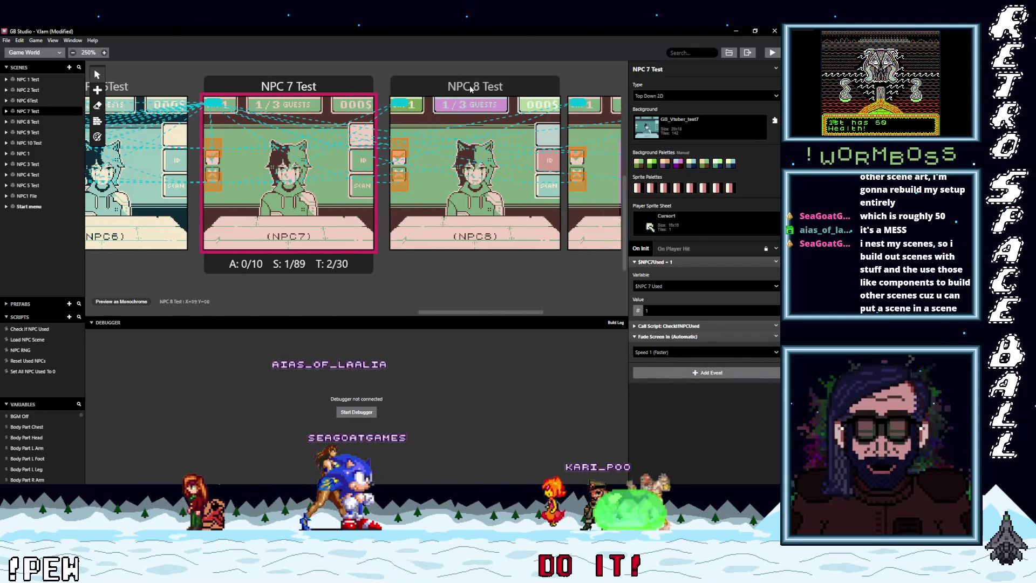
left_click(471, 86)
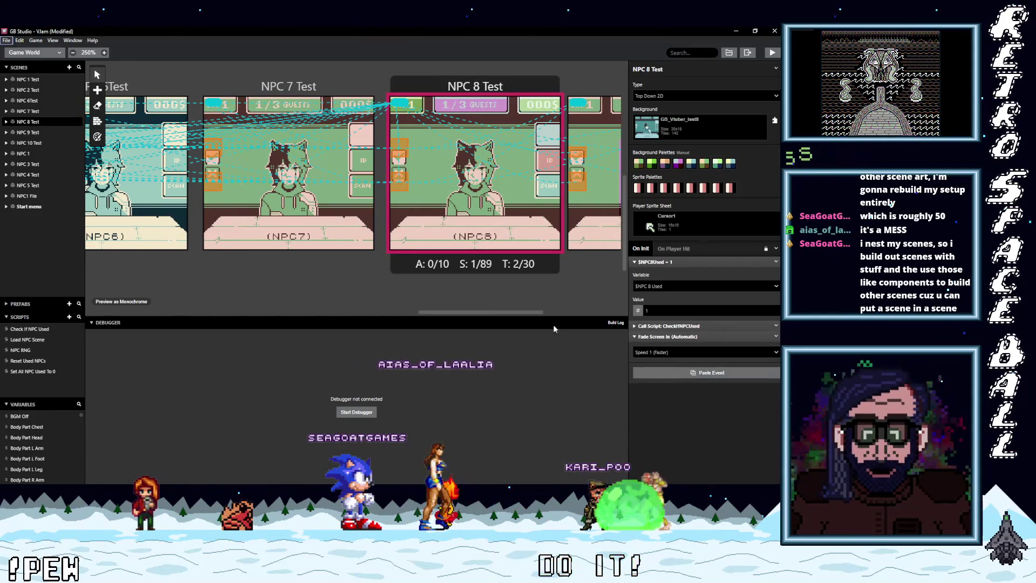
left_click_drag(484, 312, 567, 312)
left_click(496, 86)
left_click(678, 364)
left_click(551, 87)
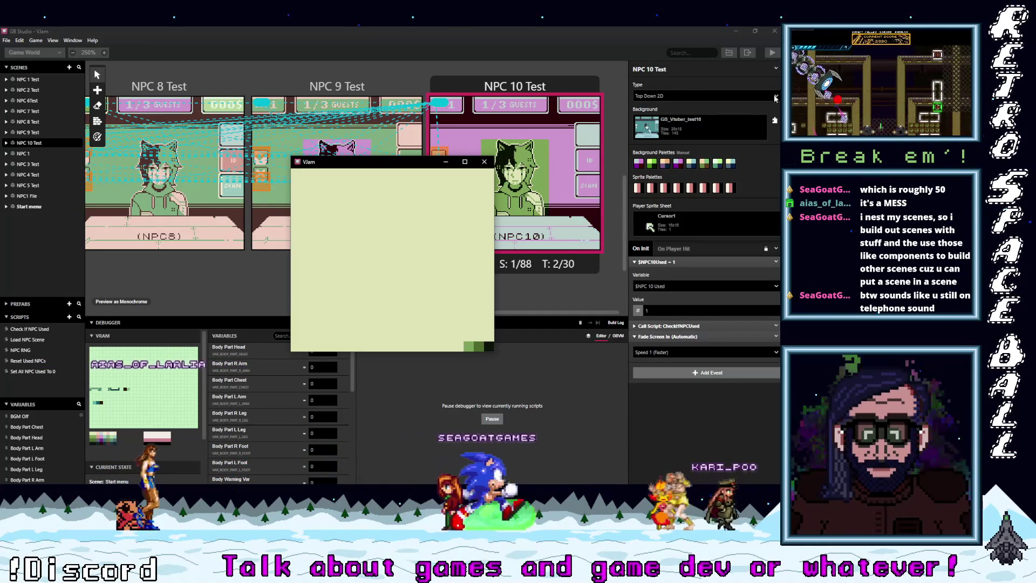
Maximize the emulator window so the test game showing the NPC2 guest fills the screen.
mouse_move(737, 165)
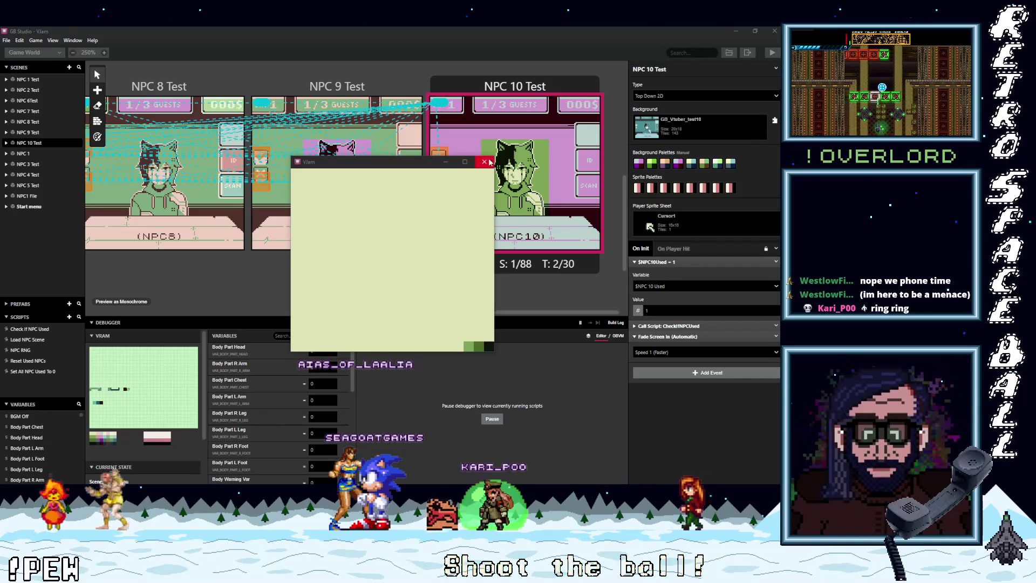
left_click(464, 161)
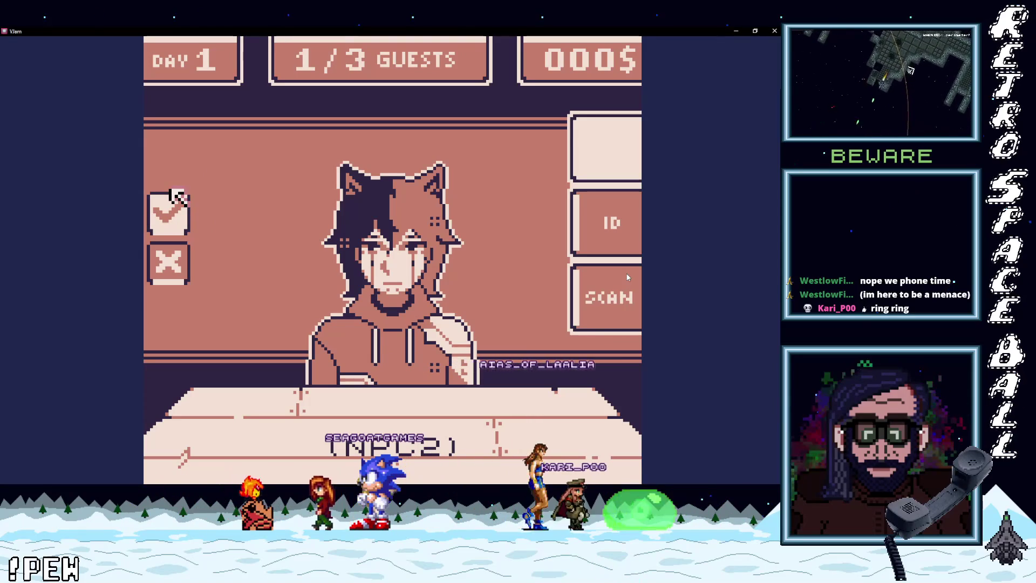
Advance through seven NPC guests with the Up key until the kernel panic, then close the game.
key("Up")
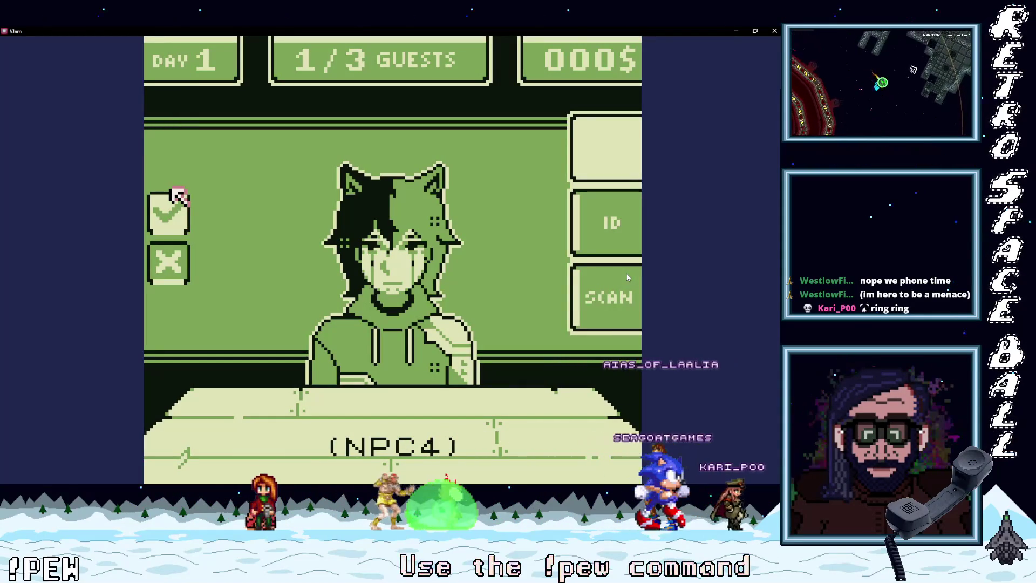
key("Up")
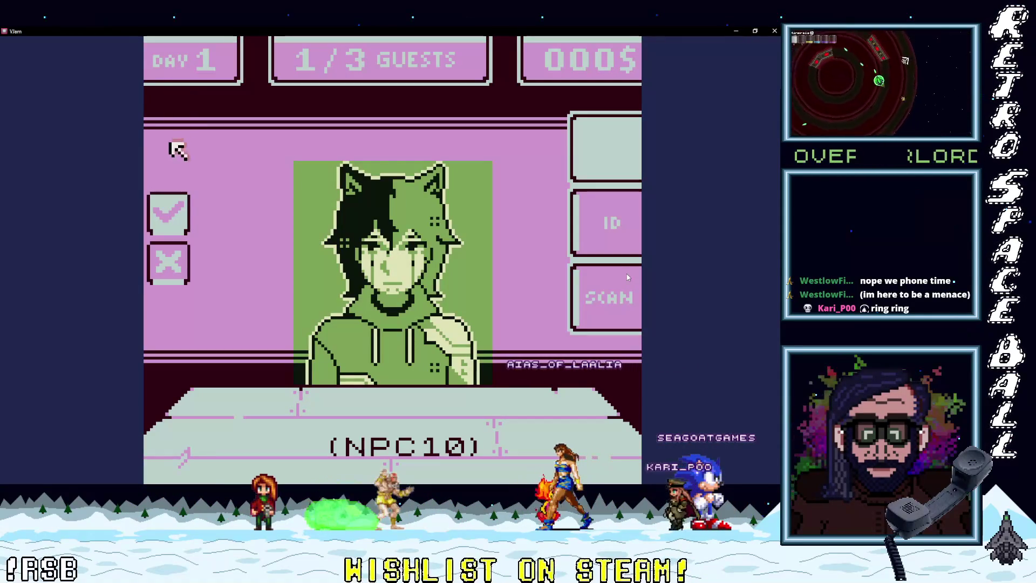
key("Up")
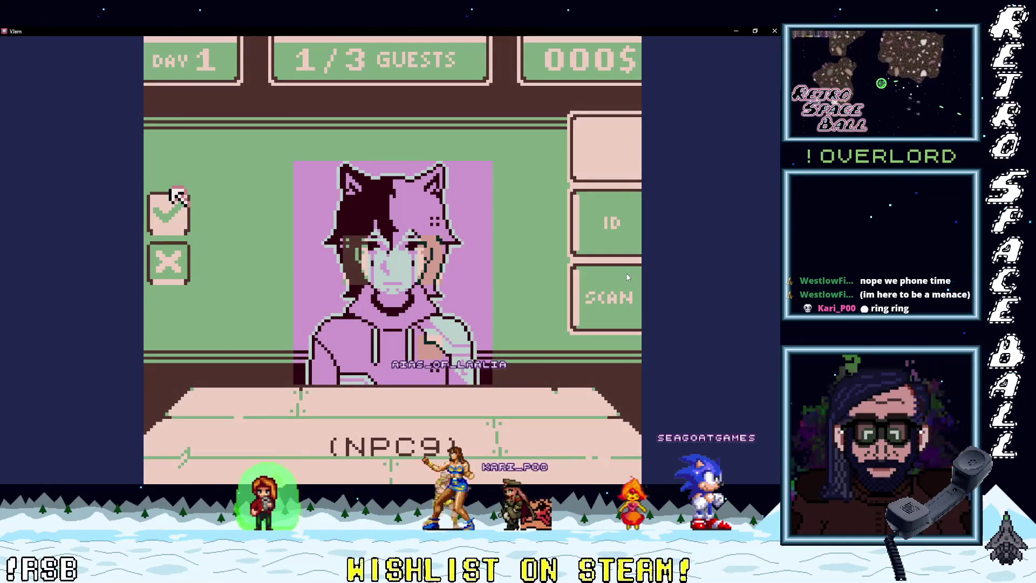
key("Up")
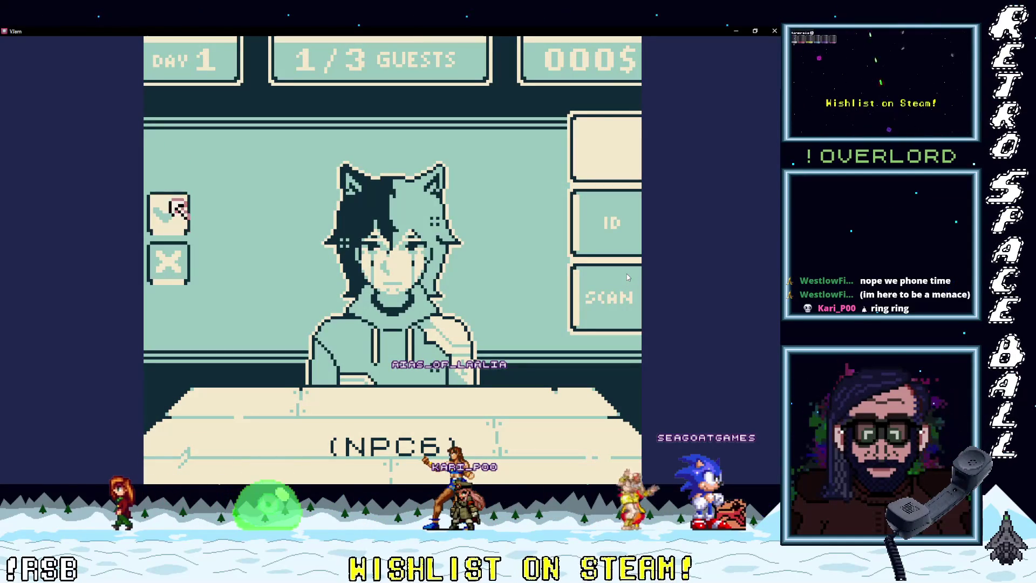
key("Up")
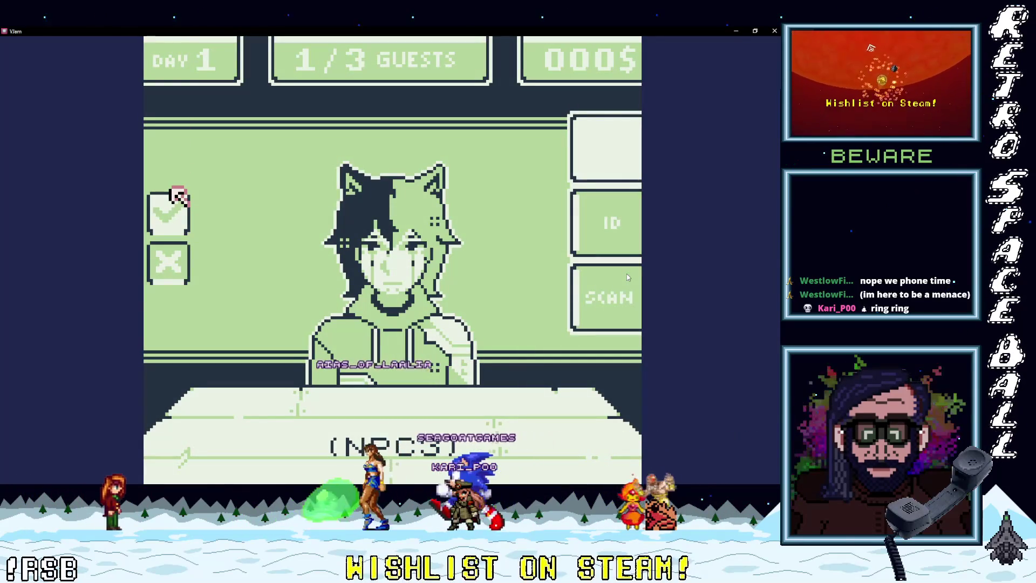
key("Up")
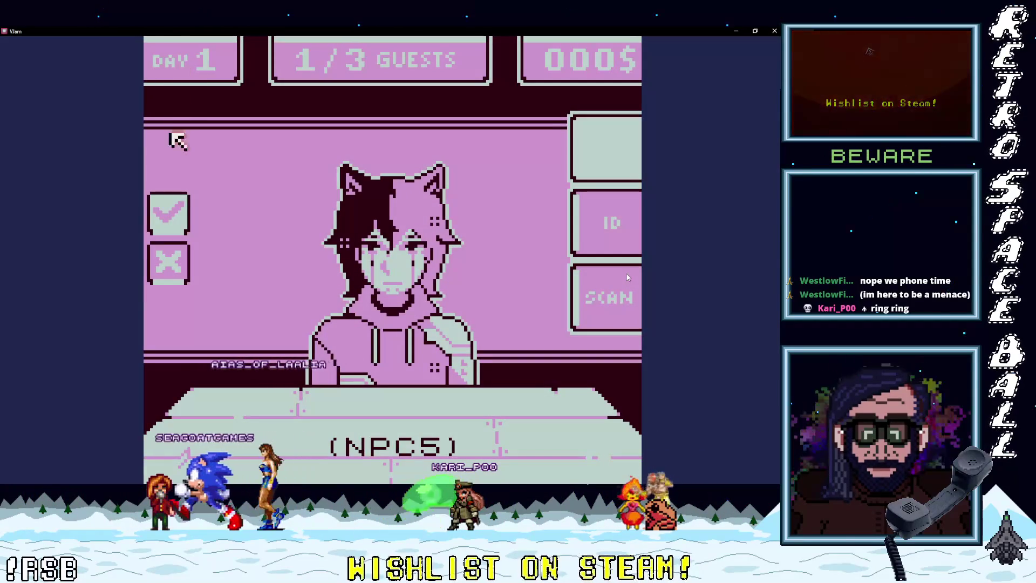
key("Up")
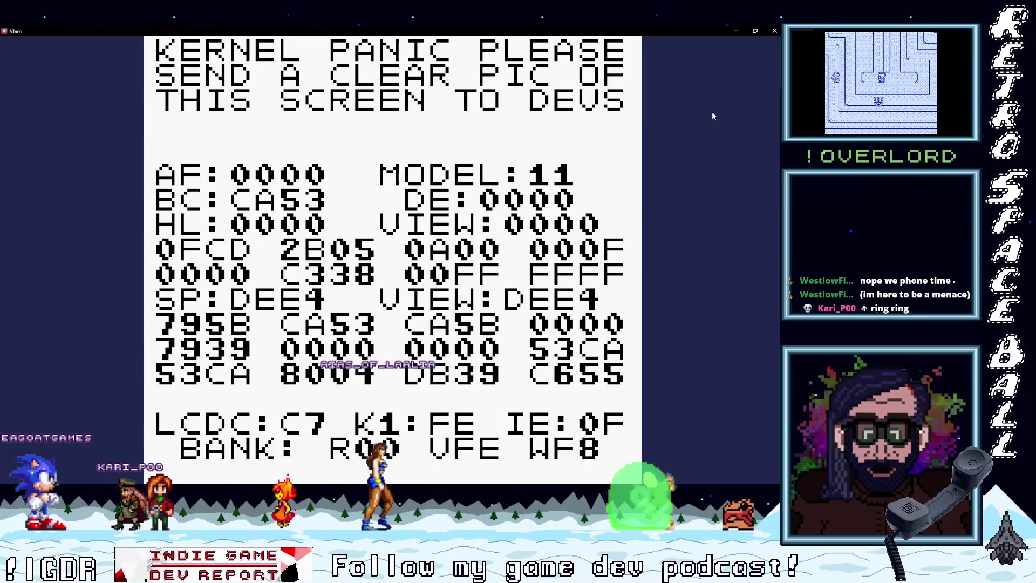
left_click(774, 31)
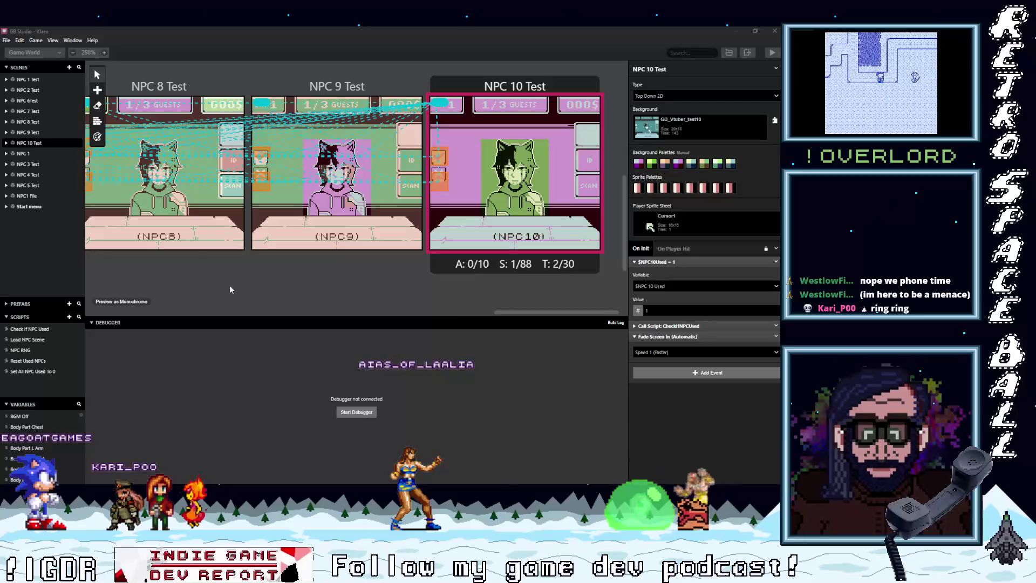
Expand NPC 10 Test's Call Script: CheckIfNPCUsed event and resize the debugger area.
left_click_drag(497, 311, 363, 316)
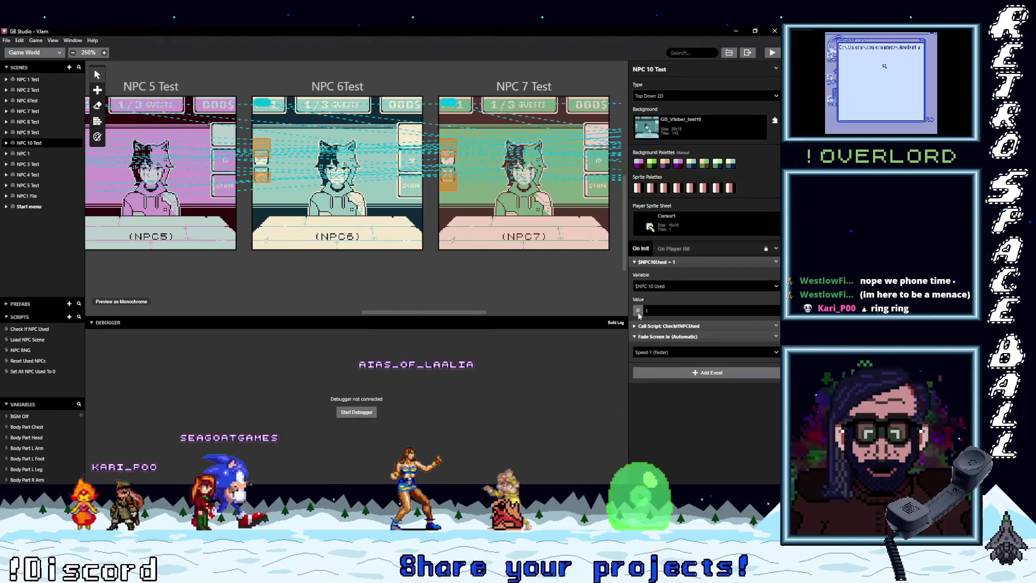
left_click(669, 326)
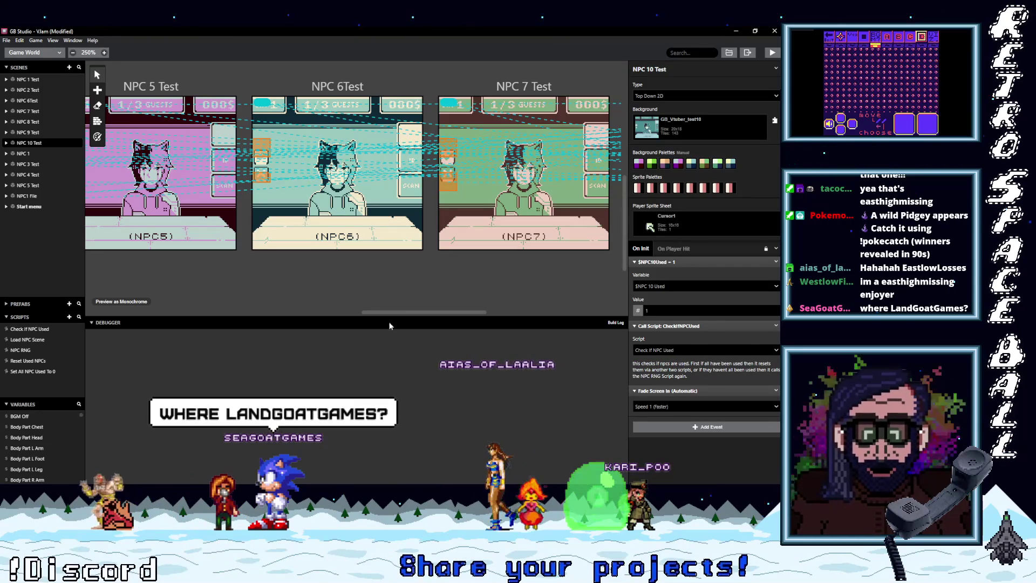
mouse_move(392, 321)
left_mouse_down()
mouse_move(388, 335)
mouse_move(172, 337)
left_mouse_up()
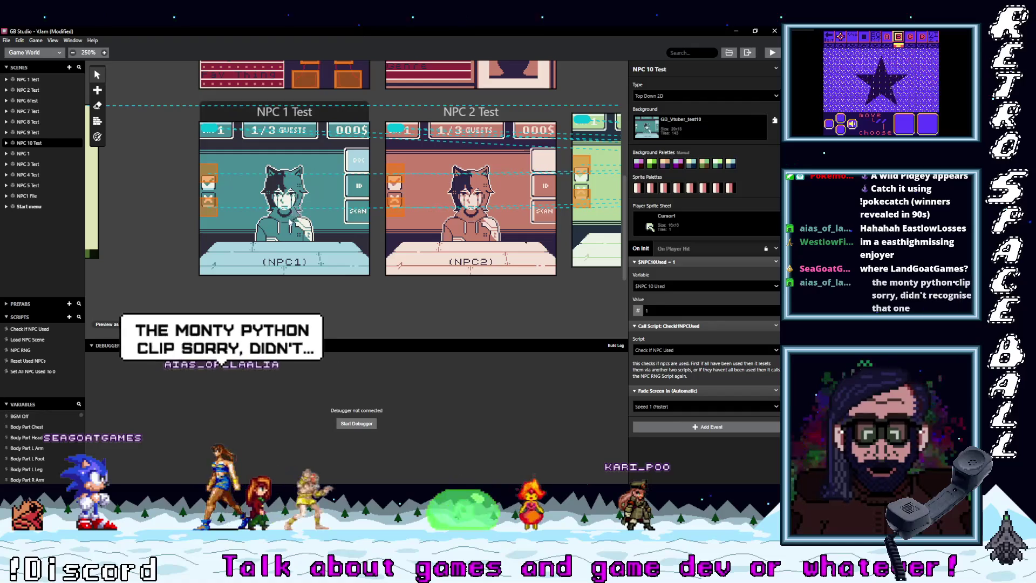
Zoom the scene canvas from 250% to 400% and frame the NPC 1 Test scene.
scroll(290, 222, "up", 3)
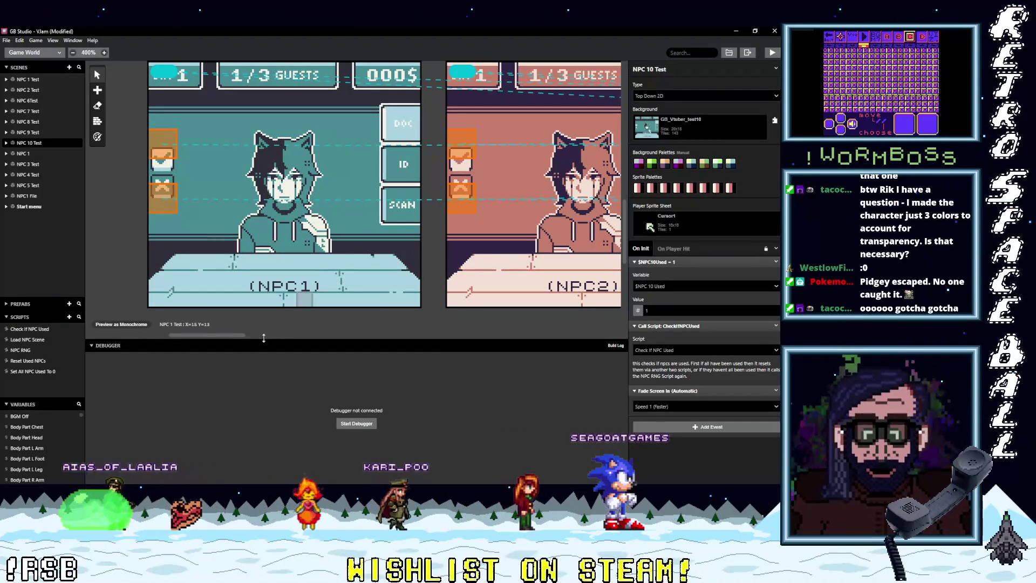
mouse_move(226, 338)
left_mouse_down()
mouse_move(242, 337)
mouse_move(210, 346)
mouse_move(243, 347)
mouse_move(220, 345)
left_mouse_up()
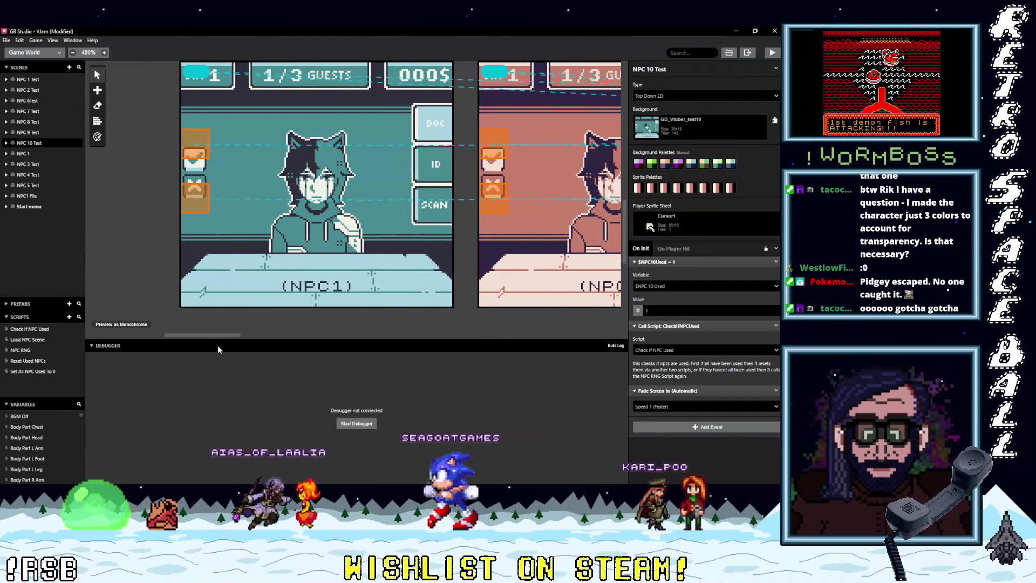
Inspect the Check If NPC Used script's $NPCRNG == 1, 2 and 10 branches.
left_click(31, 329)
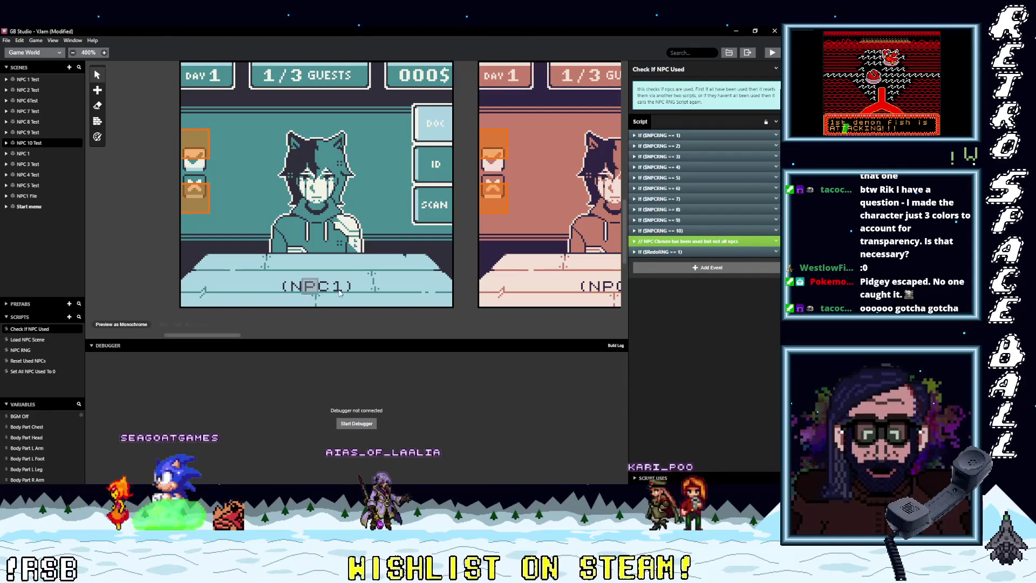
left_click(679, 136)
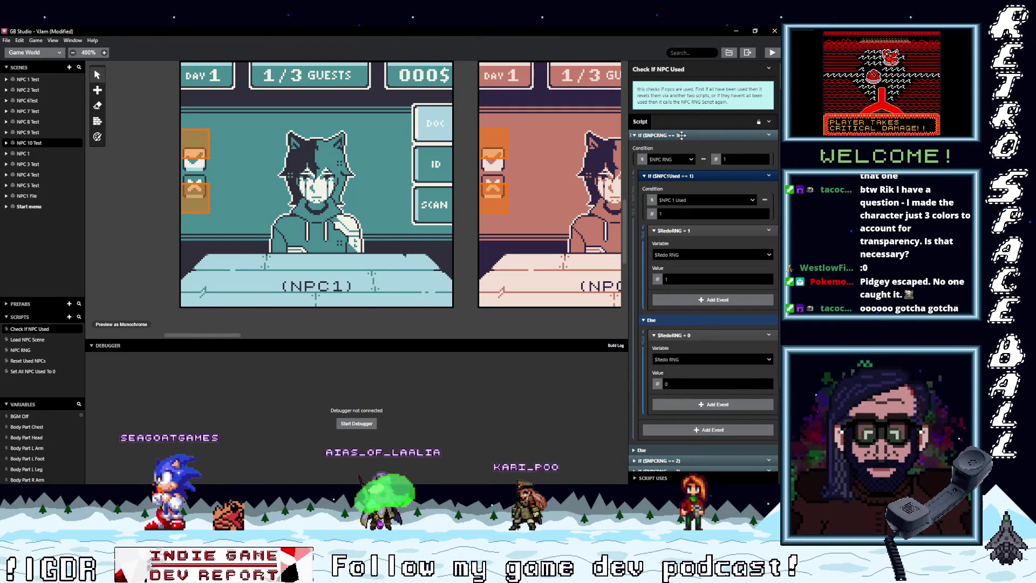
left_click(682, 136)
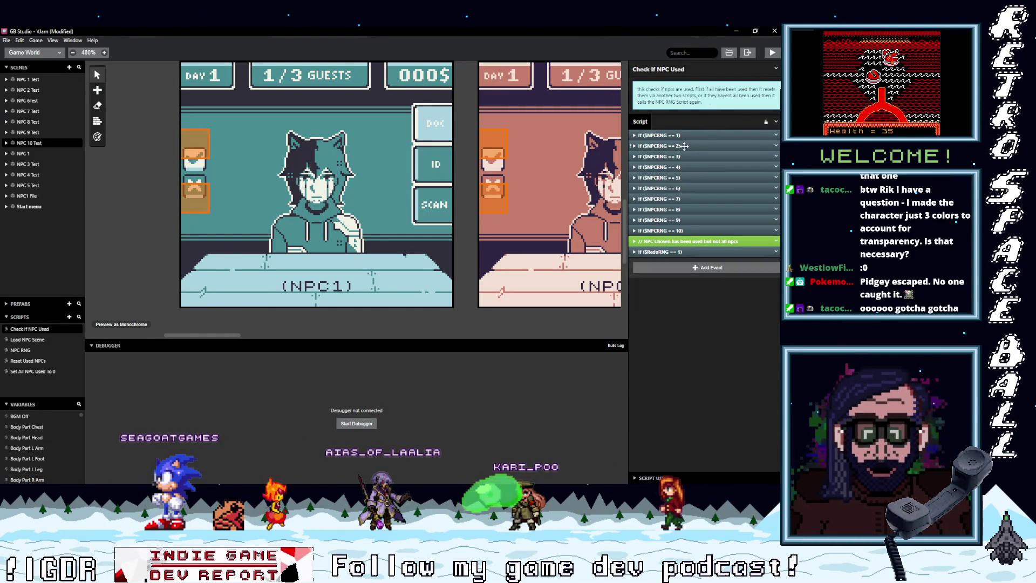
left_click(690, 146)
left_click(690, 146)
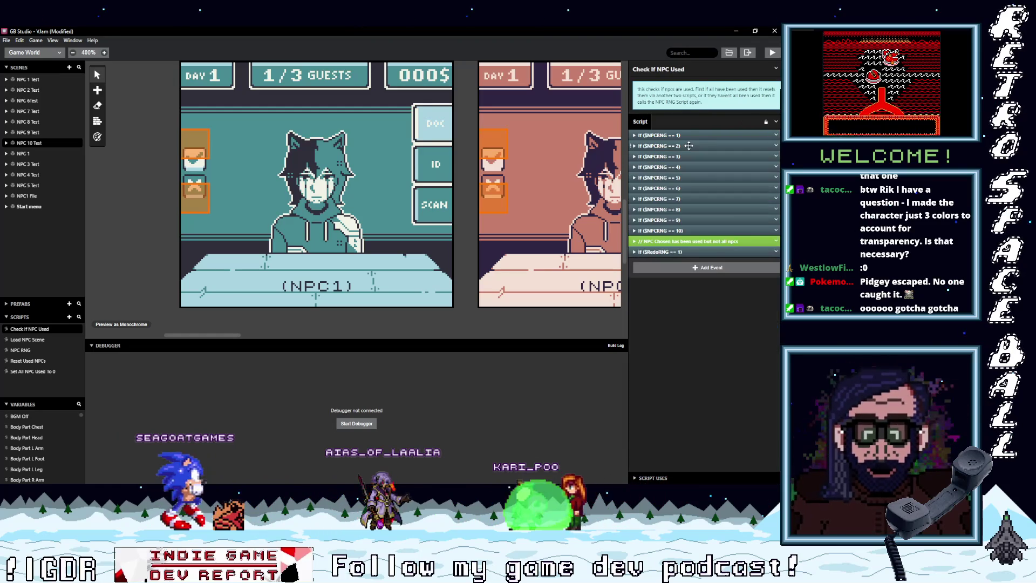
left_click(686, 232)
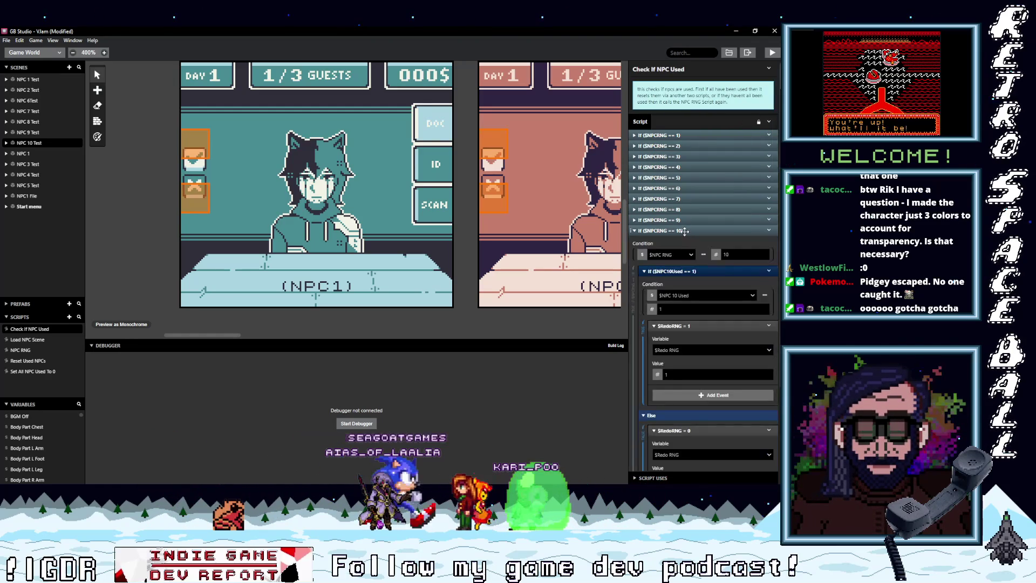
left_click(684, 231)
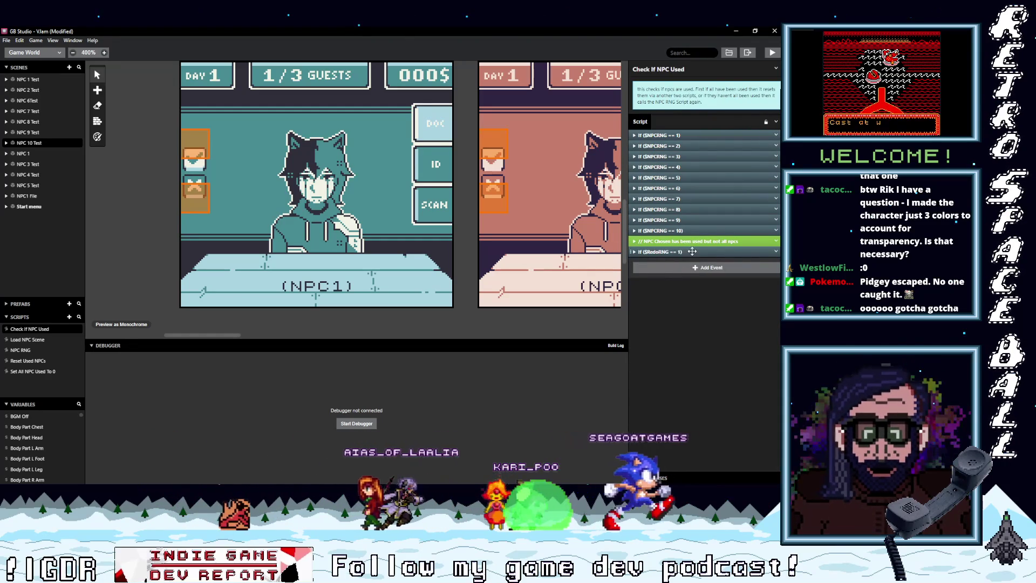
left_click(681, 232)
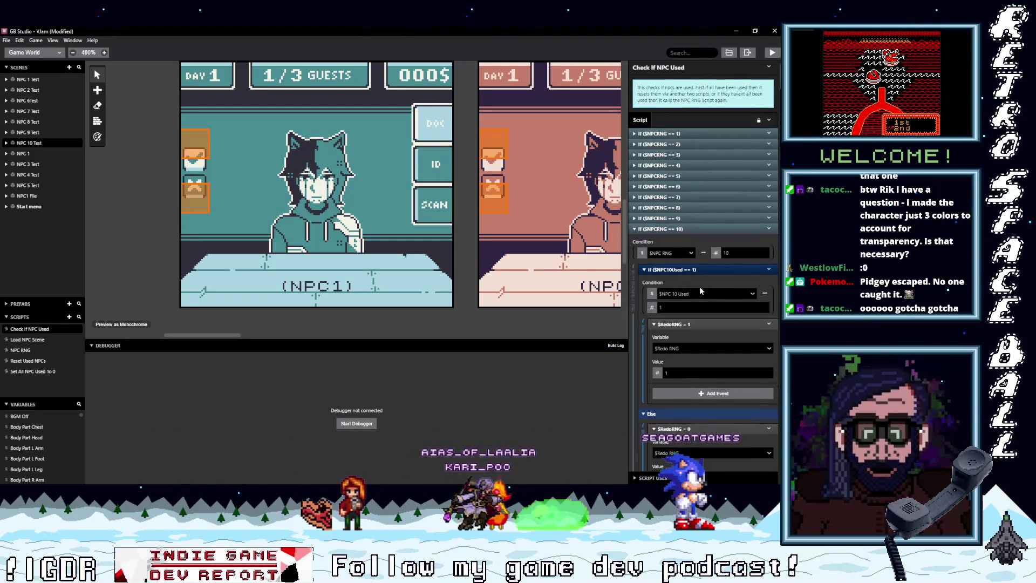
scroll(699, 286, "down", 2)
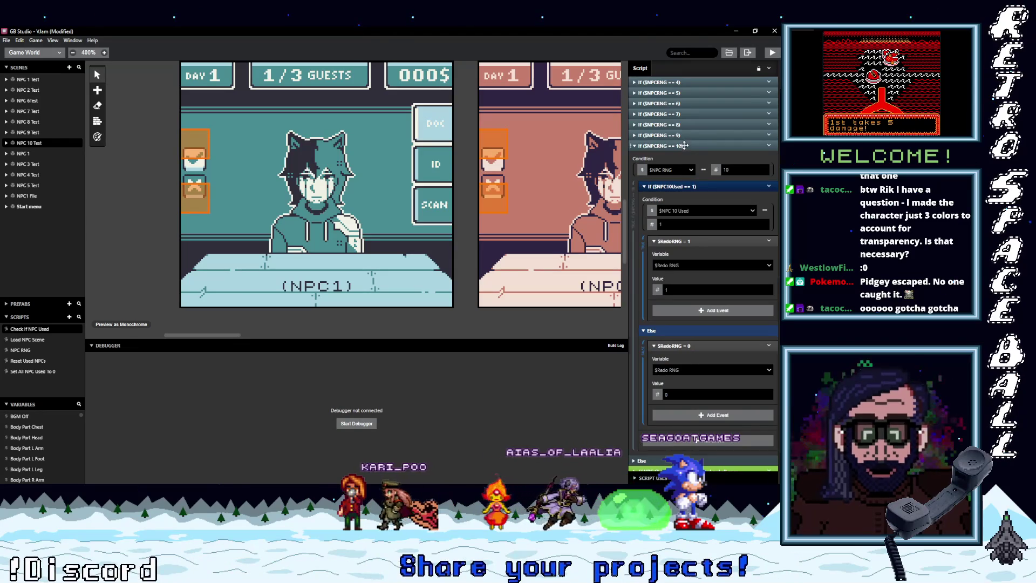
left_click(686, 148)
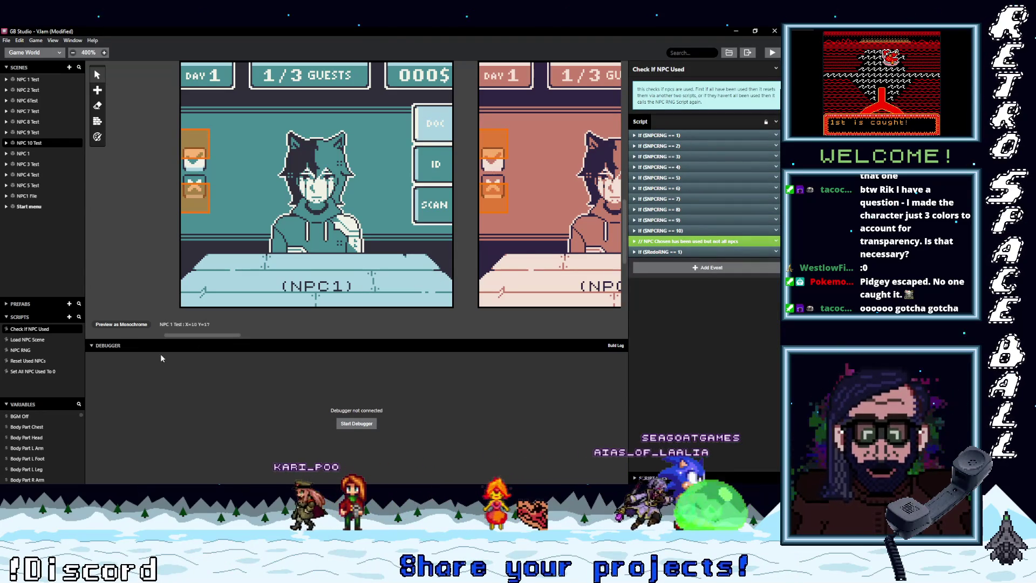
Review the Set All NPC Used To 0 and Reset Used NPCs scripts, then expand NPC 1 Test's script call.
left_click(37, 373)
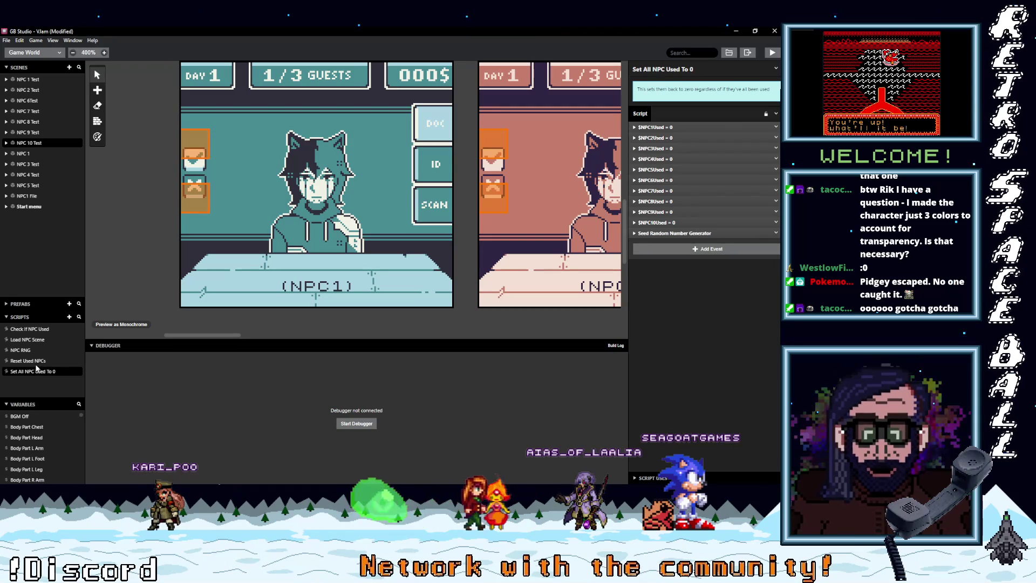
left_click(40, 362)
scroll(273, 261, "up", 2)
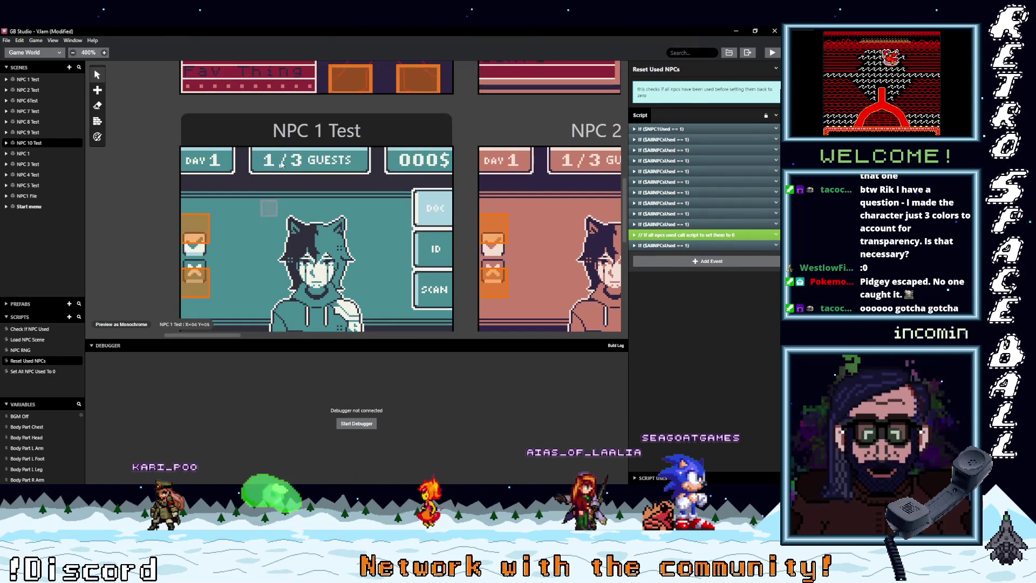
left_click(306, 123)
left_click(667, 261)
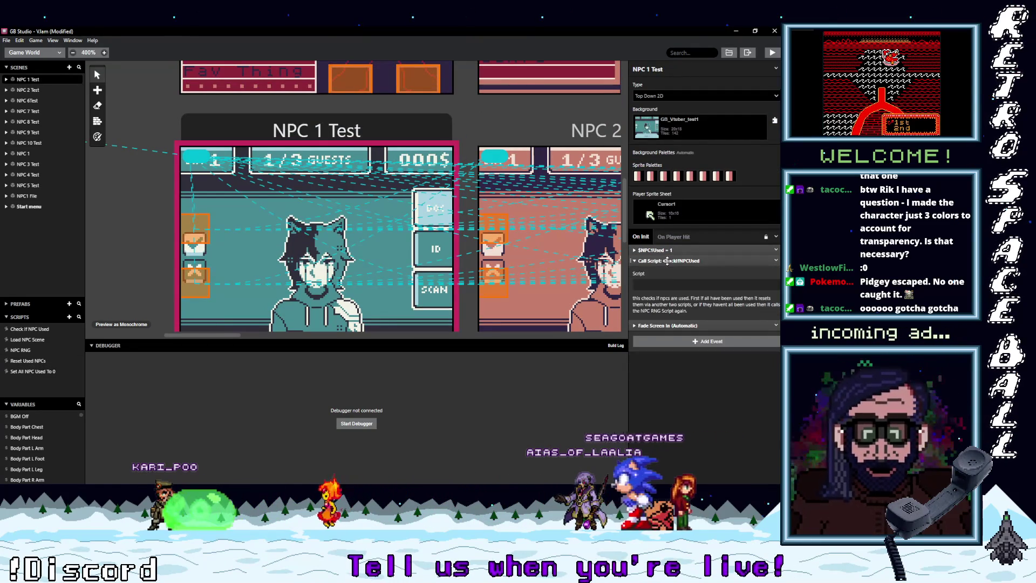
Switch the On Init script call of NPC 1 and NPC 2 Test to Reset Used NPCs.
left_click(668, 285)
type("res")
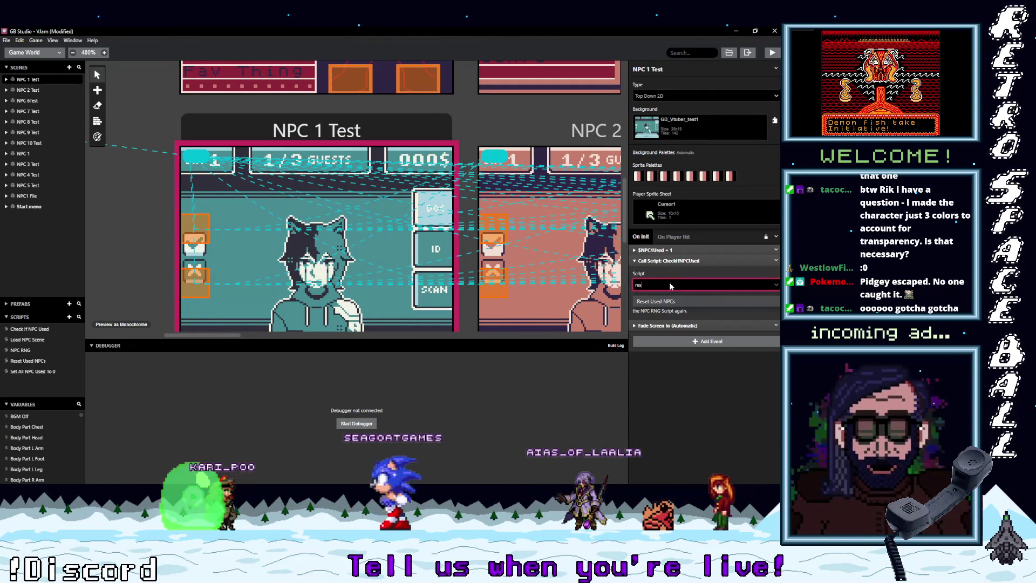
left_click(664, 302)
left_click(563, 133)
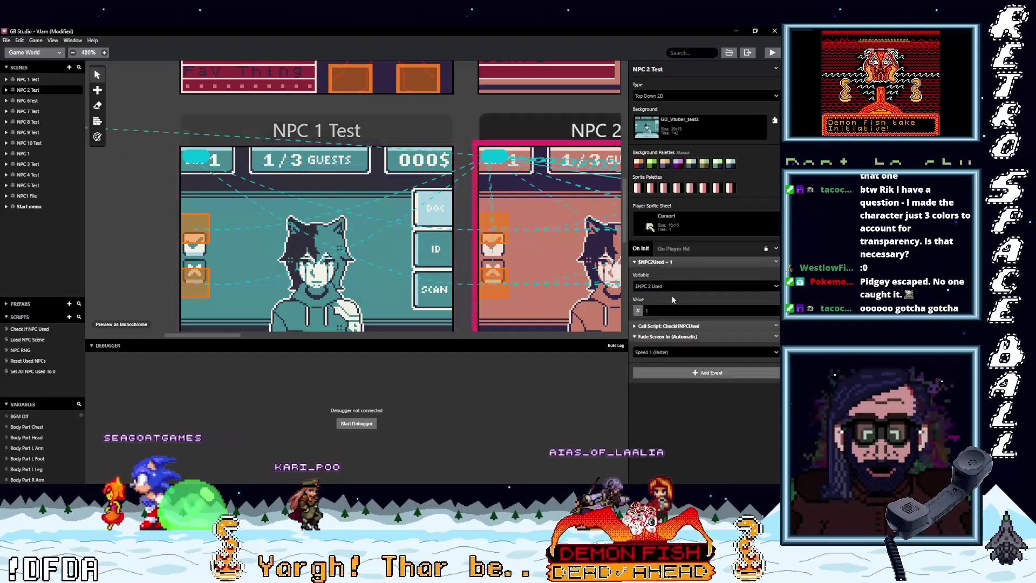
left_click(667, 326)
left_click(664, 350)
type("re")
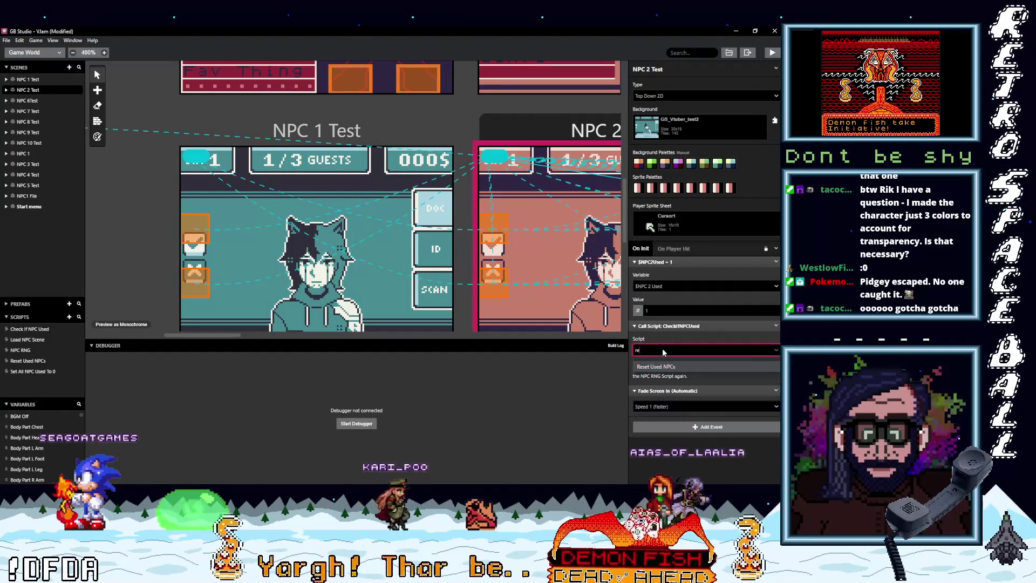
key("Return")
Set NPC 3 and NPC 4 Test's script calls to Reset Used NPCs.
left_click_drag(218, 336, 297, 338)
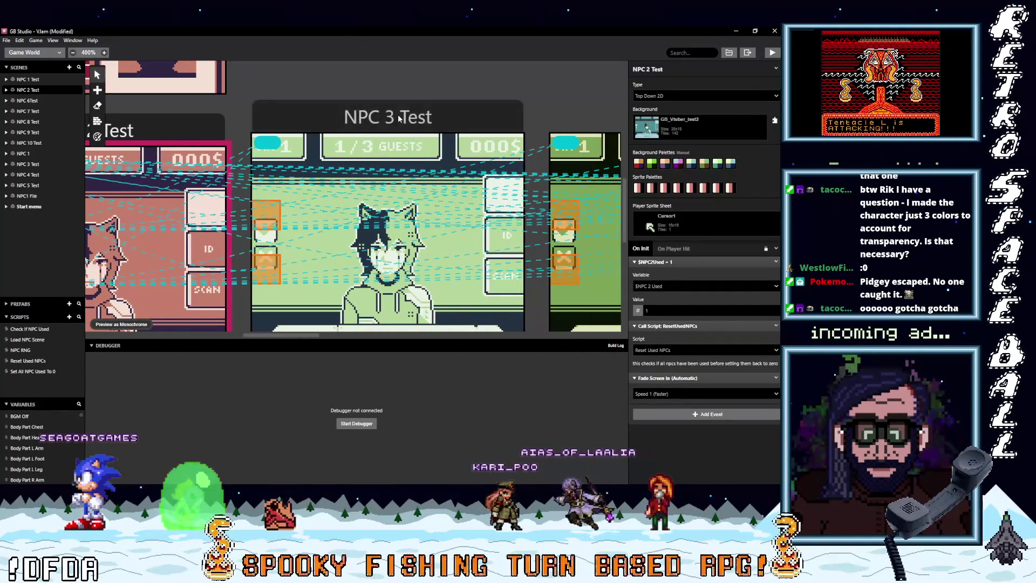
left_click(398, 119)
left_click(664, 351)
key("Down")
key("Down")
key("Down")
key("Return")
mouse_move(301, 338)
left_mouse_down()
mouse_move(383, 339)
mouse_move(360, 340)
left_mouse_up()
left_click(303, 123)
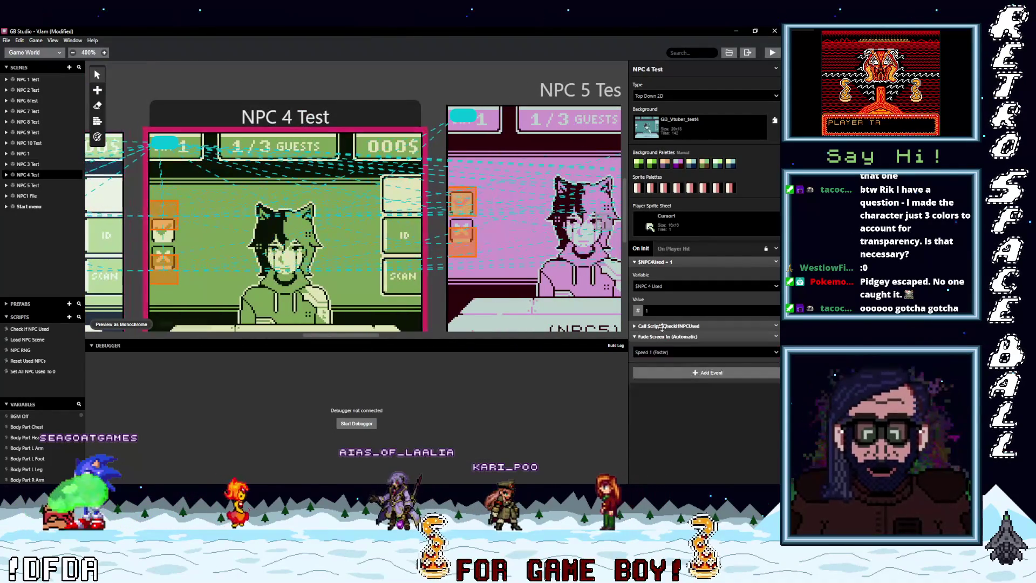
left_click(674, 326)
left_click(675, 350)
key("Down")
key("Down")
key("Down")
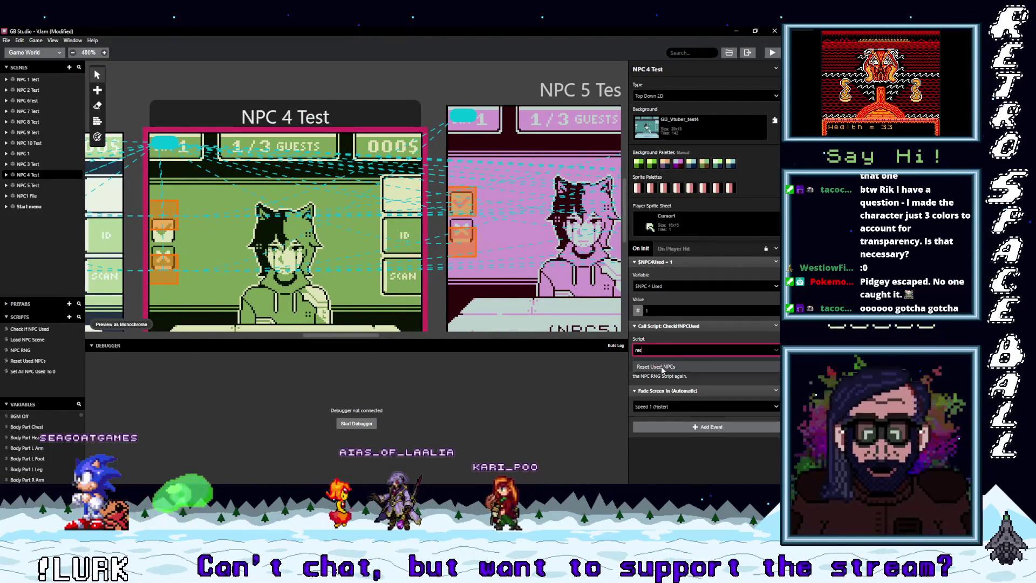
key("Return")
Set NPC 5 and NPC 6Test's script calls to Reset Used NPCs.
left_click_drag(321, 337, 352, 337)
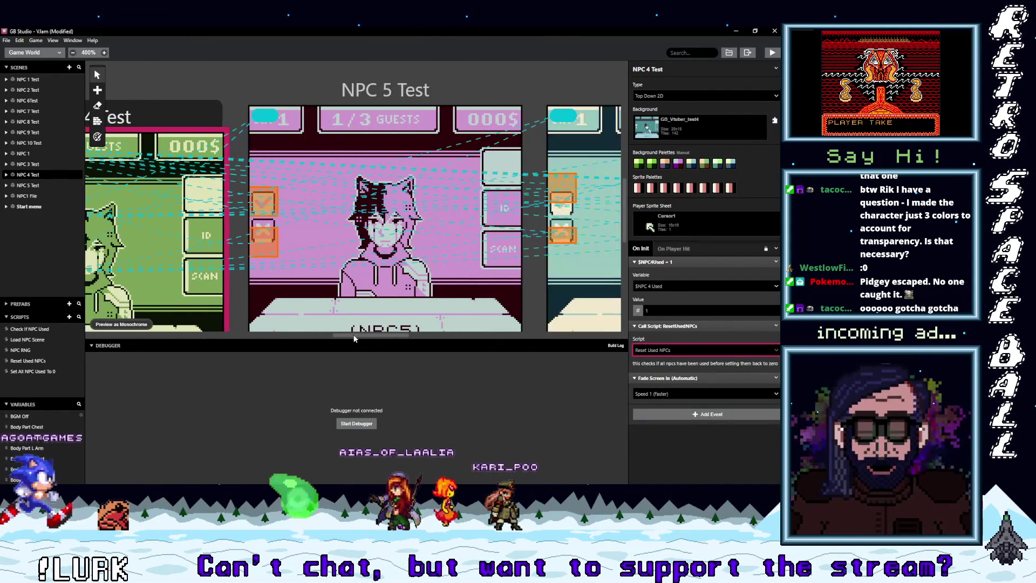
left_click(385, 90)
left_click(669, 326)
left_click(661, 350)
type("res")
key("Return")
left_click_drag(376, 336, 417, 336)
left_click(410, 90)
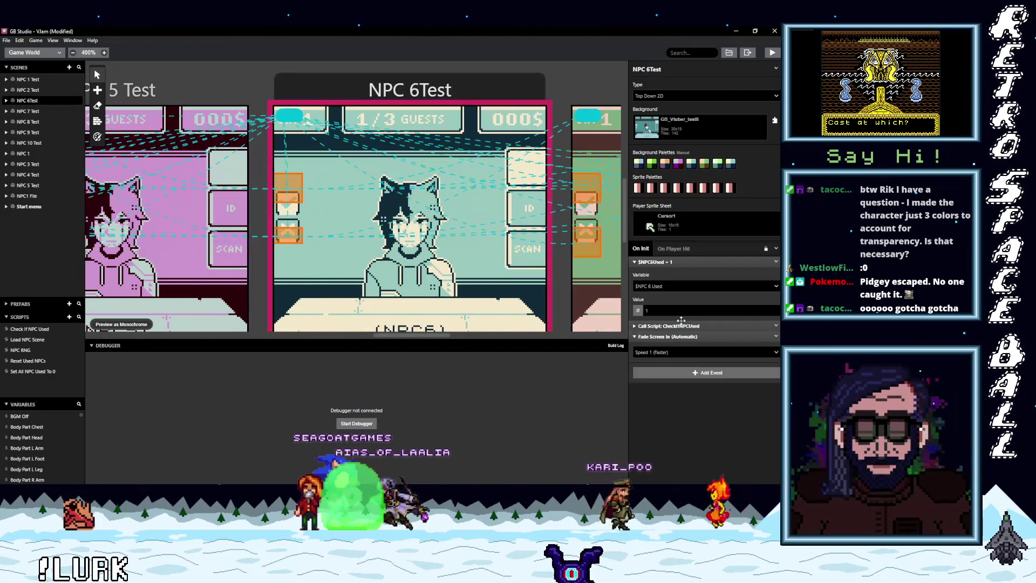
left_click(684, 325)
left_click(669, 350)
type("res")
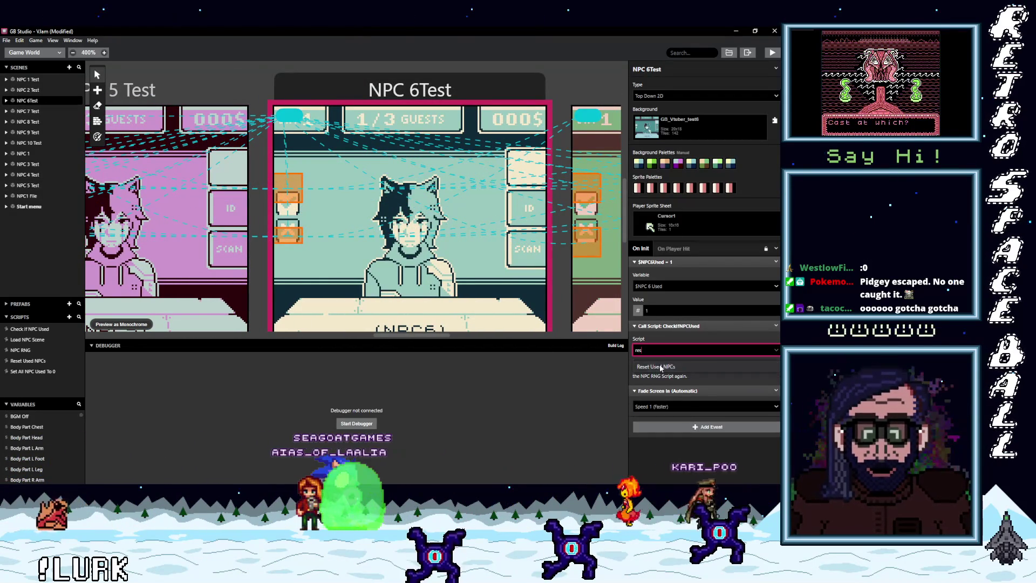
left_click(662, 367)
Set NPC 7 and NPC 8 Test's script calls to Reset Used NPCs.
left_click_drag(410, 335, 448, 338)
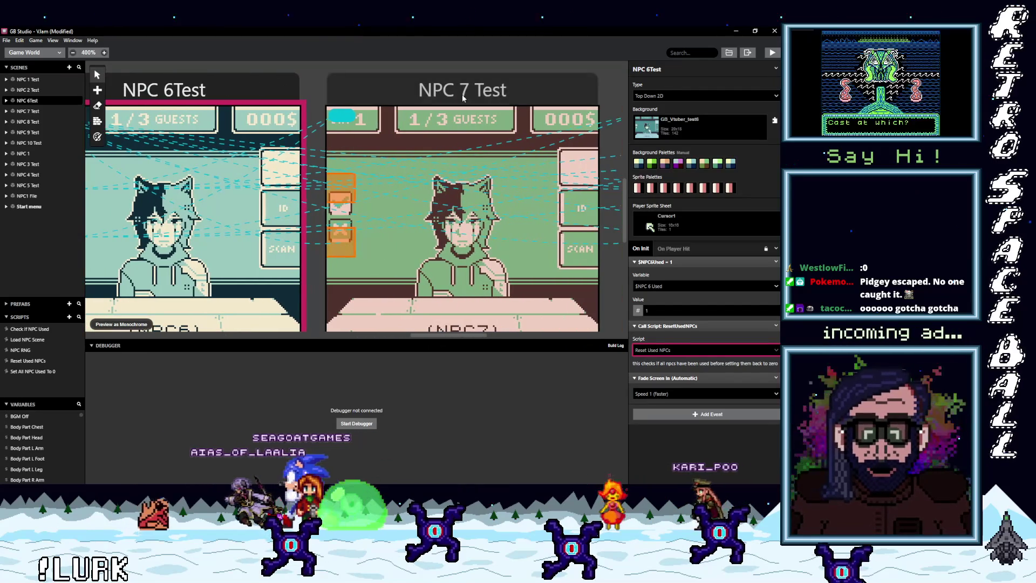
left_click(463, 91)
left_click(660, 350)
type("res")
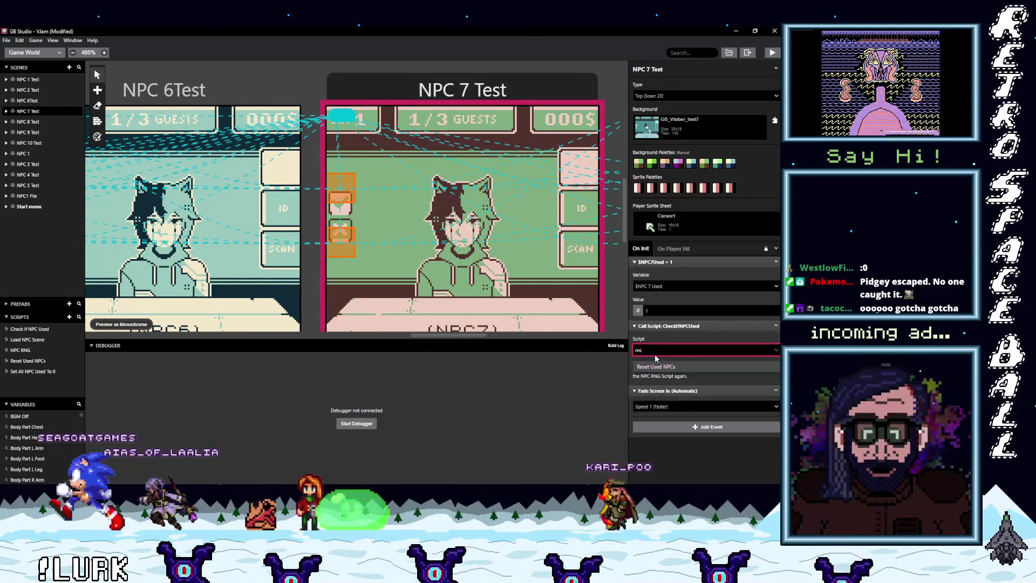
left_click(655, 366)
left_click_drag(468, 334, 522, 337)
left_click(486, 89)
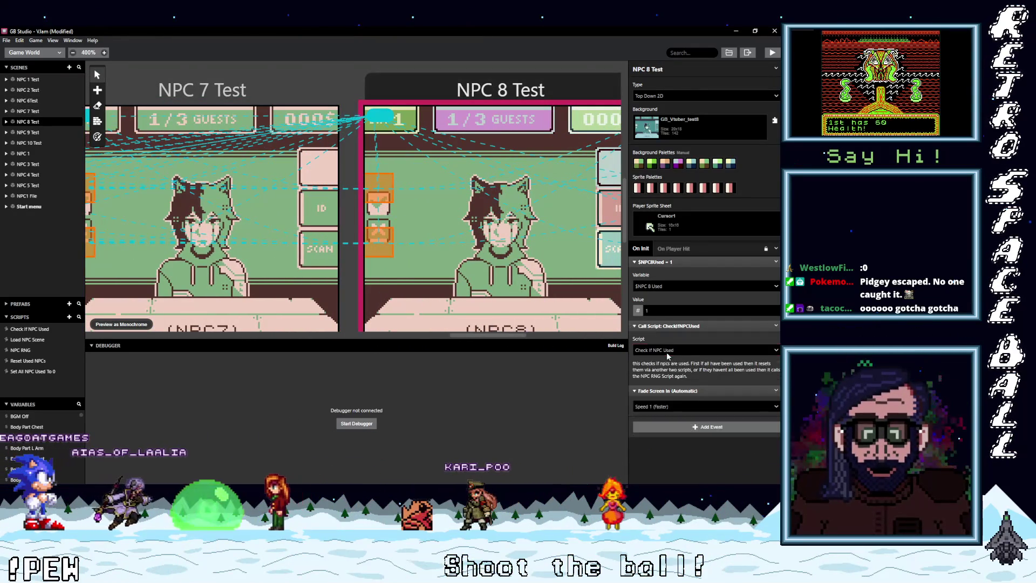
left_click(668, 351)
type("res")
left_click(646, 367)
Set NPC 9 Test's call to Reset Used NPCs and verify NPC 10 Test.
left_click_drag(510, 336, 552, 338)
left_click(495, 99)
left_click(667, 351)
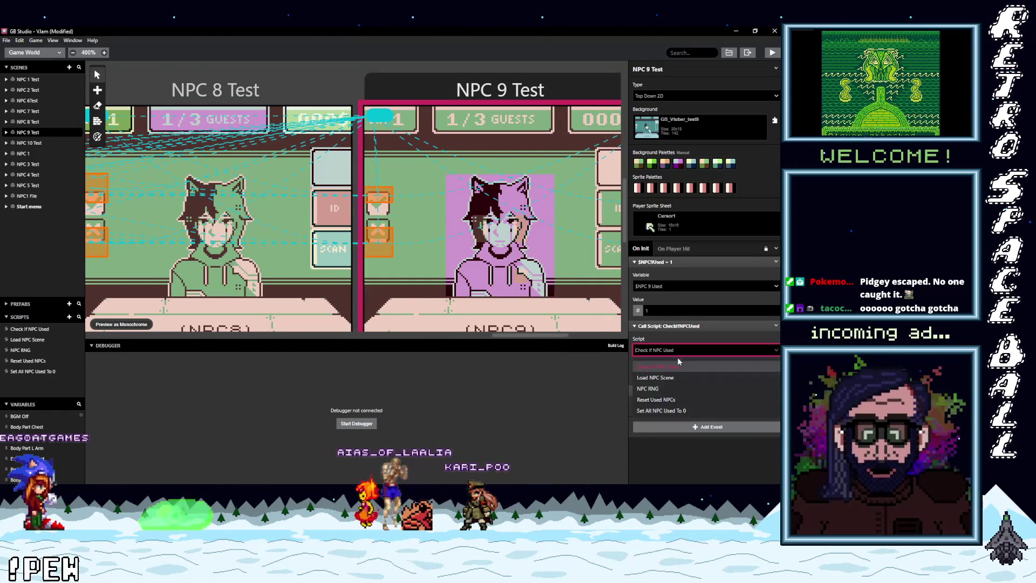
left_click(677, 402)
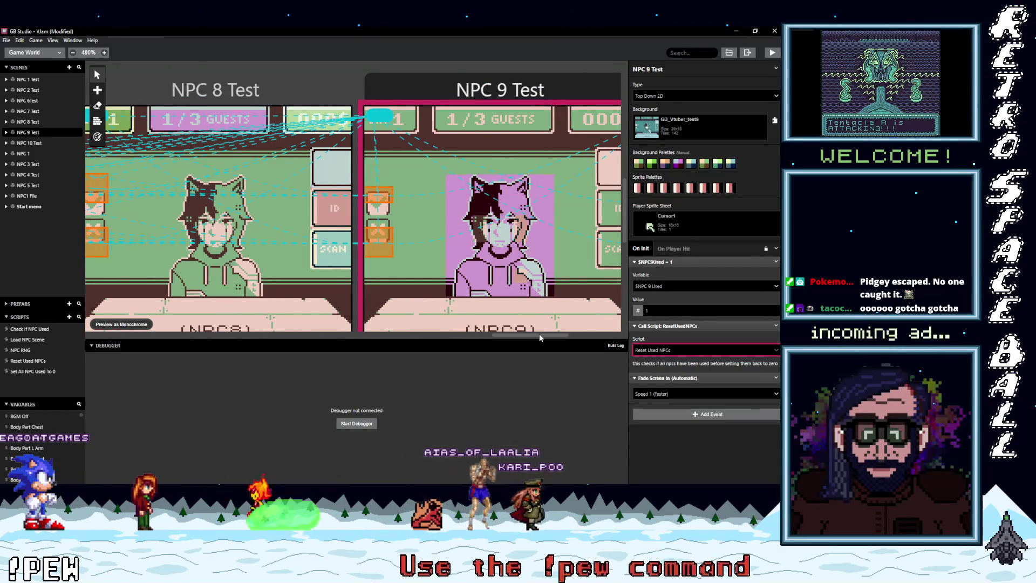
left_click_drag(554, 335, 605, 338)
left_click(496, 95)
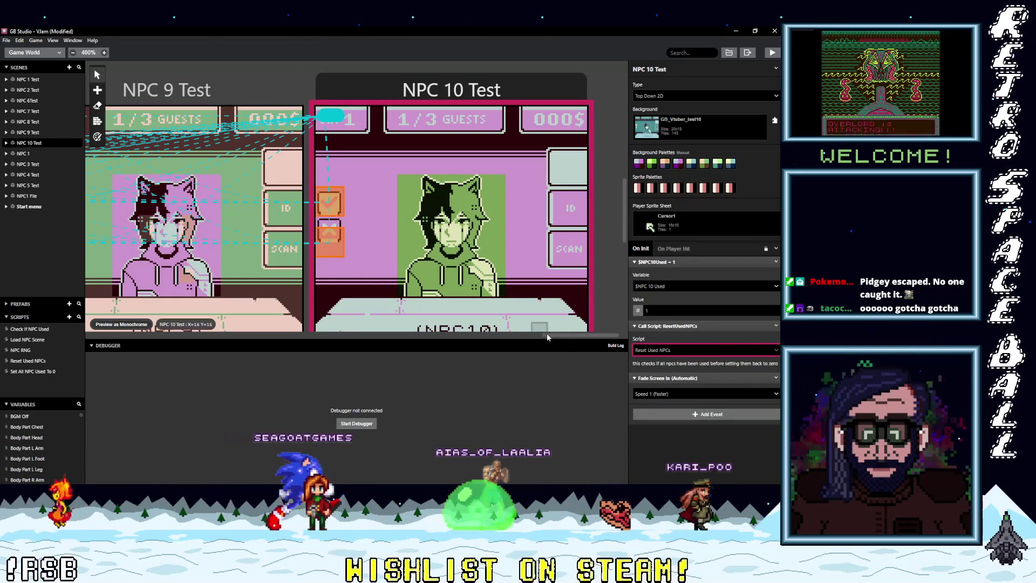
mouse_move(572, 335)
left_mouse_down()
mouse_move(191, 326)
mouse_move(207, 327)
left_mouse_up()
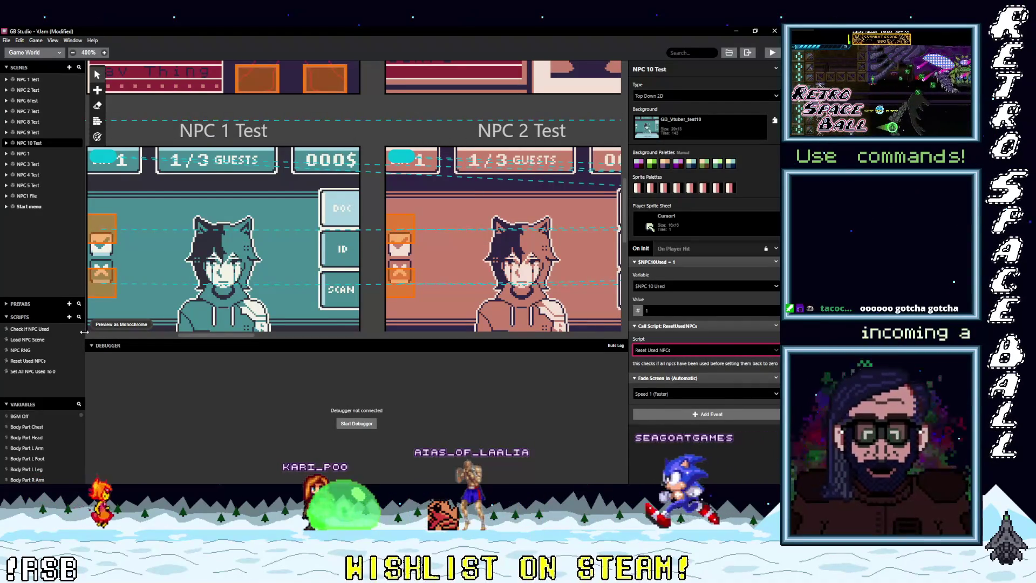
Recheck NPC 1 Test's init, then scroll through the Set All NPC Used To 0 script's events.
left_click(394, 171)
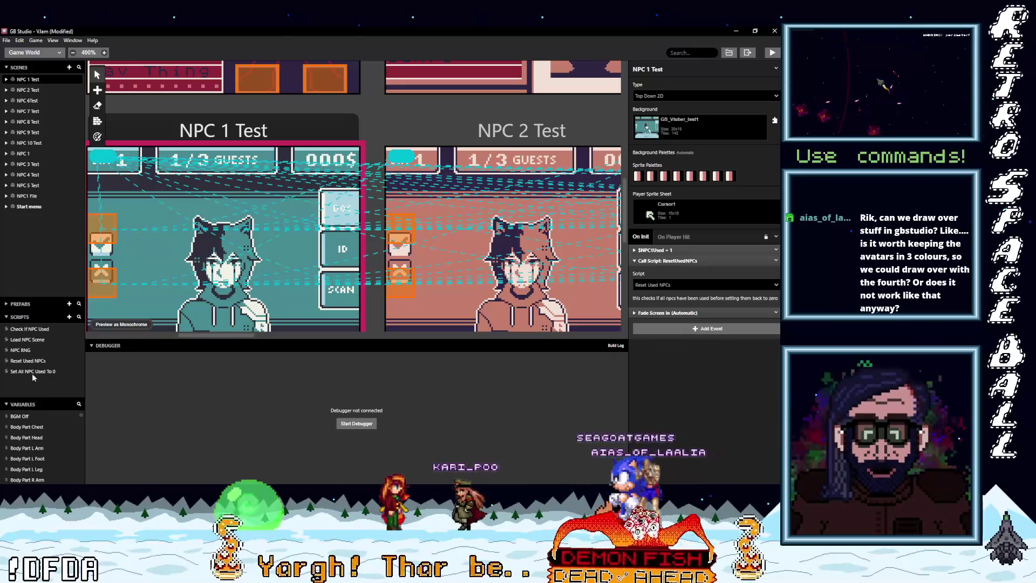
left_click(30, 372)
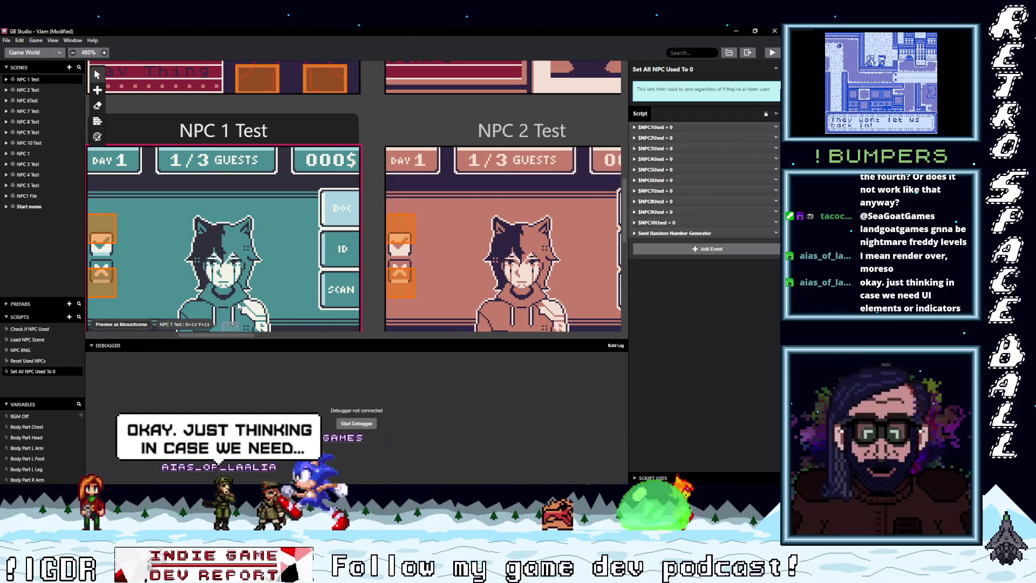
scroll(240, 304, "down", 1)
left_click_drag(229, 335, 222, 334)
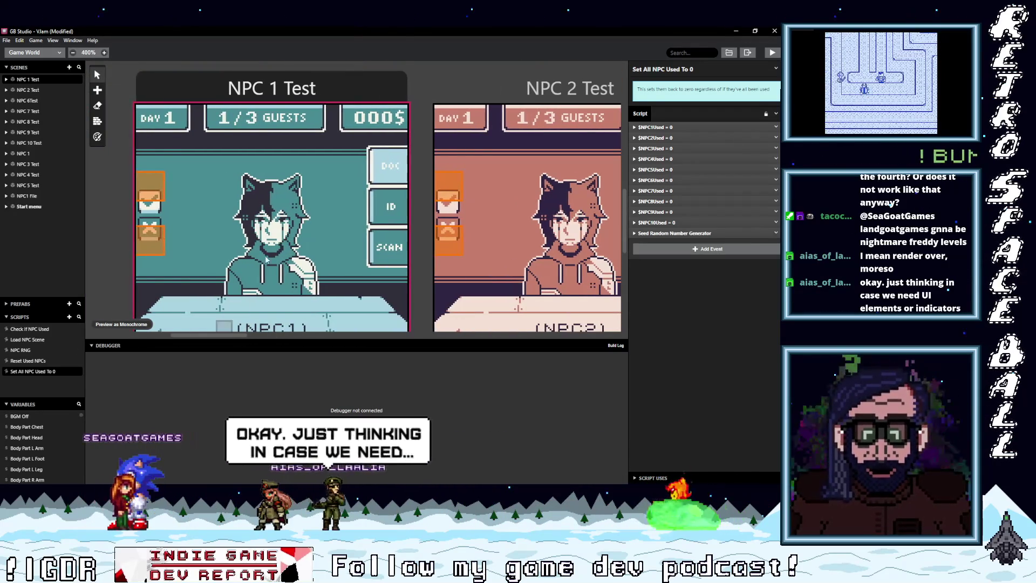
scroll(277, 248, "down", 1)
scroll(277, 248, "down", 1)
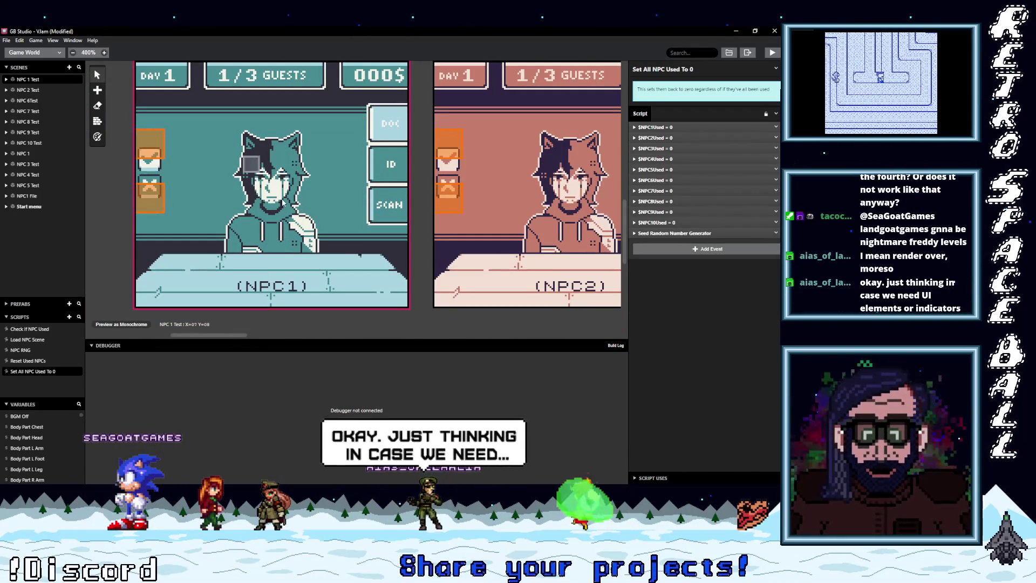